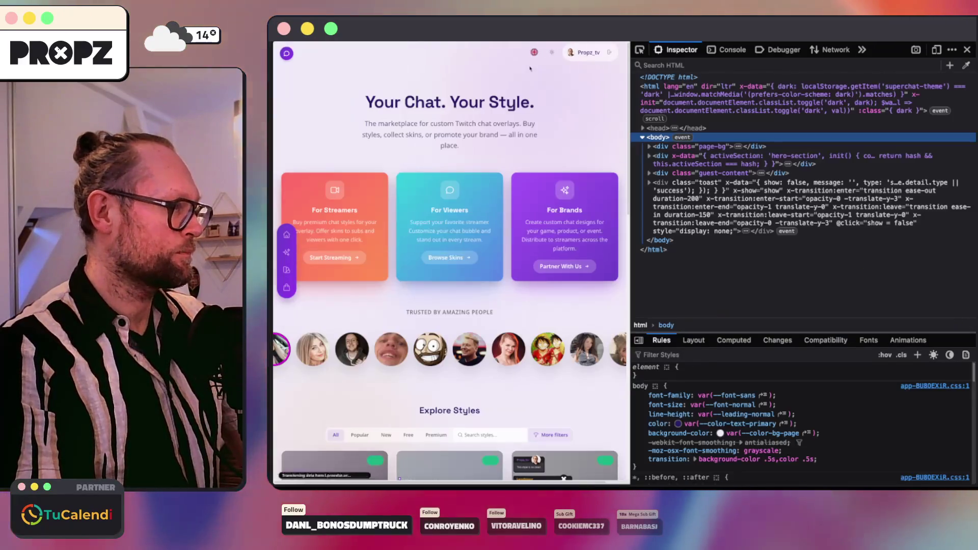
Reveal the site's language dropdown and inspect the Afrikaans entry and its option button in devtools.
left_click(534, 52)
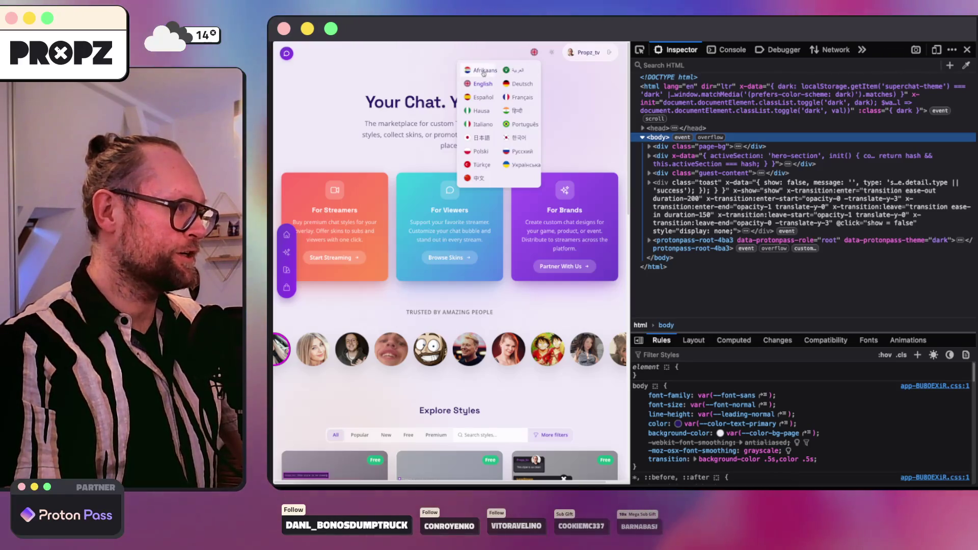
right_click(484, 71)
left_click(506, 164)
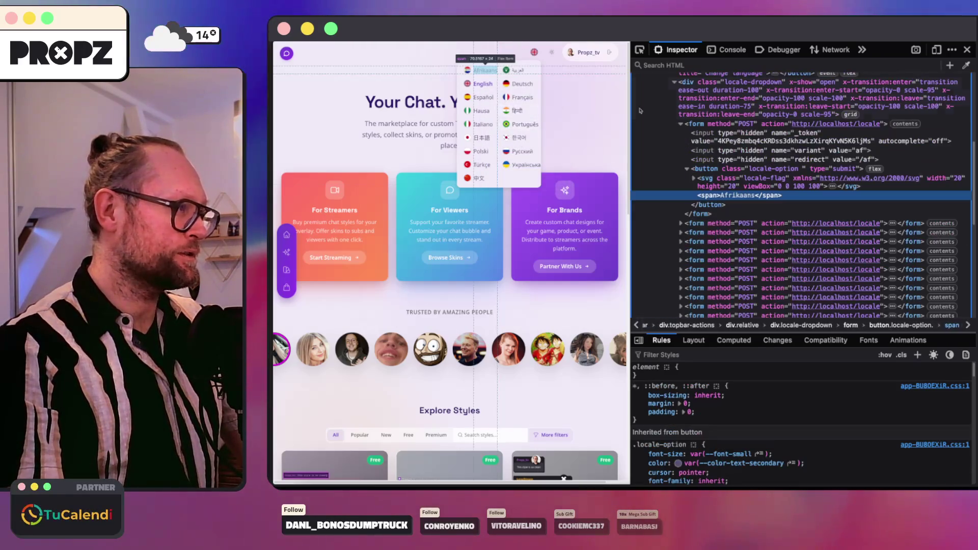
left_click(719, 168)
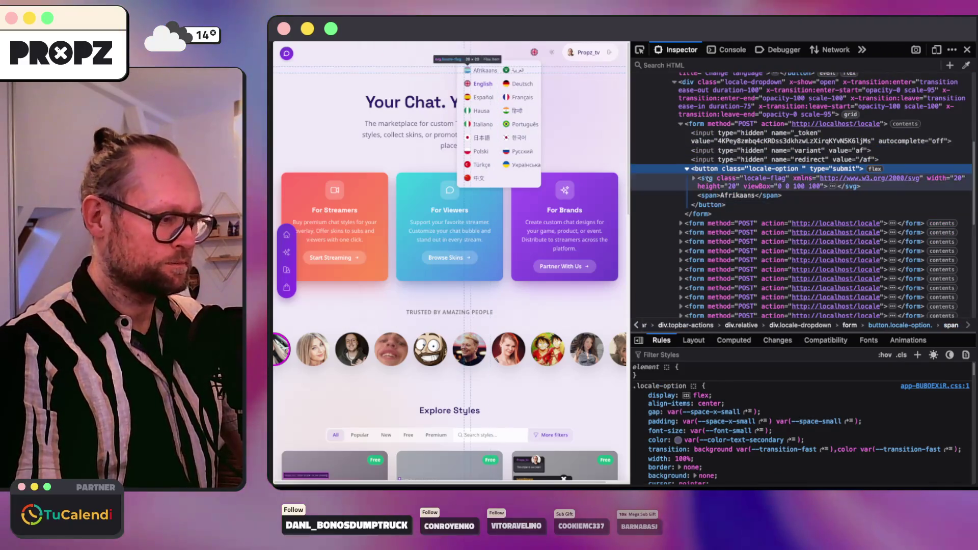
scroll(711, 397, "down", 2)
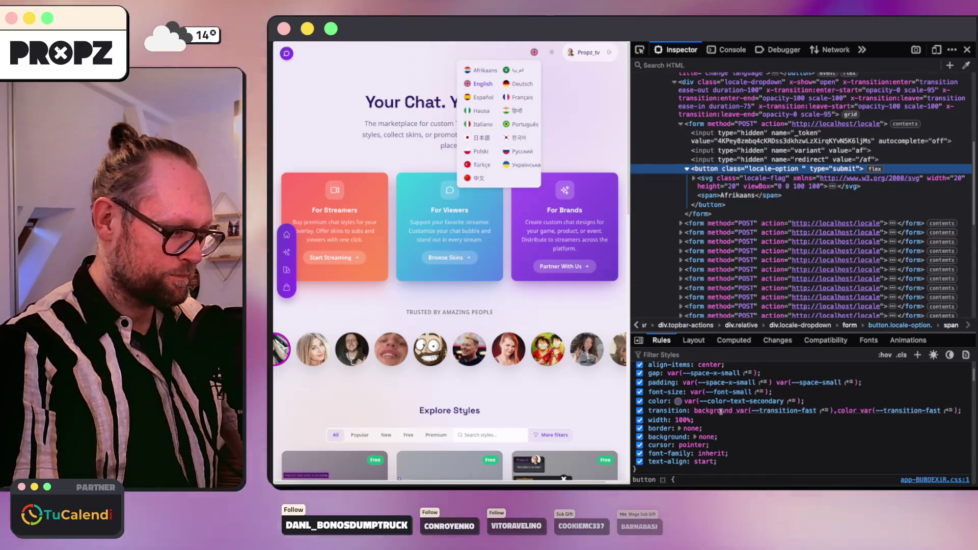
Walk up to the wrapping locale form, collapsing and expanding it to view the dropdown's CSS rules.
left_click(711, 123)
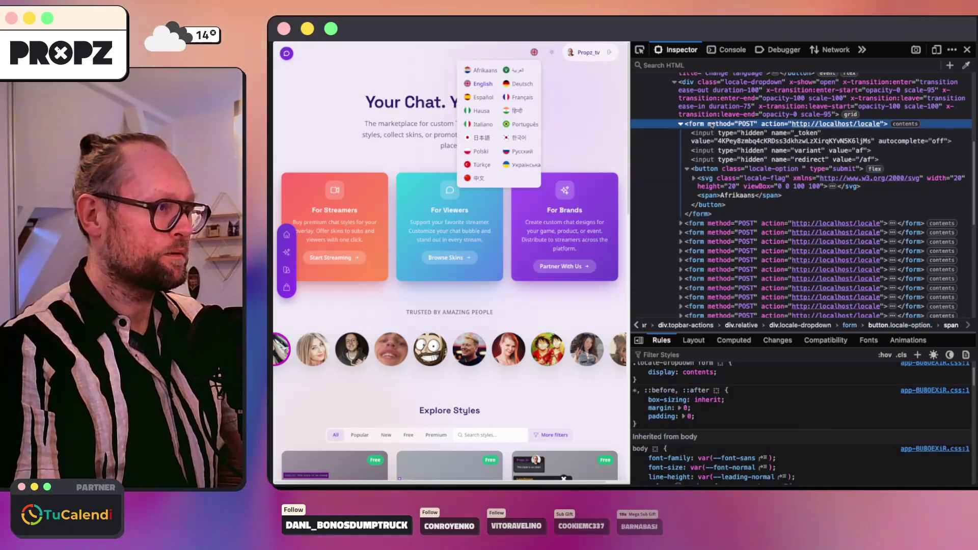
left_click(765, 97)
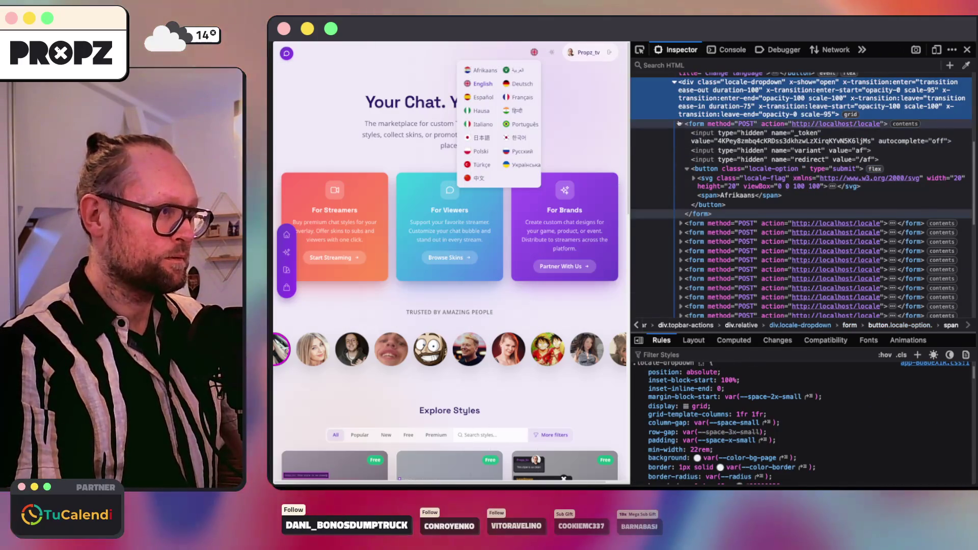
left_click(680, 123)
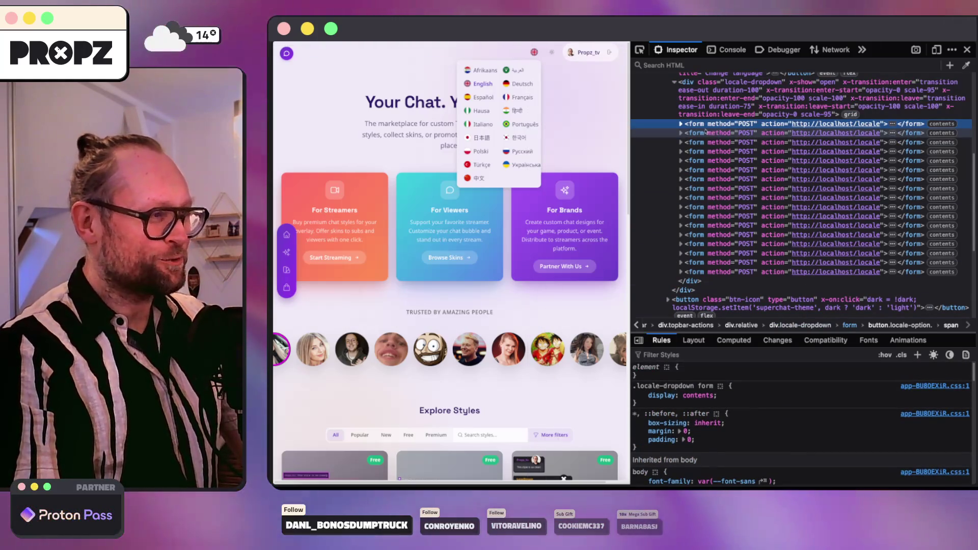
left_click(681, 123)
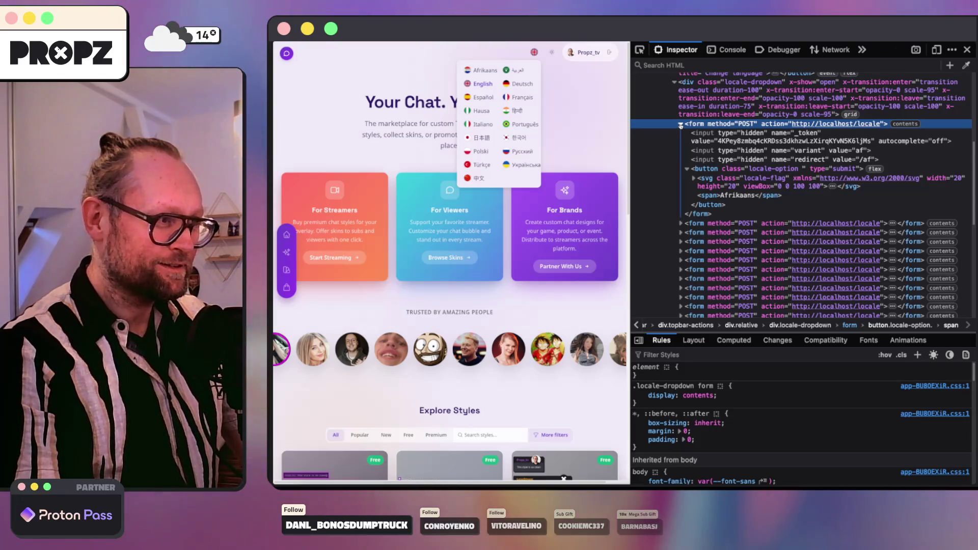
left_click(681, 124)
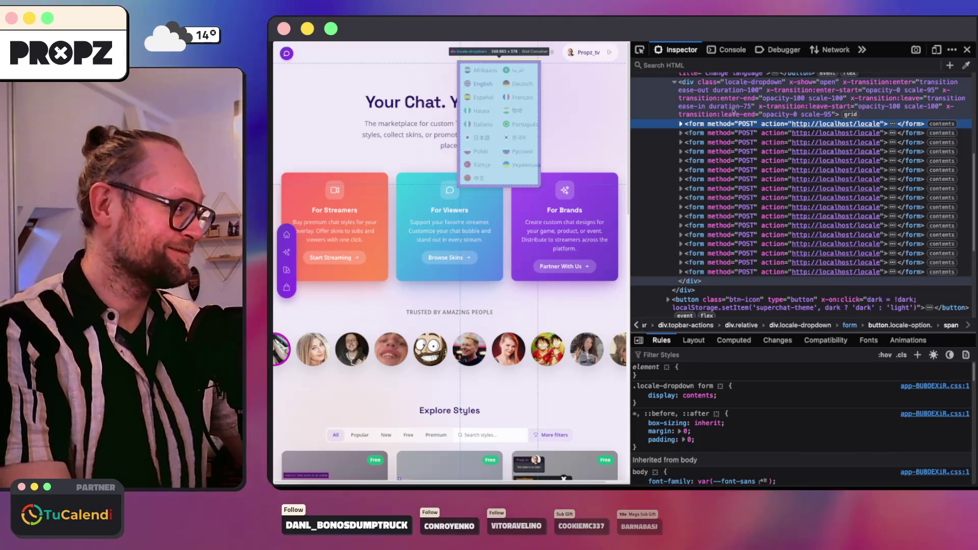
scroll(727, 112, "up", 1)
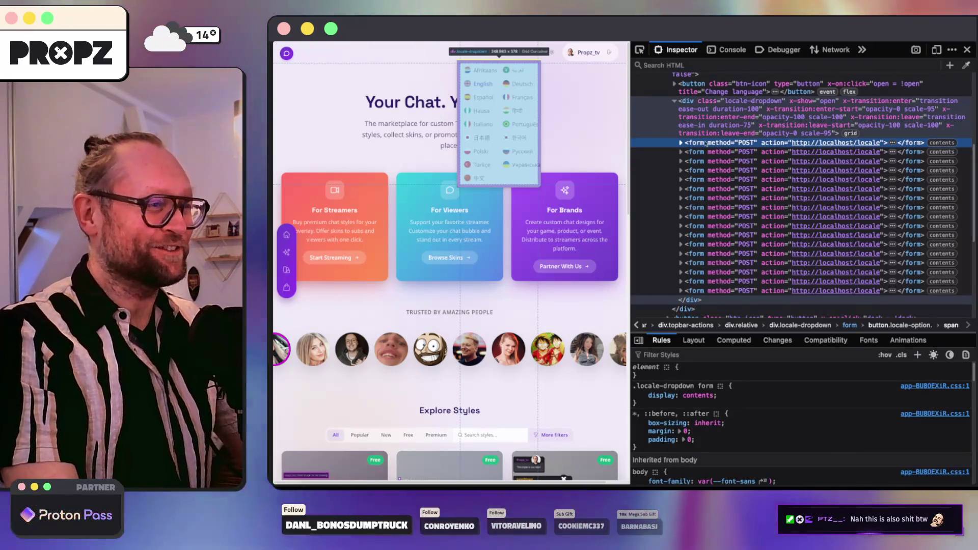
scroll(736, 171, "up", 2)
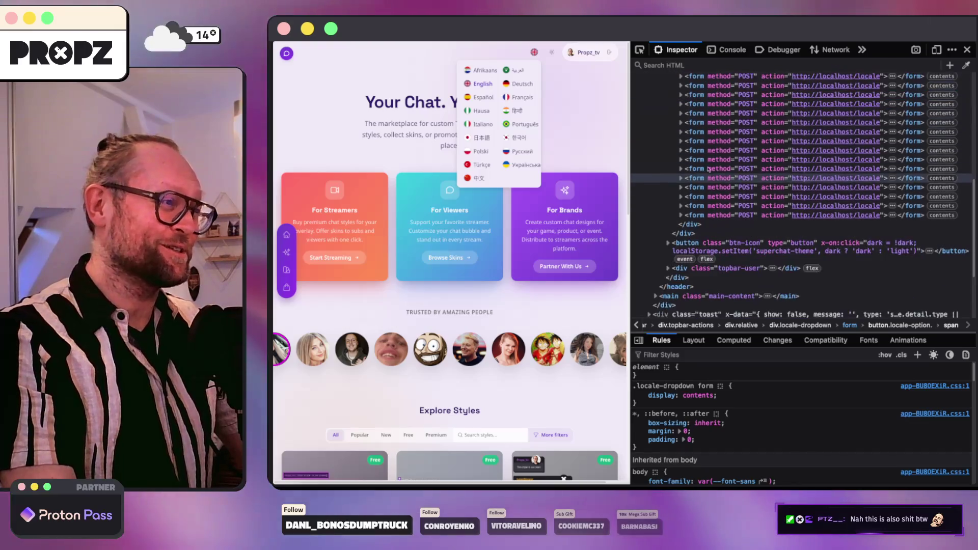
scroll(737, 184, "up", 2)
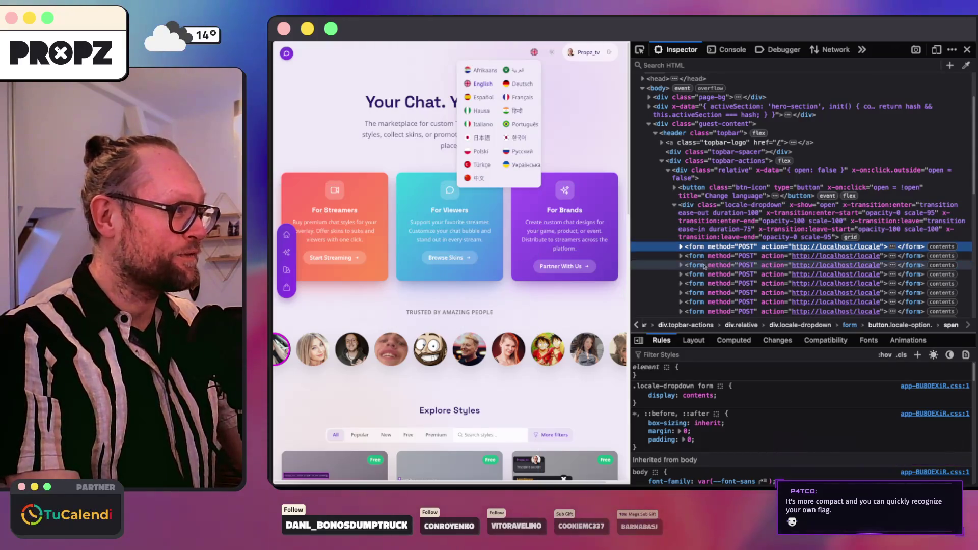
Expand the first locale form node to reveal its hidden inputs and Afrikaans option button.
left_click(680, 246)
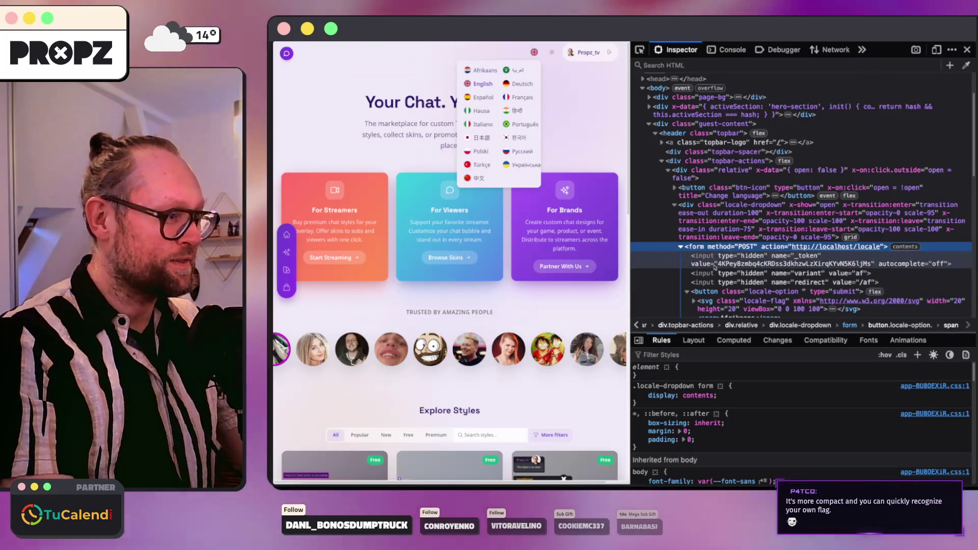
On div.locale-dropdown, disable overflow-y and toggle the border and grid-template-columns rules off and back on.
left_click(712, 294)
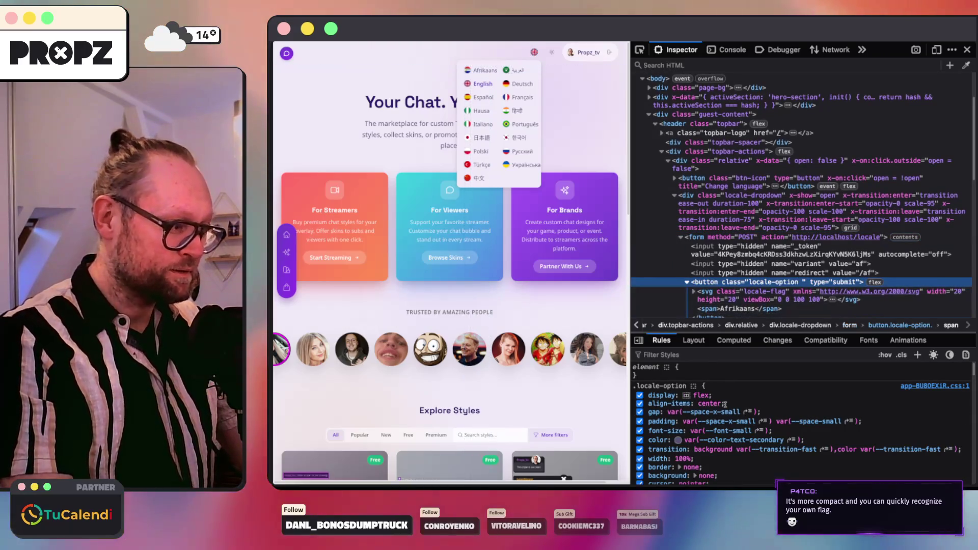
scroll(723, 404, "down", 2)
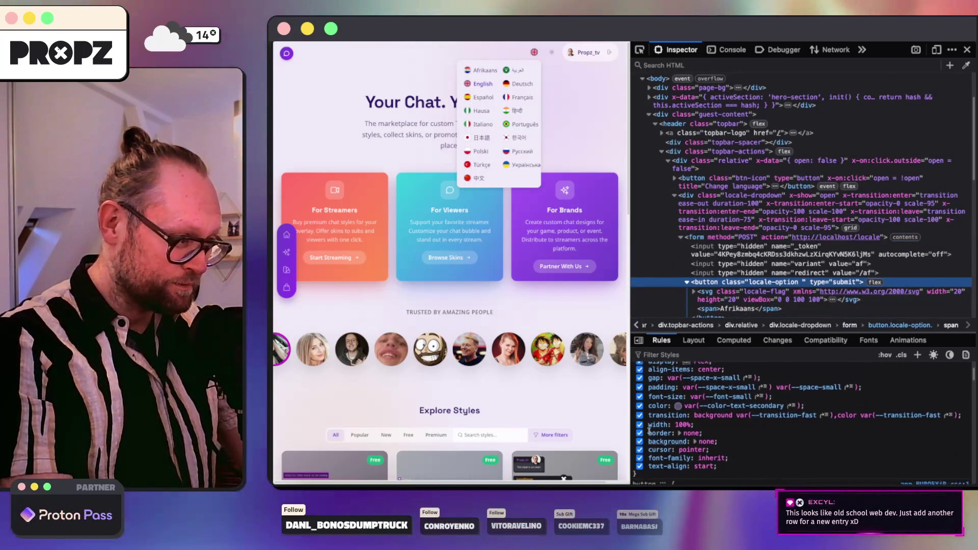
scroll(649, 432, "up", 2)
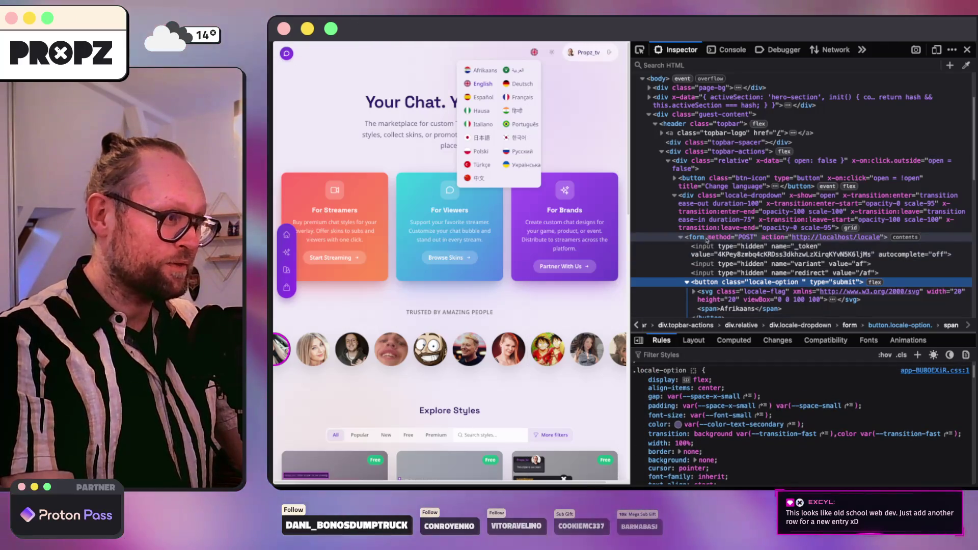
left_click(706, 222)
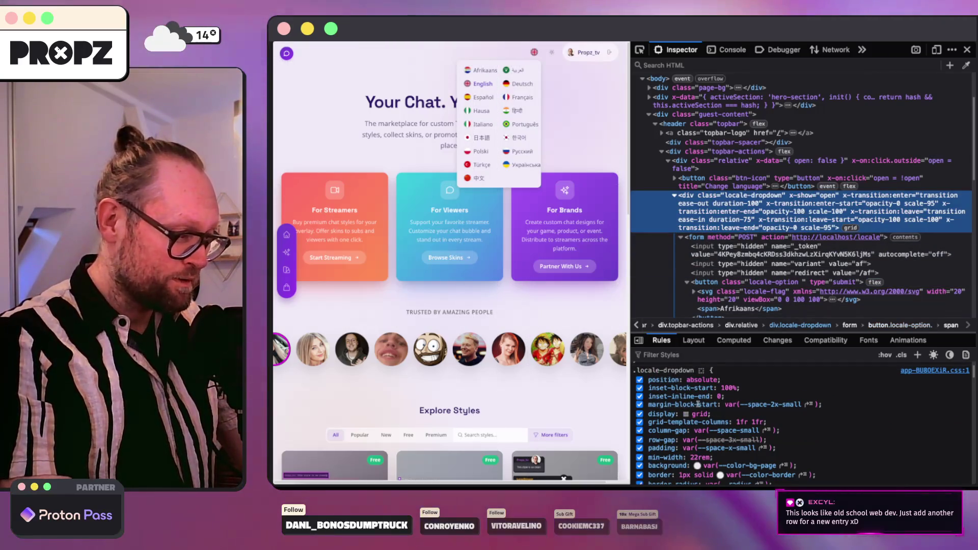
scroll(696, 404, "down", 1)
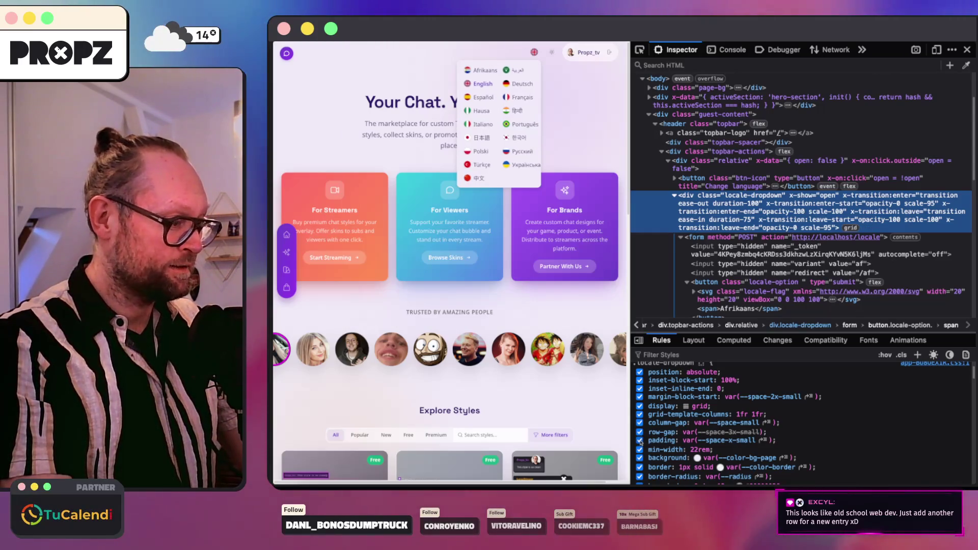
scroll(640, 440, "down", 2)
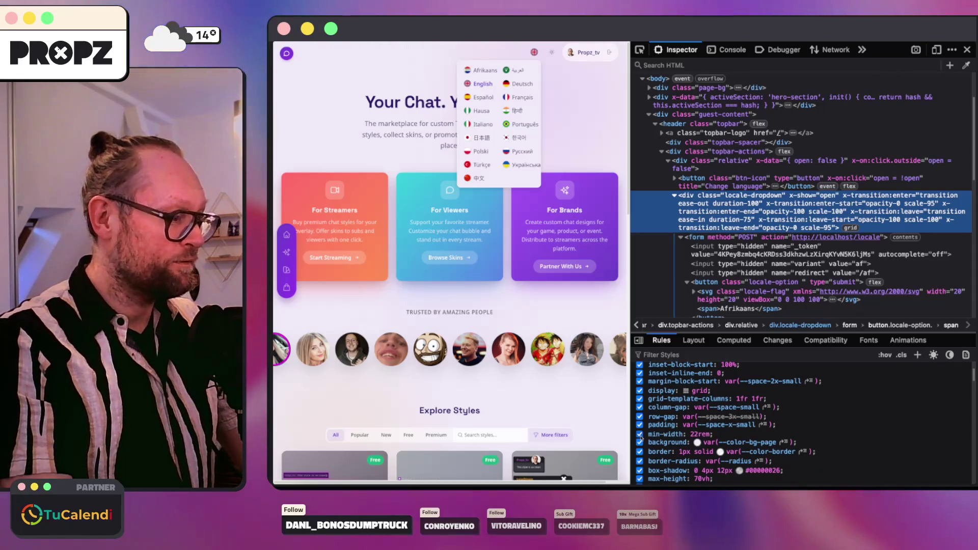
scroll(641, 428, "down", 1)
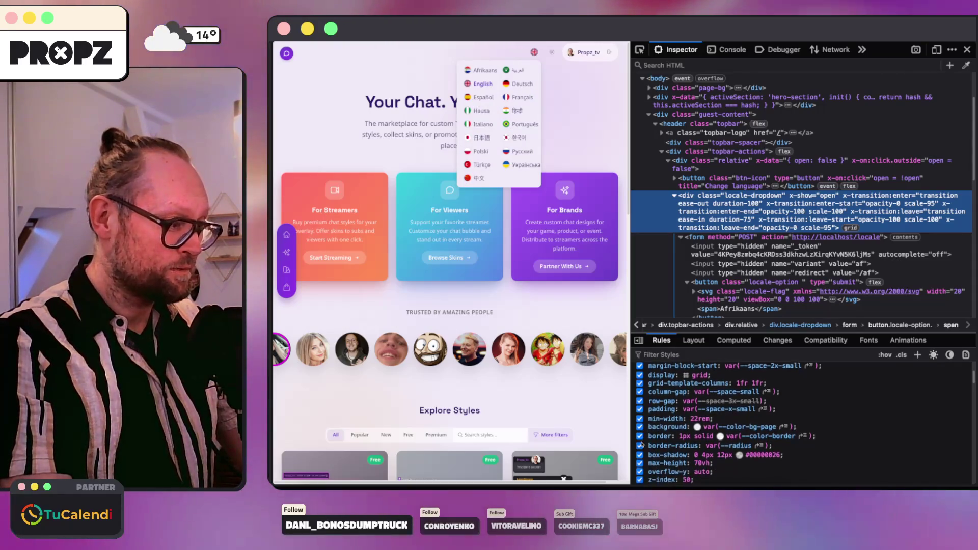
scroll(640, 444, "down", 1)
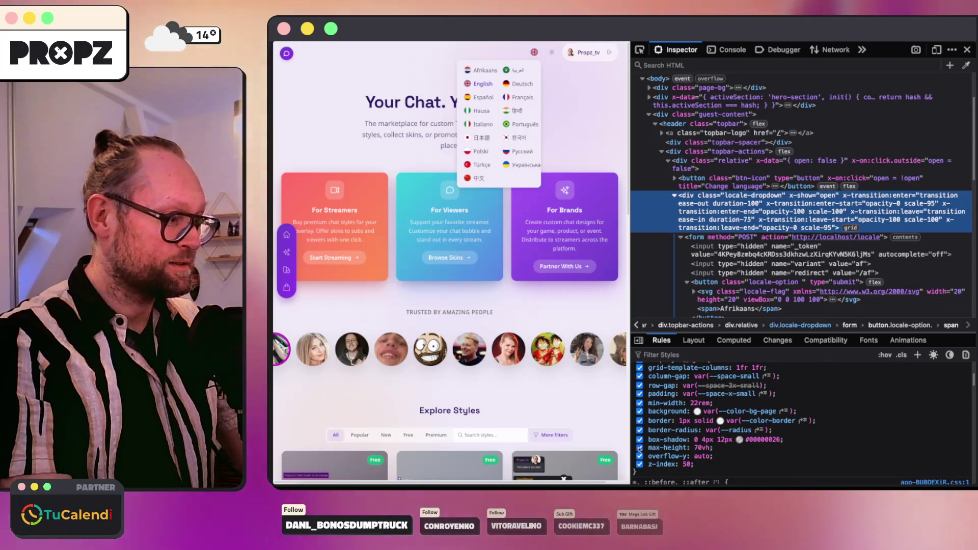
left_click(641, 457)
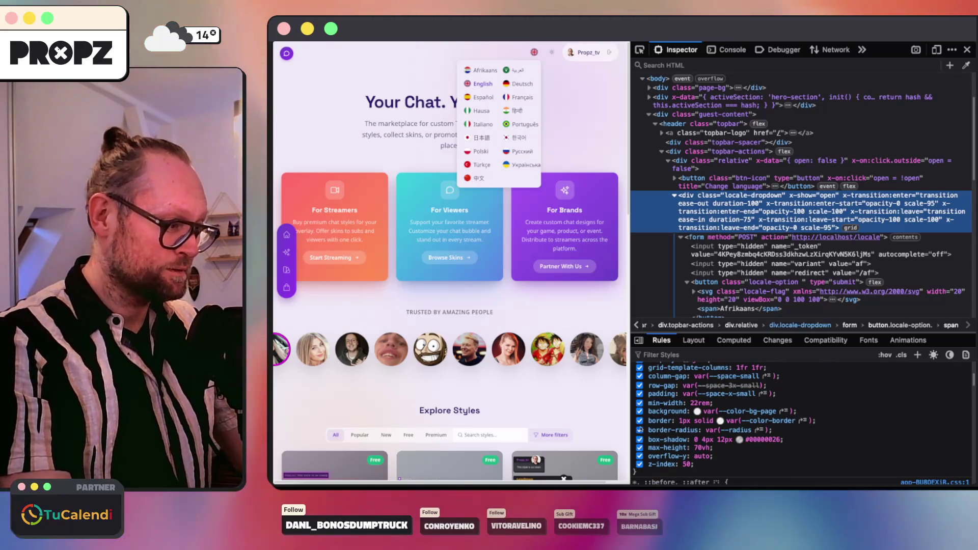
left_click(641, 420)
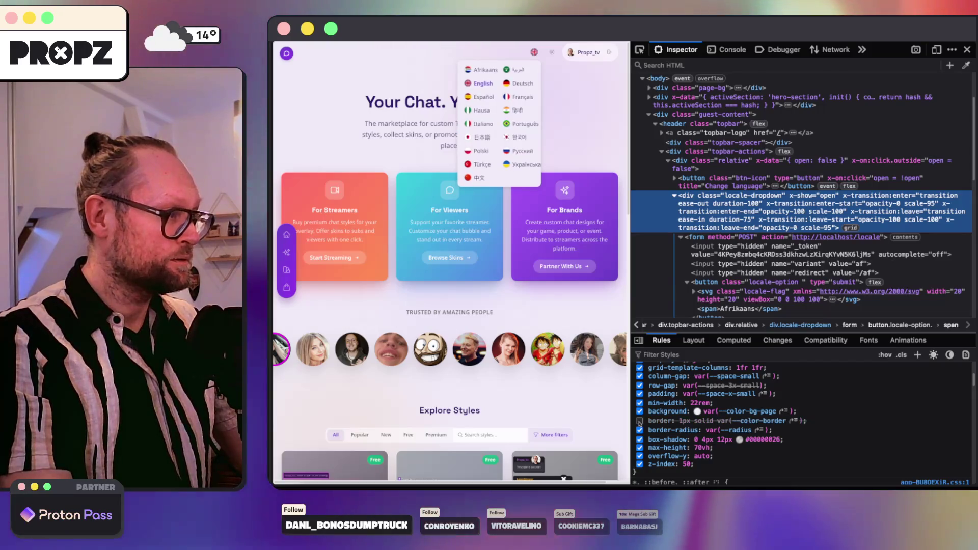
left_click(640, 420)
scroll(640, 420, "up", 1)
scroll(641, 422, "up", 3)
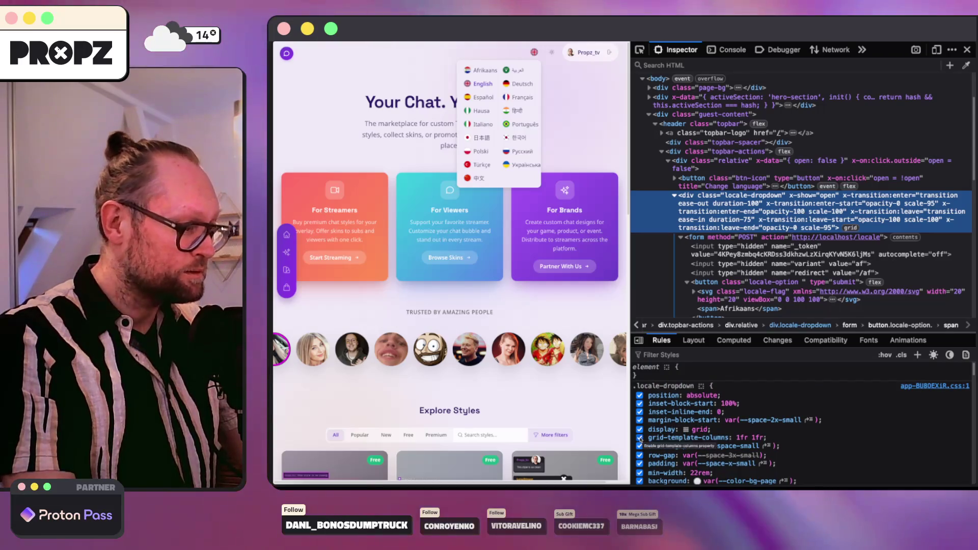
left_click(641, 437)
left_click(640, 437)
left_click(640, 437)
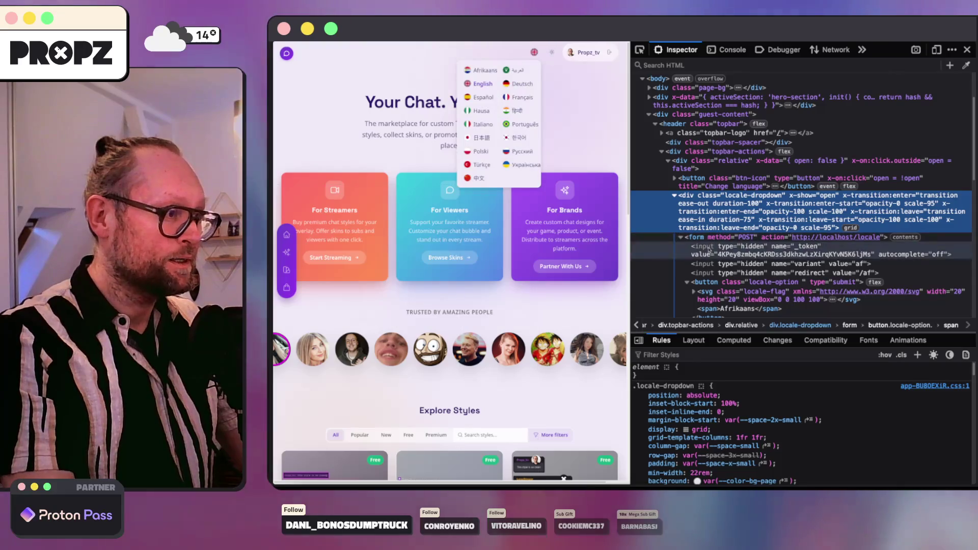
Inspect the Afrikaans flag graphic and label span, then move to the Claude Code terminal.
left_click(721, 290)
scroll(763, 252, "down", 1)
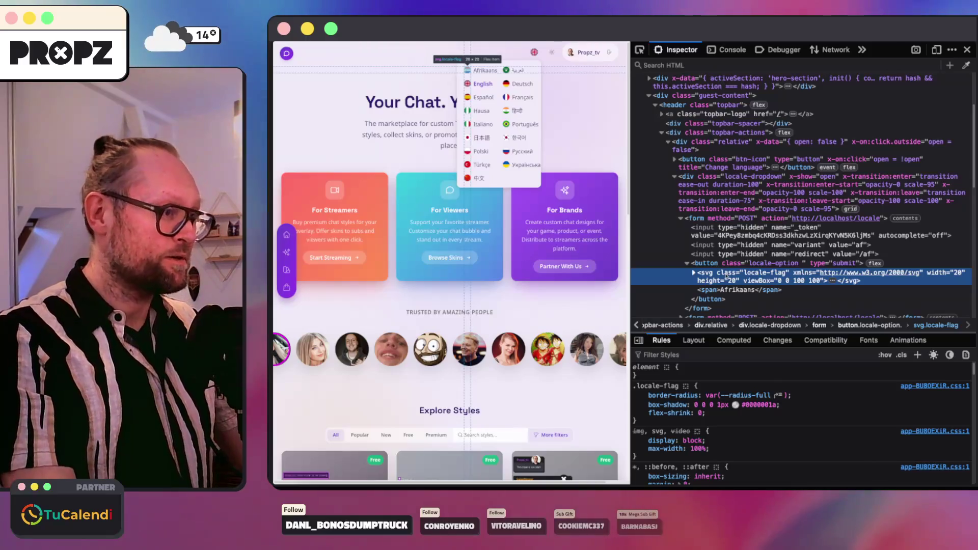
scroll(727, 275, "down", 1)
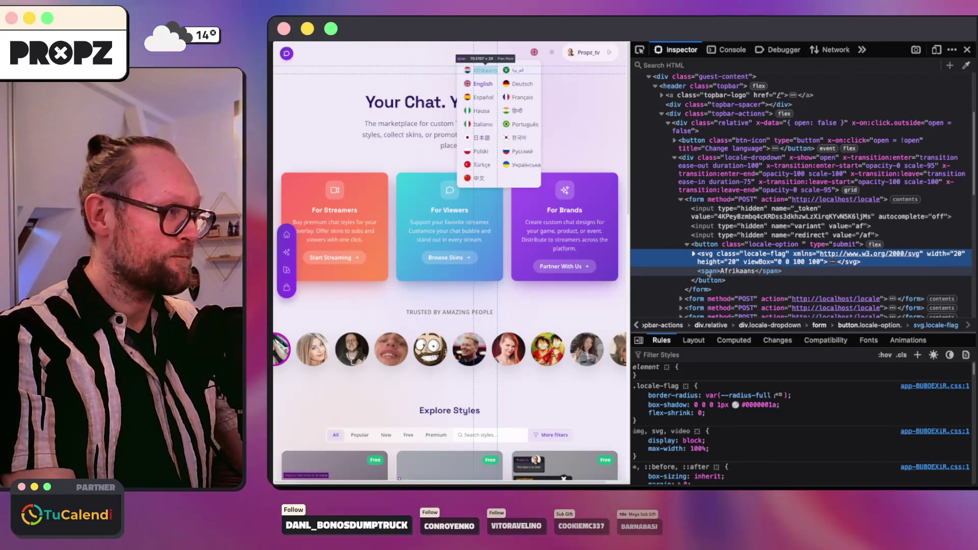
left_click(709, 272)
scroll(729, 380, "down", 5)
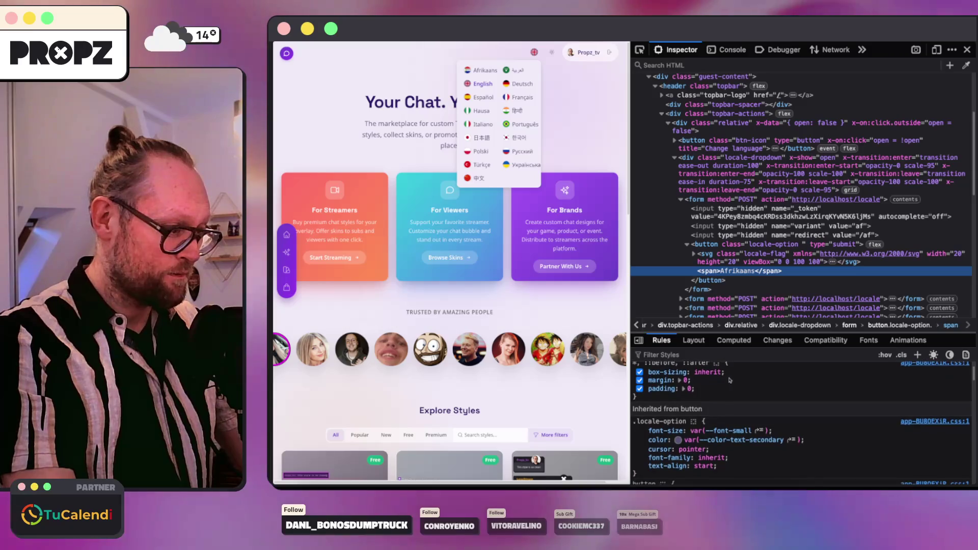
key("super+Tab")
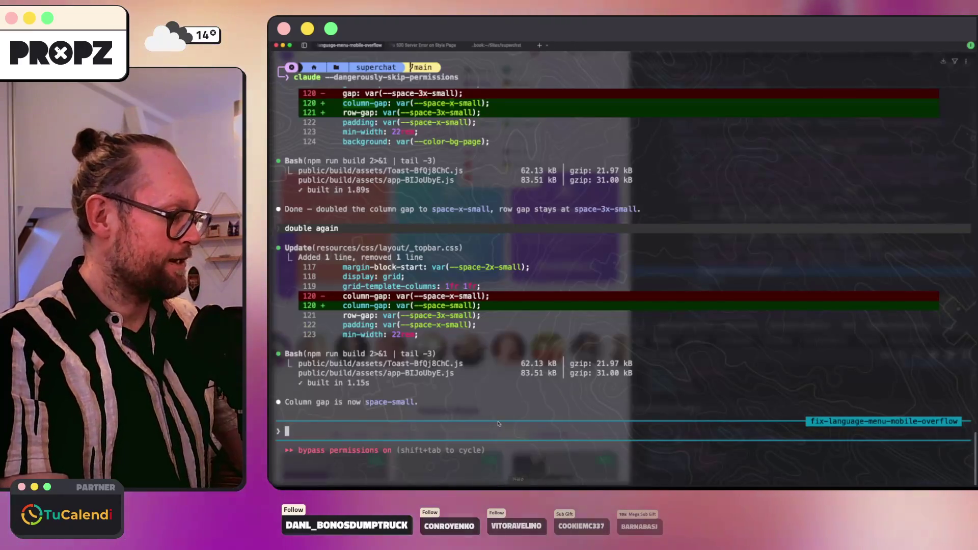
Send Claude a report that long names like Ukrainian and Afrikaans overflow their option wrappers, then return to the browser.
key("BackSpace")
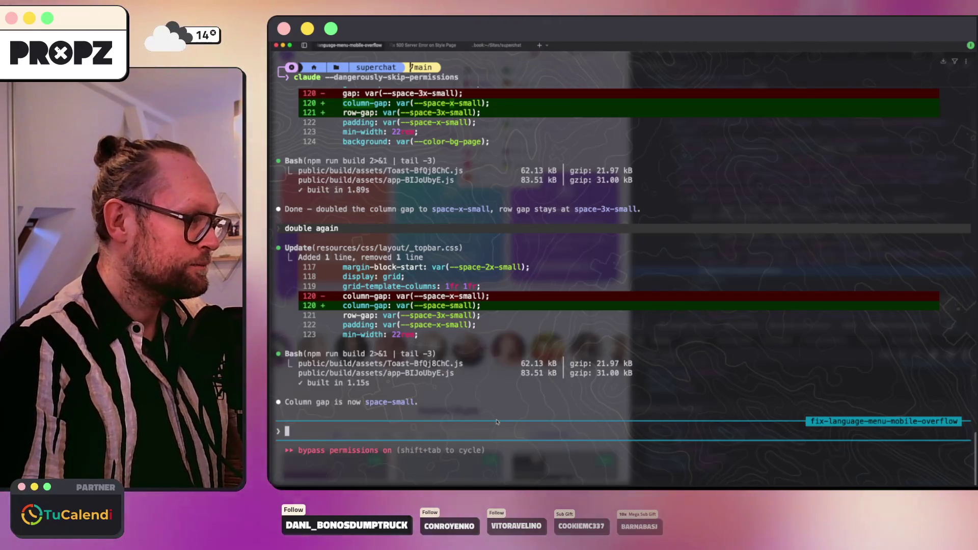
type("Uh there's something weird because it it looks quite nice but the I I'm seeing that the language names are kind of overflowing their respective parents. I don't know why, but the parent should be um the size of the whole flag and language name. There is something going on there with some overflow issues.")
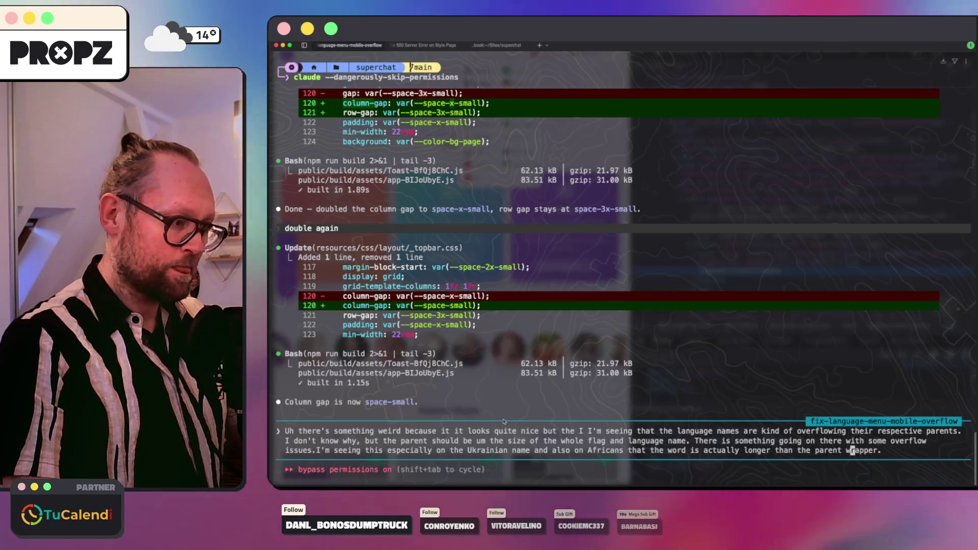
key("Return")
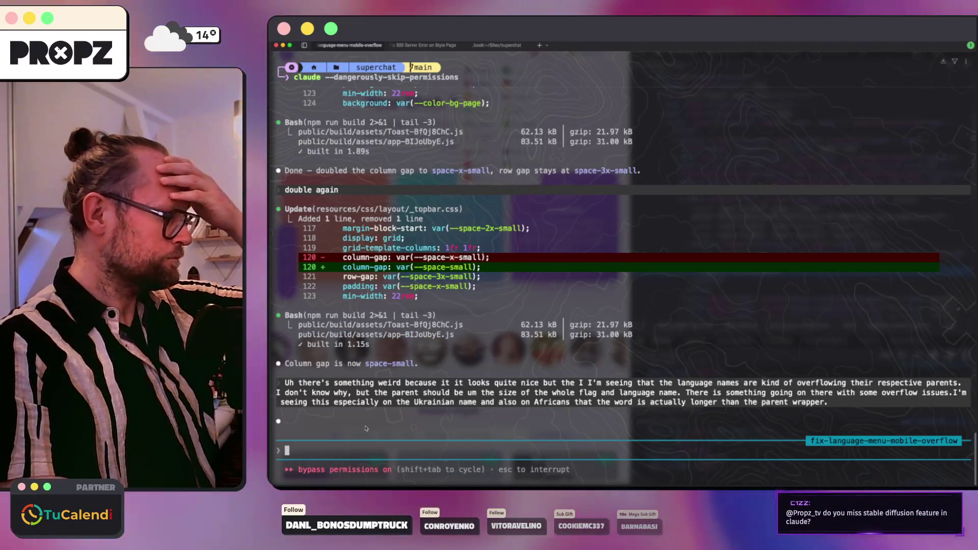
key("super+Tab")
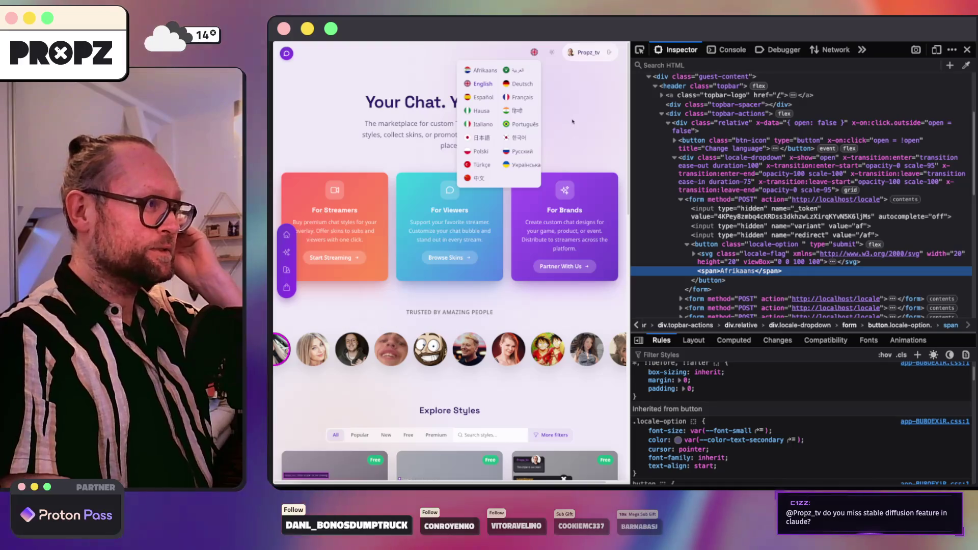
Dismiss the language menu and close the developer tools so the homepage fills the window.
left_click(558, 65)
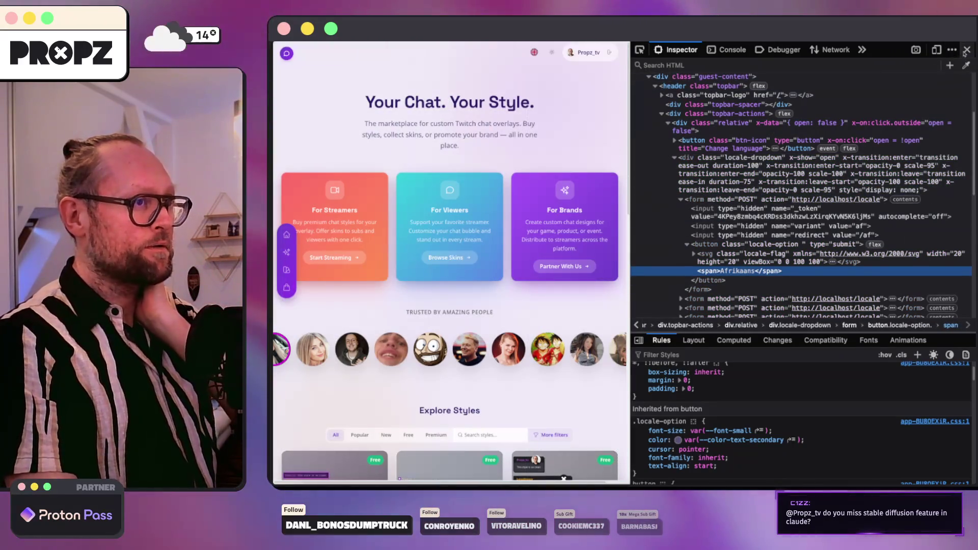
left_click(967, 49)
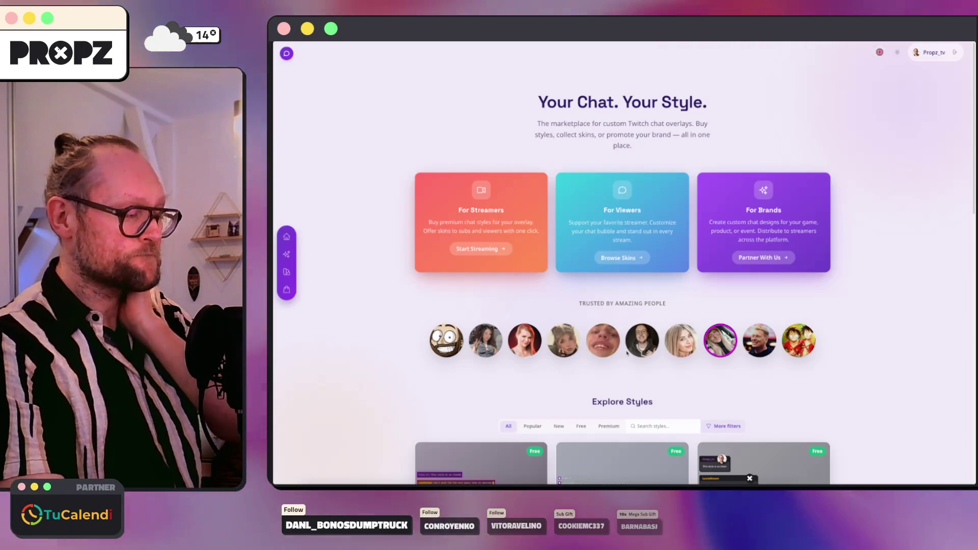
key("super+Tab")
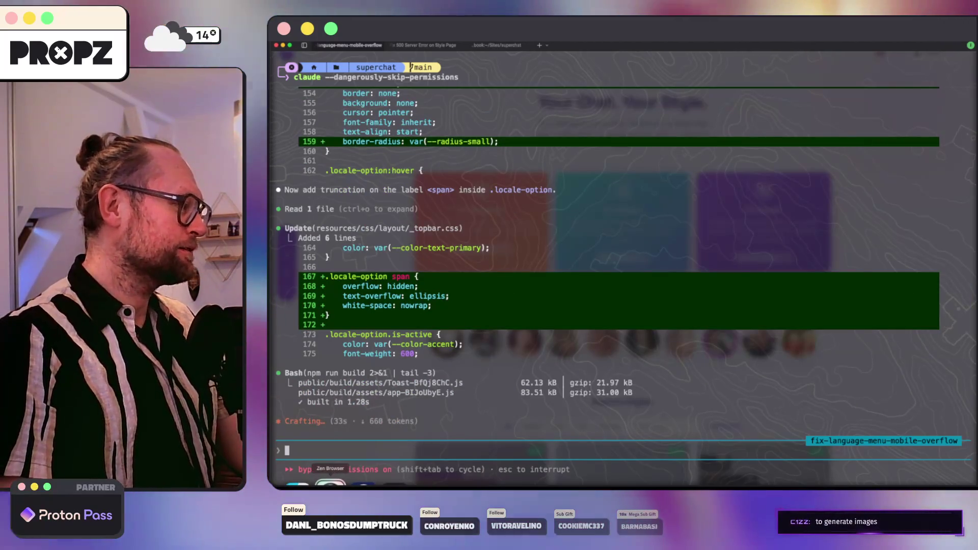
key("super+Tab")
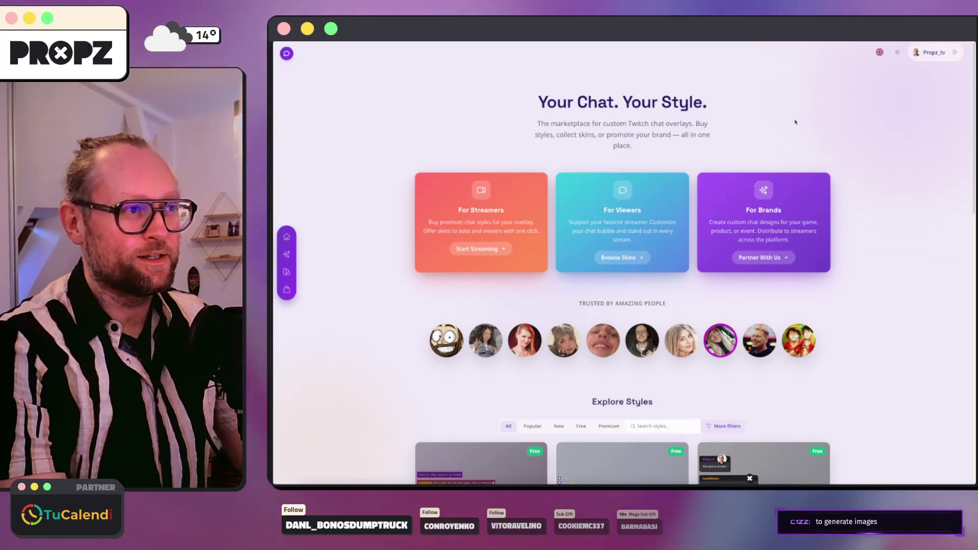
scroll(867, 98, "down", 2)
scroll(869, 97, "down", 5)
scroll(871, 95, "up", 8)
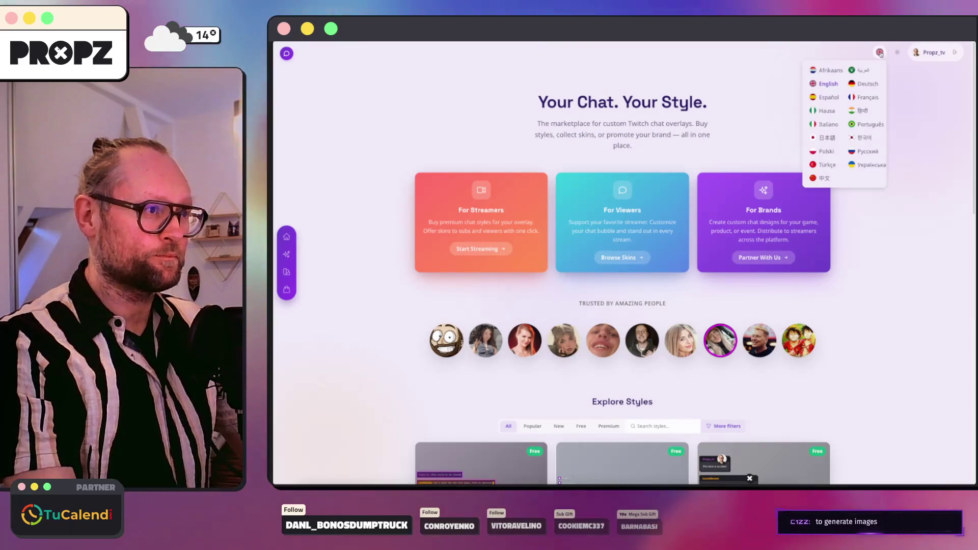
Reopen the language menu to see names now truncated with ellipses, then go back to Claude Code.
left_click(854, 53)
left_click(878, 52)
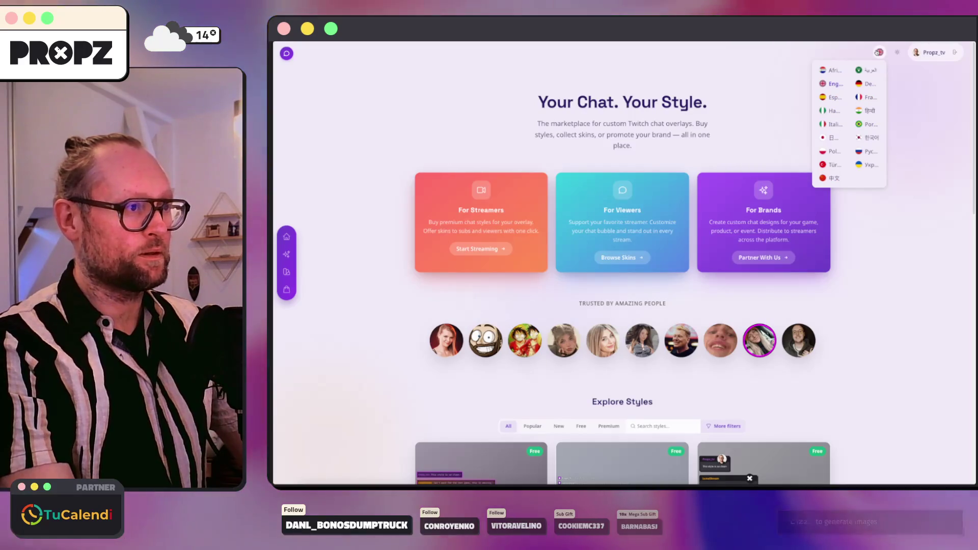
key("super+Tab")
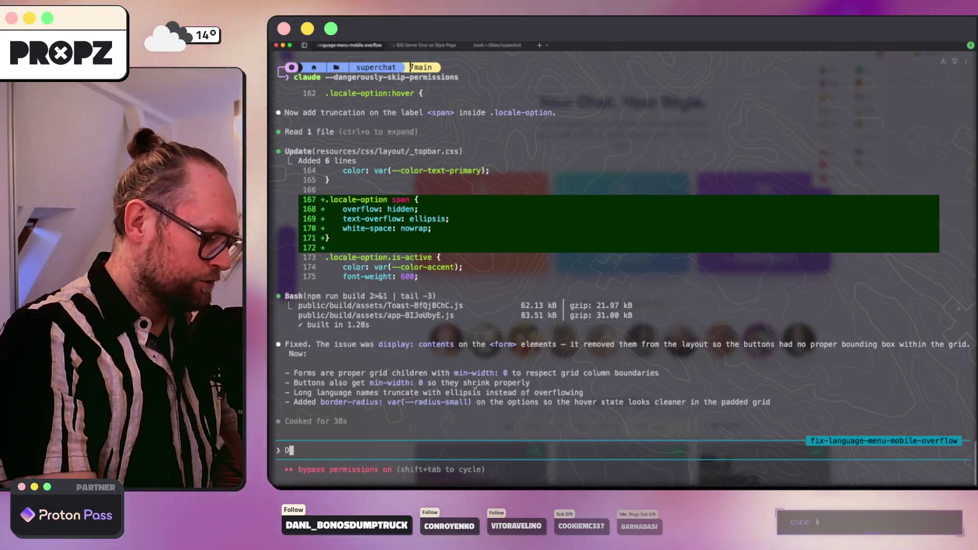
type("Dude, this is ")
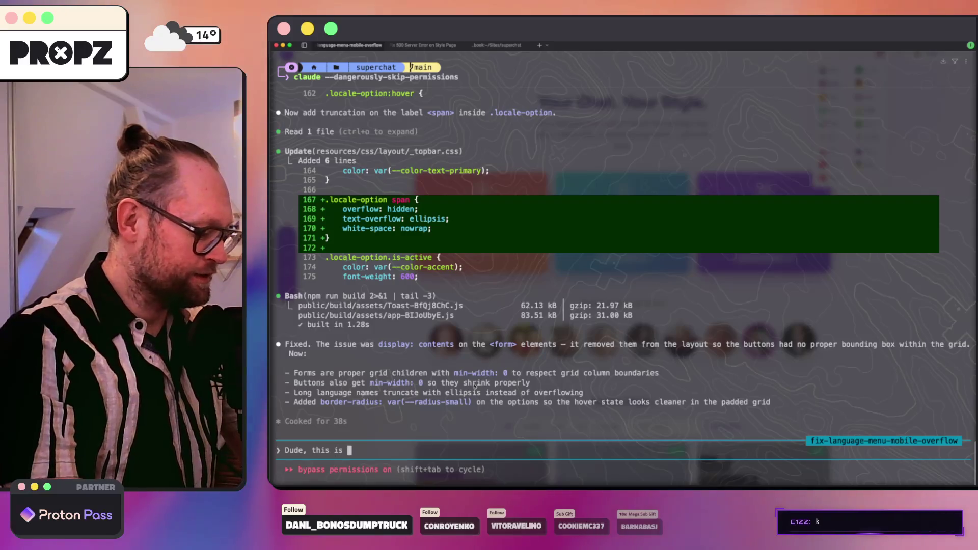
type("bullshit, dont ")
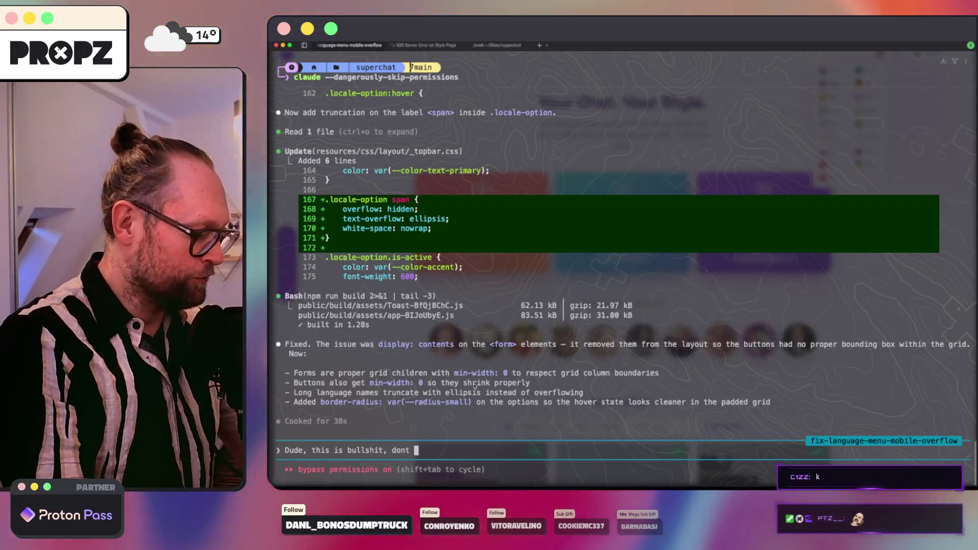
type("use th es")
Send Claude a message rejecting the ellipsis and asking for wrappers sized to their content, then return to the browser.
key("BackSpace")
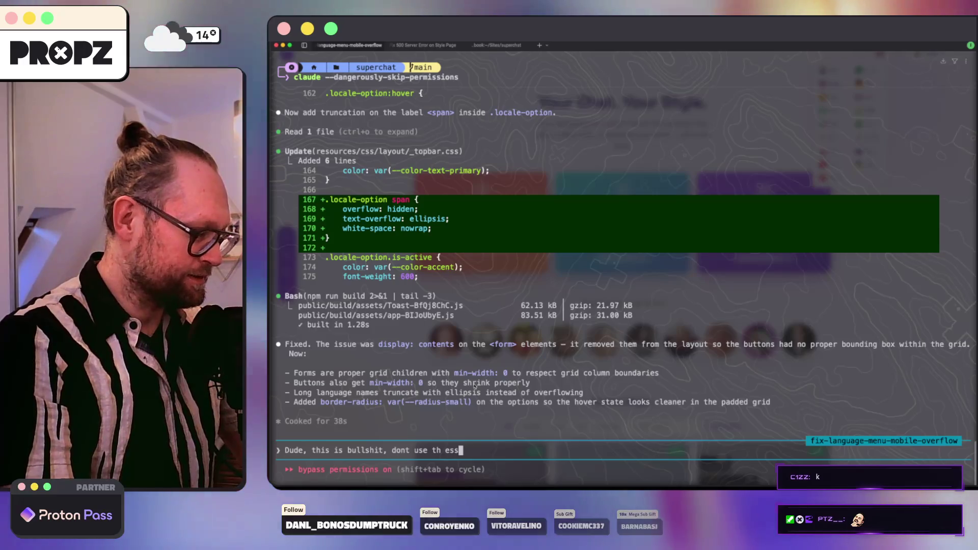
type("llipsis")
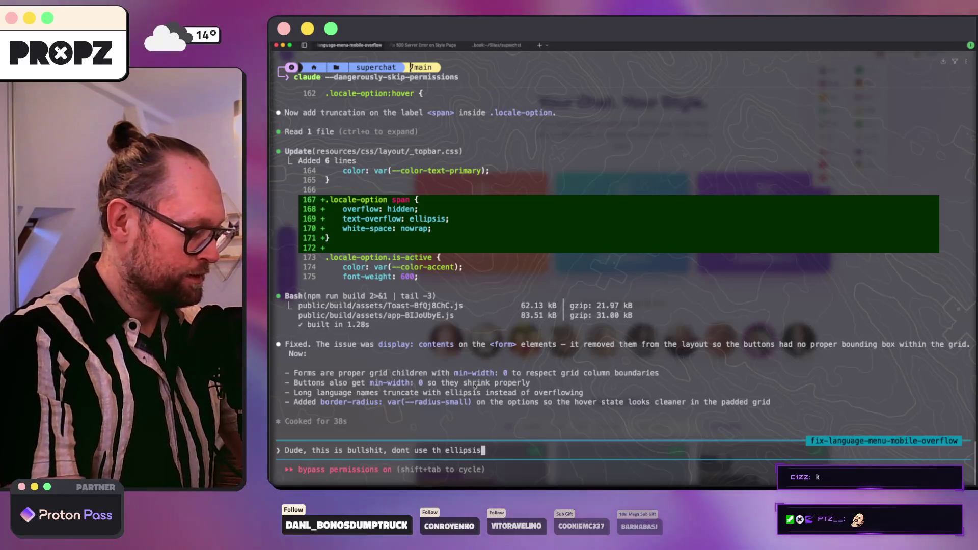
type(", m")
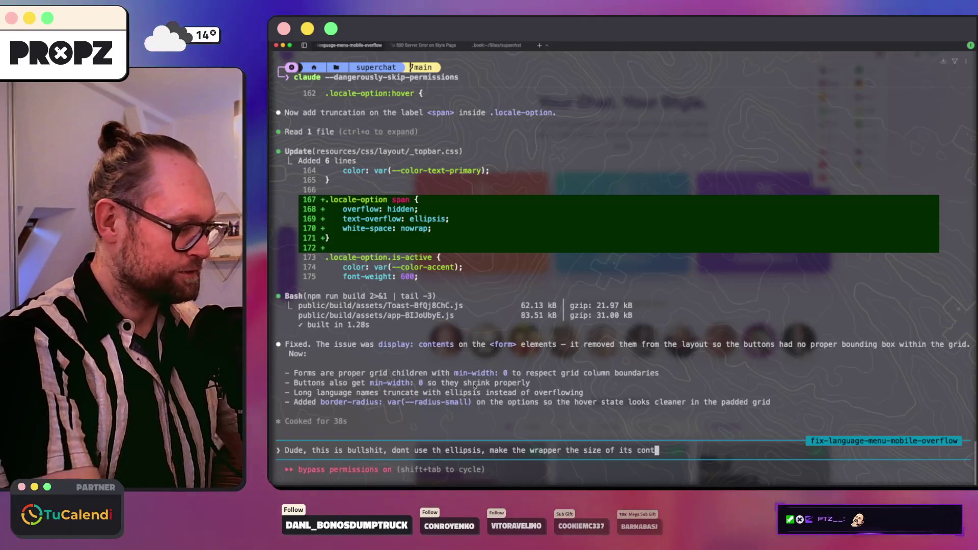
type("ent")
key("Return")
key("super+Tab")
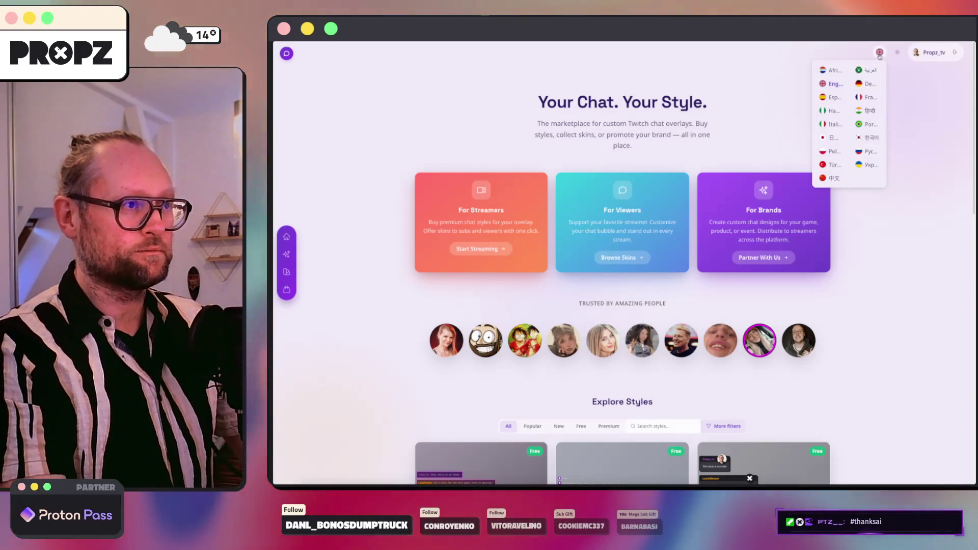
Cycle between browser, editor and terminal sessions while Claude applies width: max-content and drops the min-width rules.
left_click(365, 420)
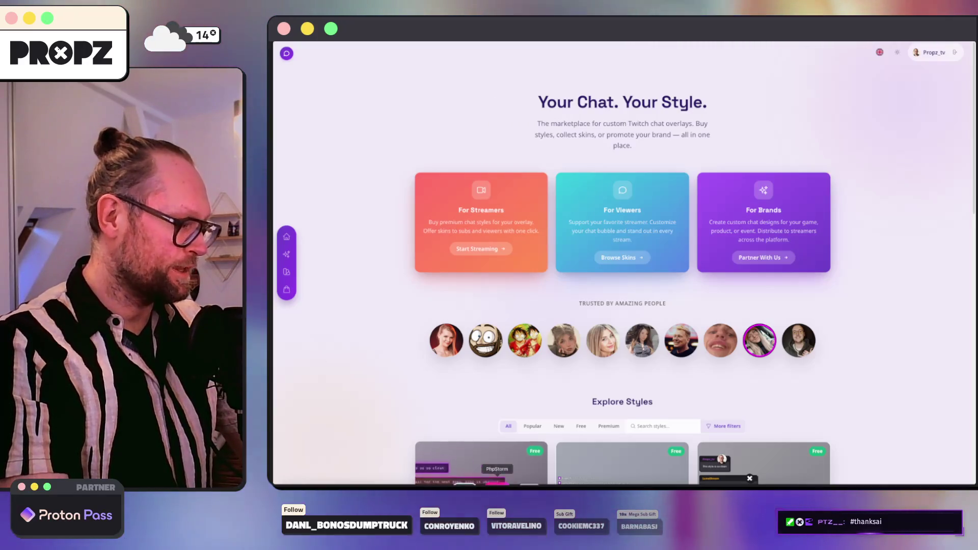
left_click(497, 483)
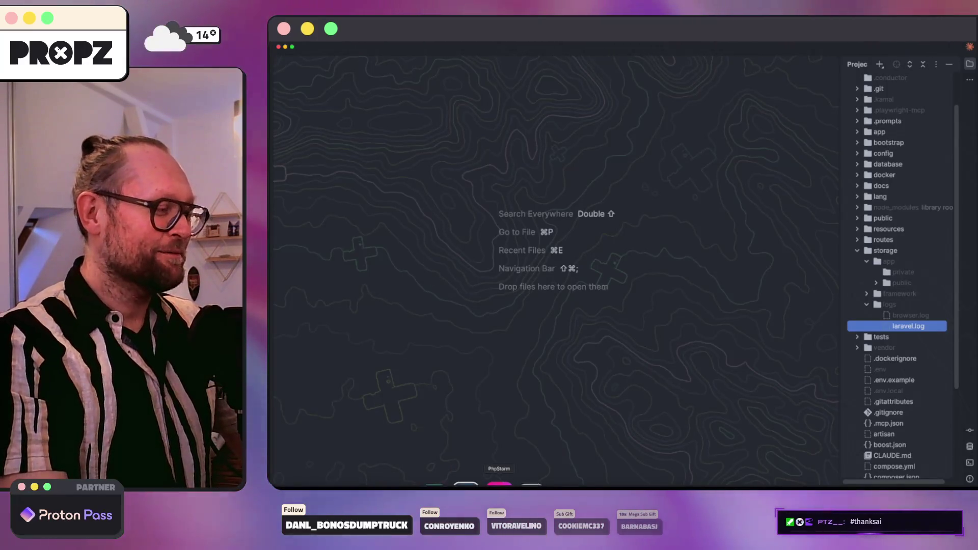
left_click(329, 483)
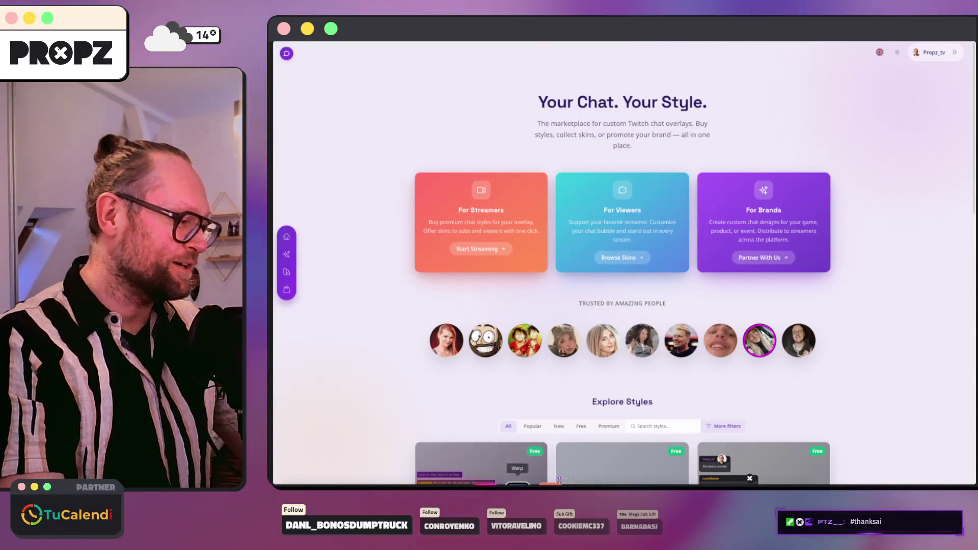
key("super+Tab")
left_click(516, 483)
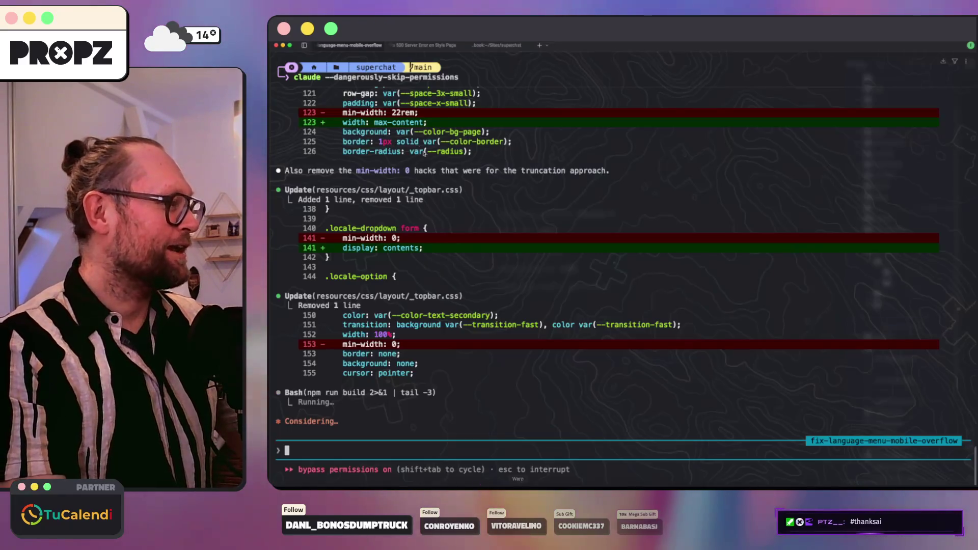
left_click(416, 46)
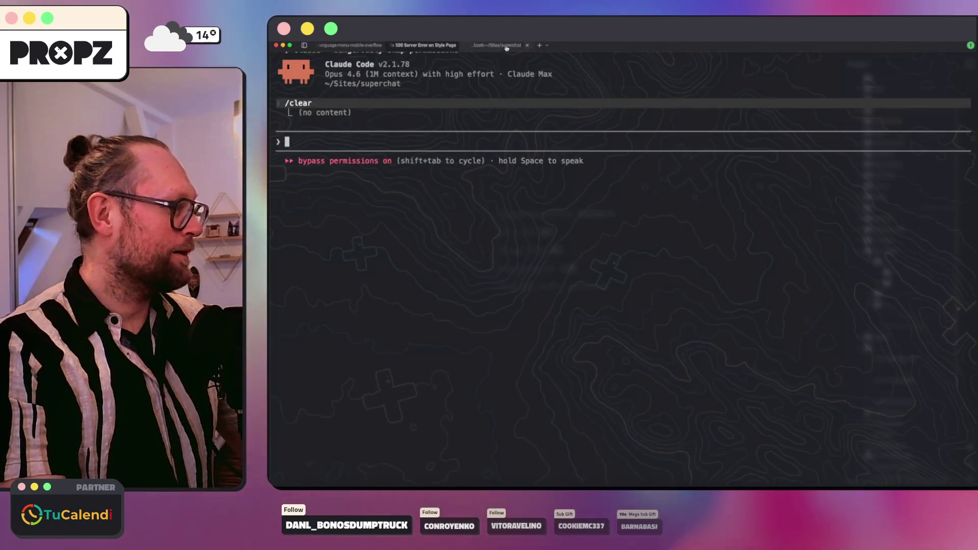
left_click(507, 46)
left_click(354, 46)
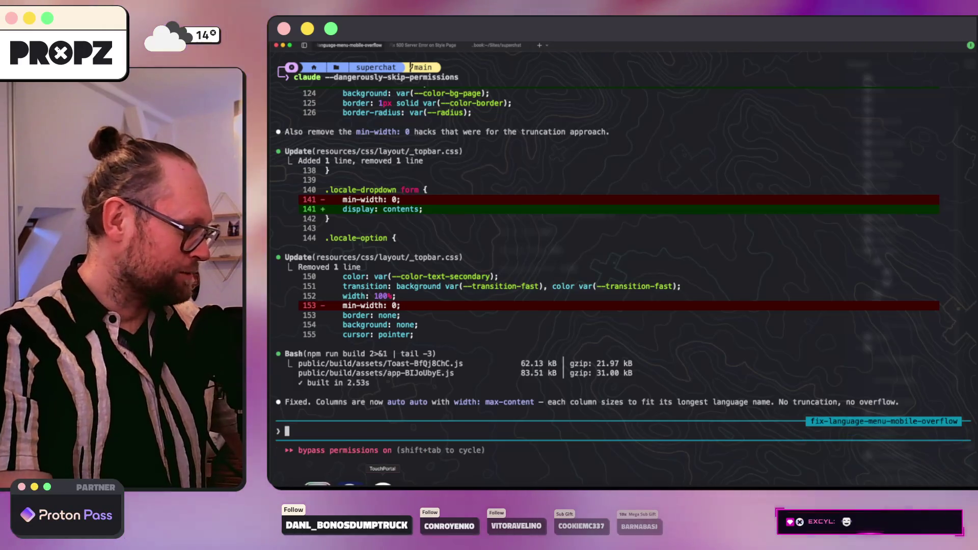
key("super+Tab")
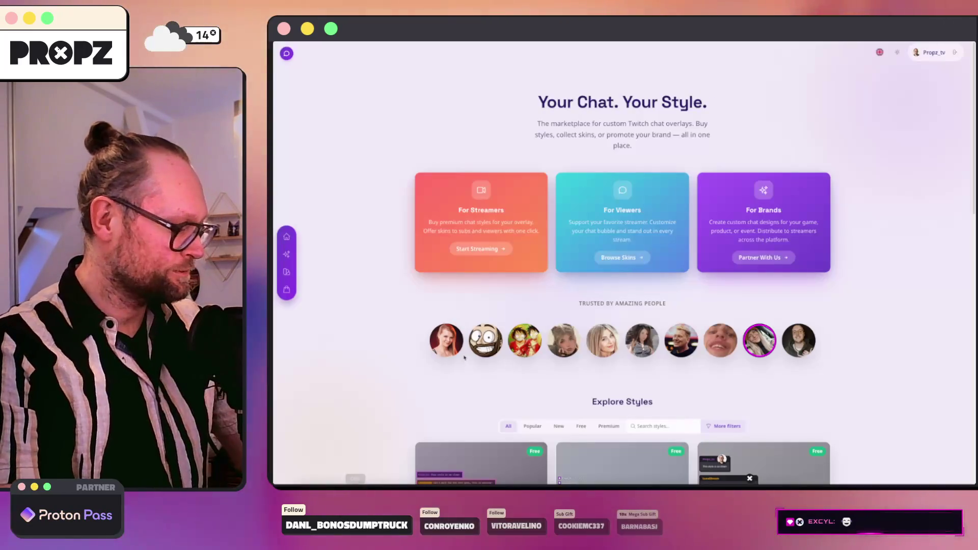
Check the fixed language menu on desktop, then bring up developer tools via Inspect.
left_click(880, 53)
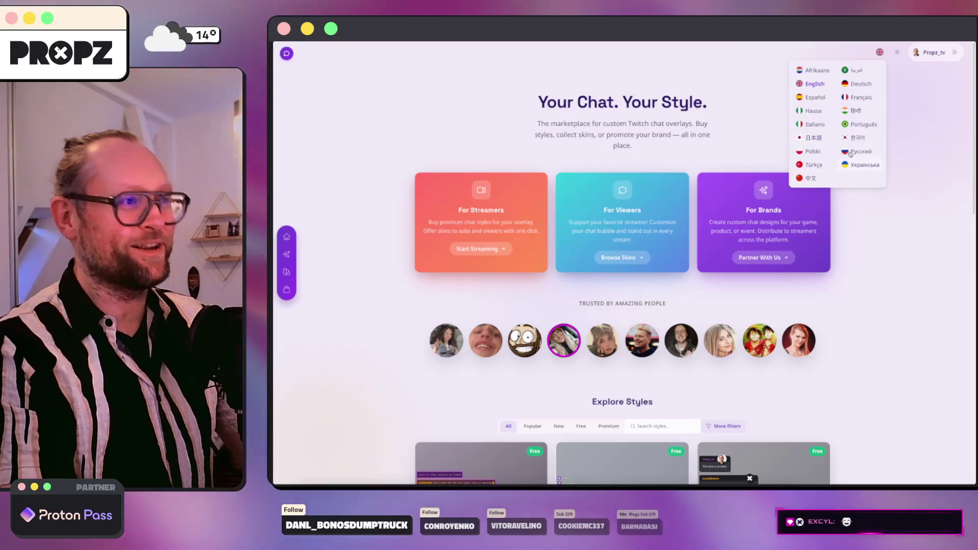
left_click(912, 136)
right_click(867, 121)
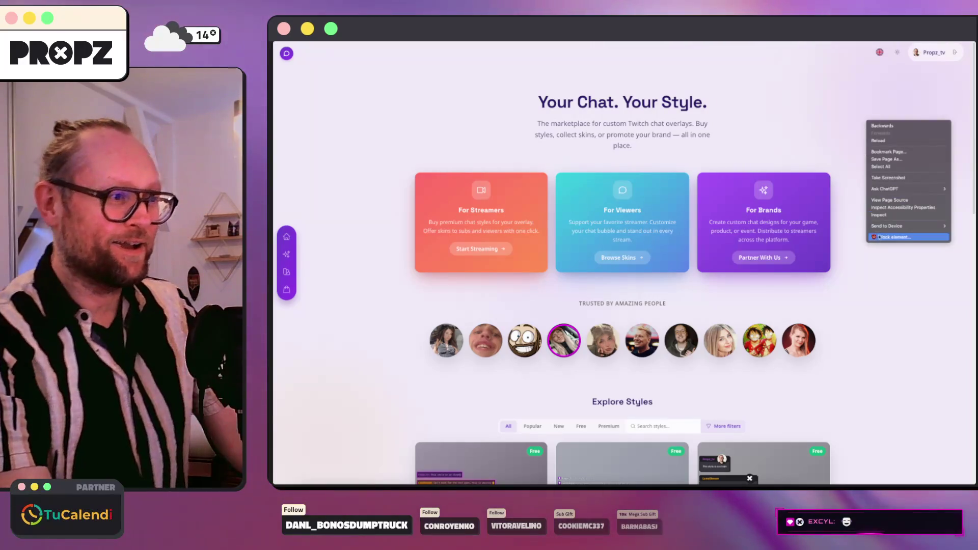
left_click(883, 216)
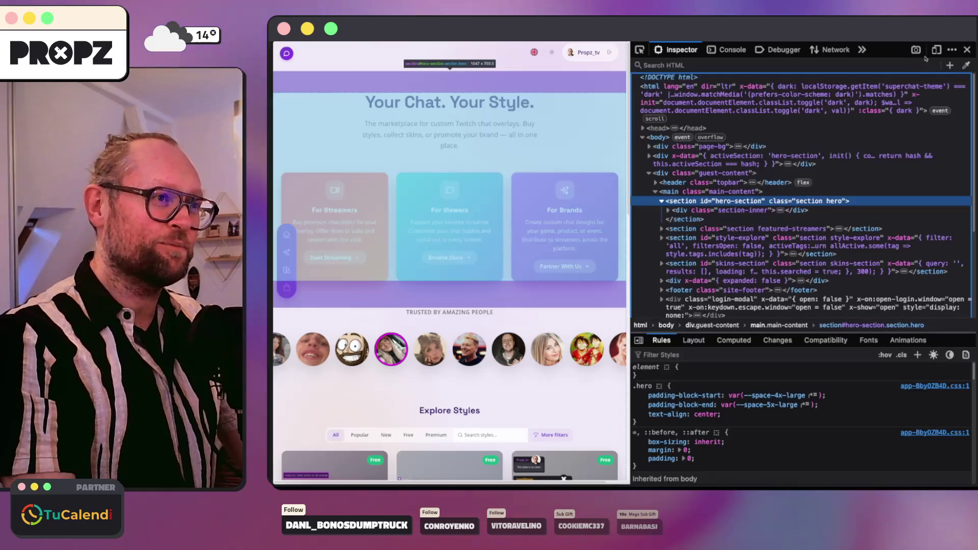
Preview the menu at phone width in Responsive Design Mode, where it spills past the right edge, then switch to the terminal.
key("ctrl+shift+m")
left_click(430, 75)
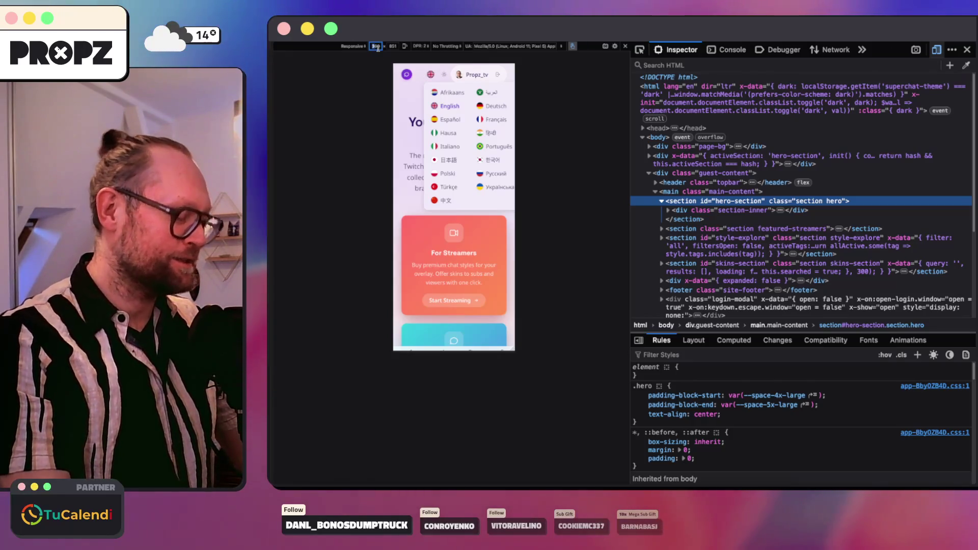
key("Return")
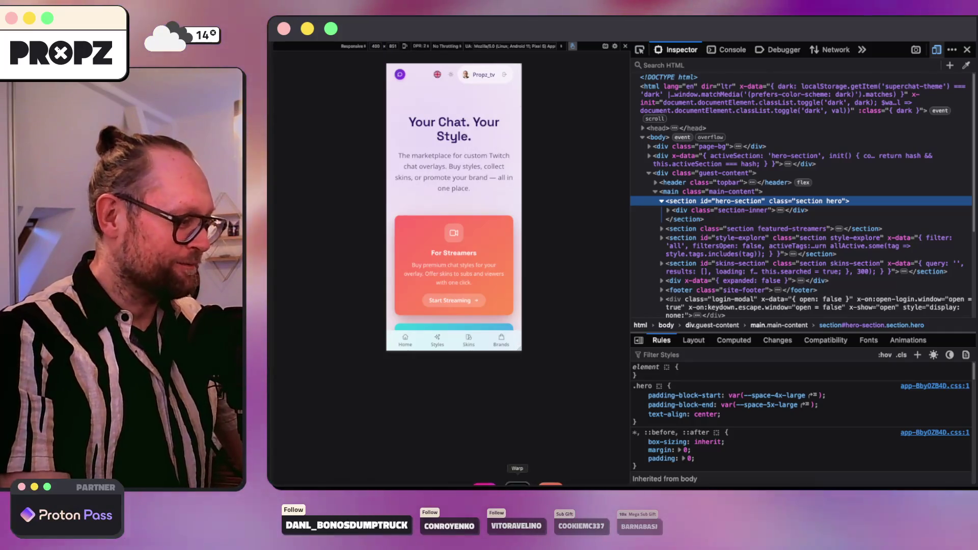
left_click(515, 486)
type("now")
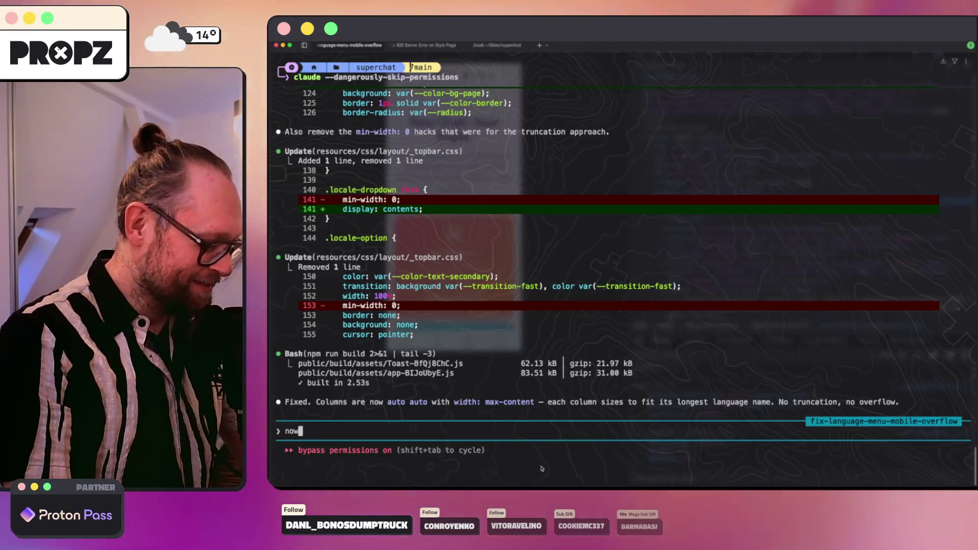
type(" tj")
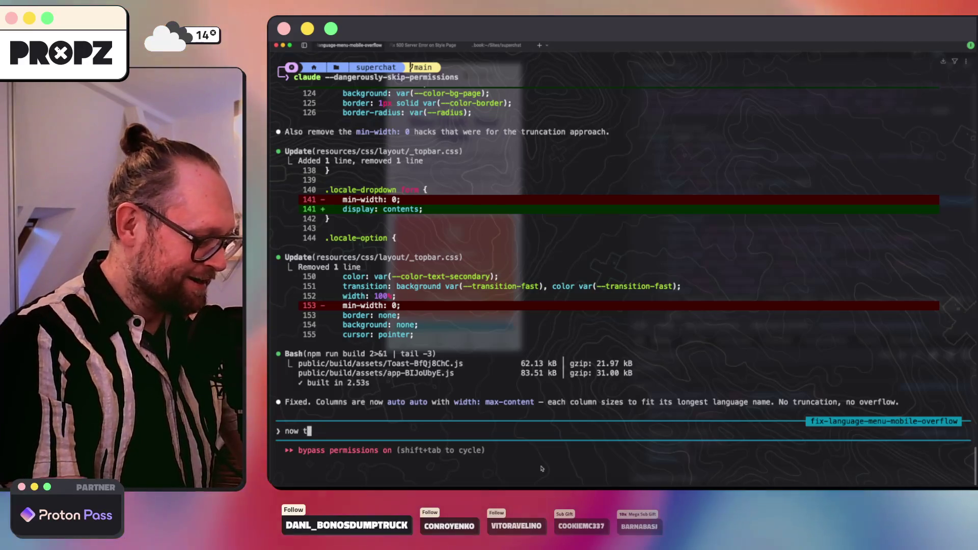
type("he")
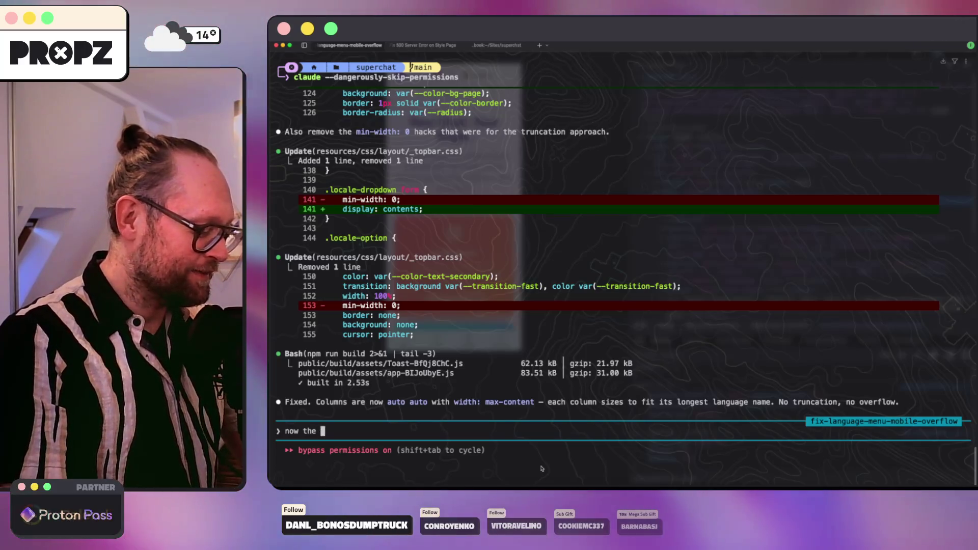
type(" wrapper is too far on the right and overflows the viewport so i cant see the righ")
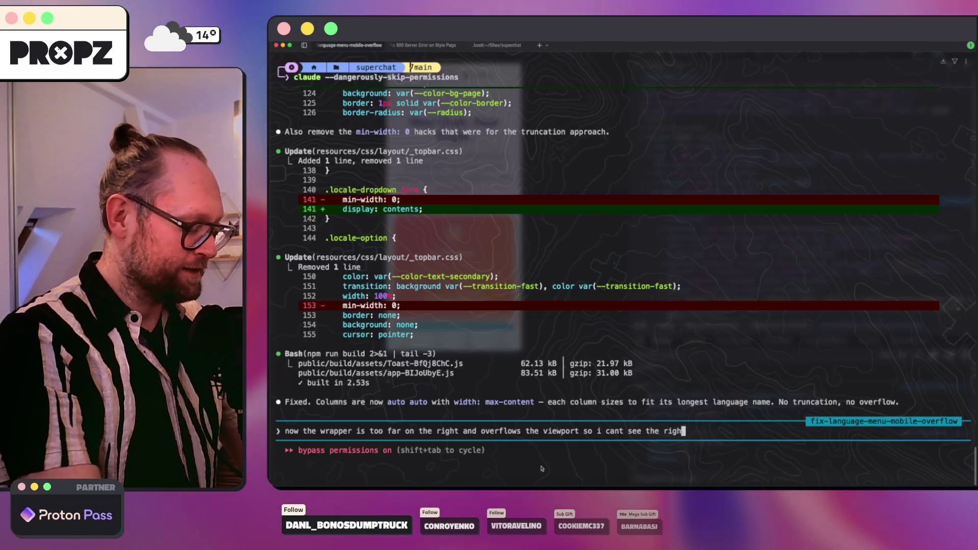
type("t images. Just")
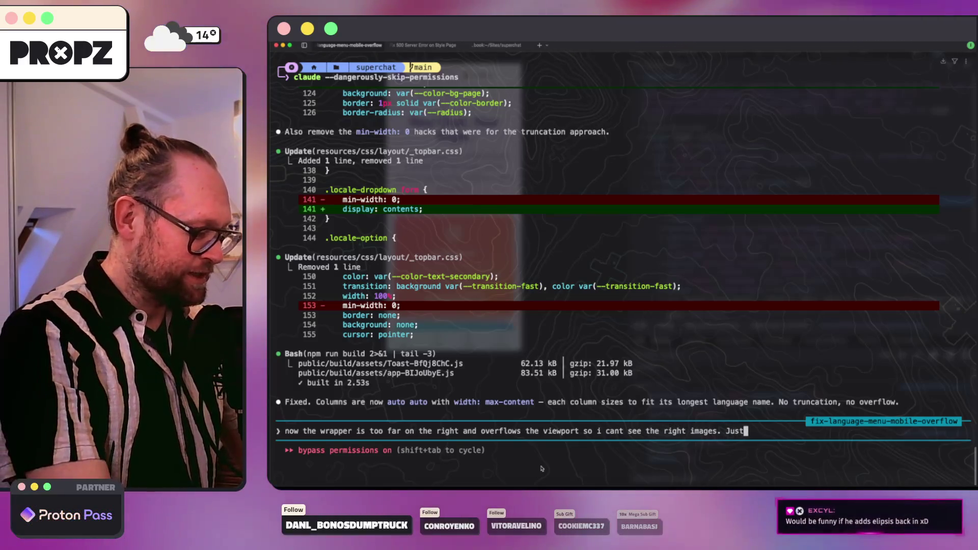
type(" make it ")
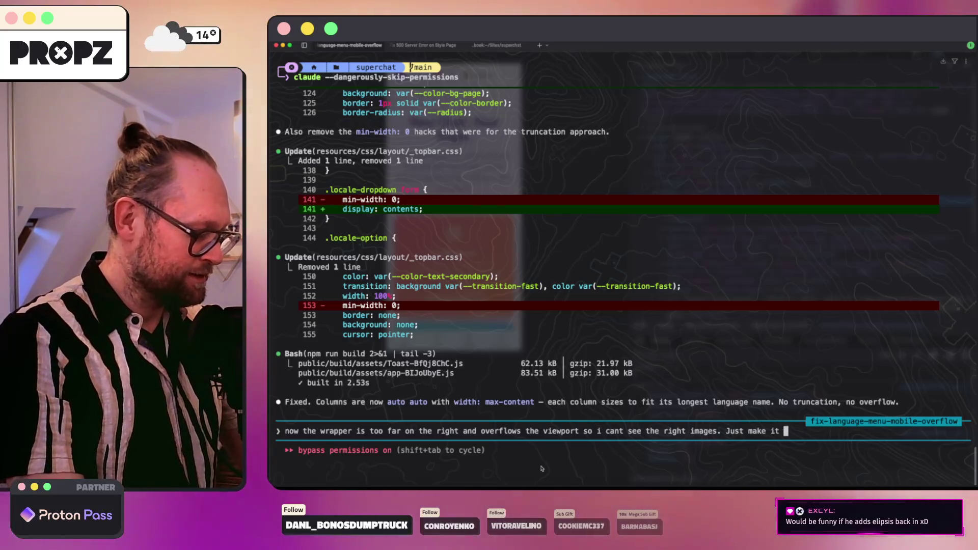
type("centered on m")
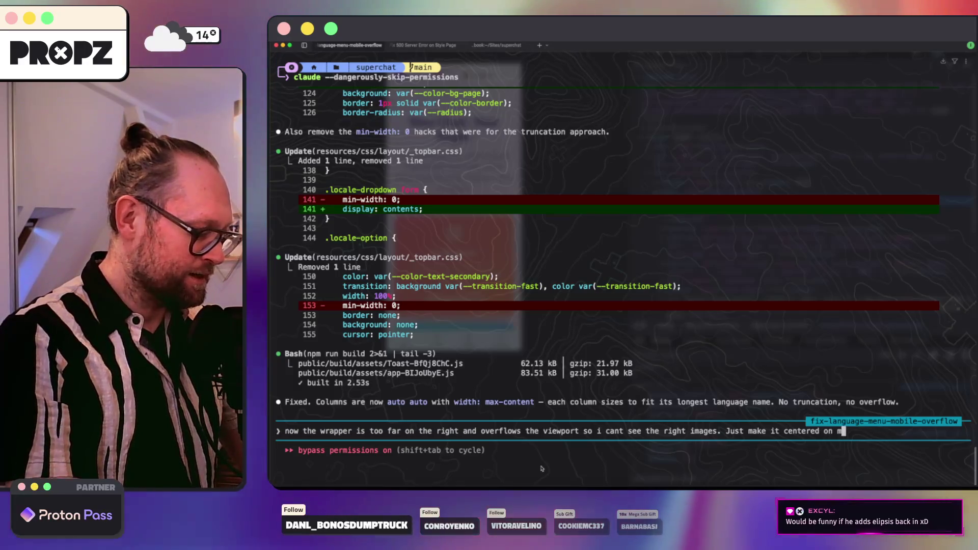
type("obiel screen si")
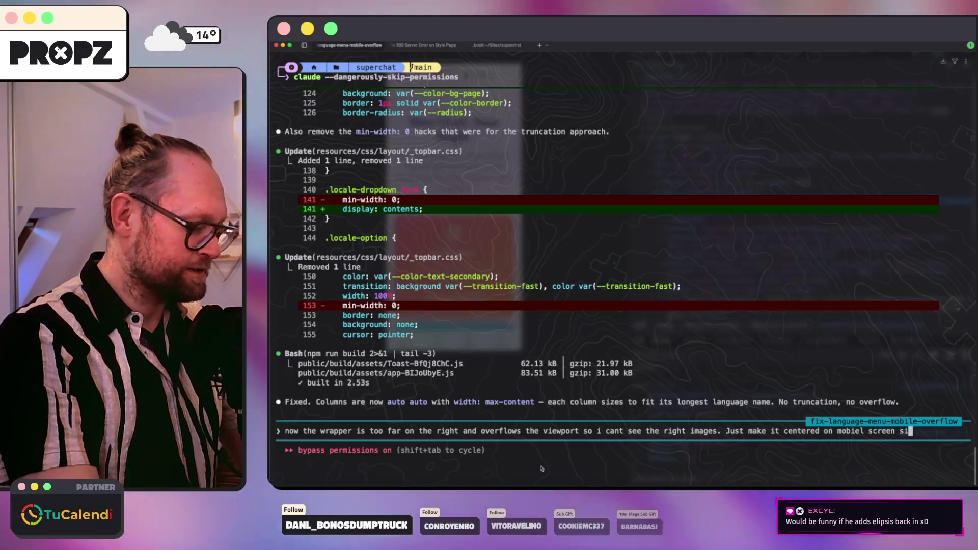
type("ze")
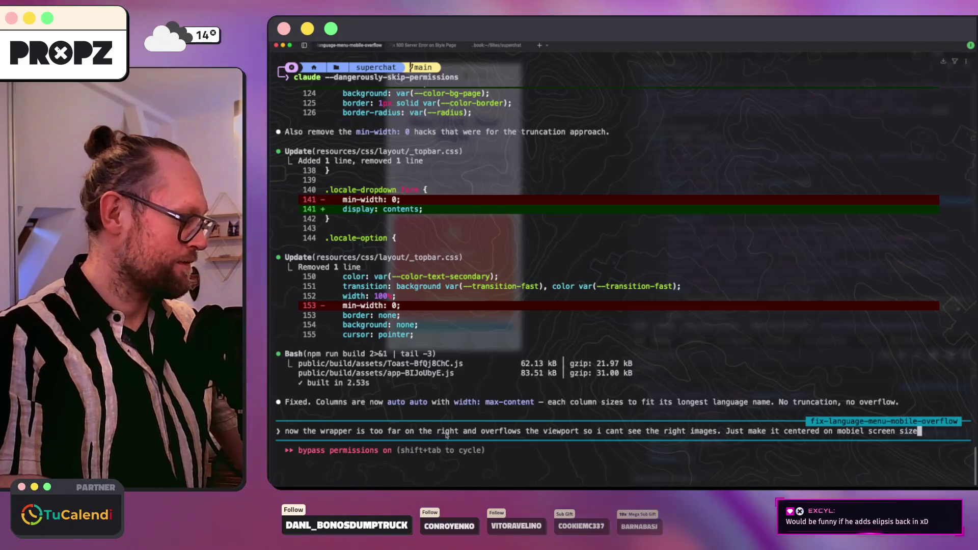
Submit the request to center the overflowing dropdown on mobile screens and bring the browser preview forward.
key("Return")
left_click(330, 484)
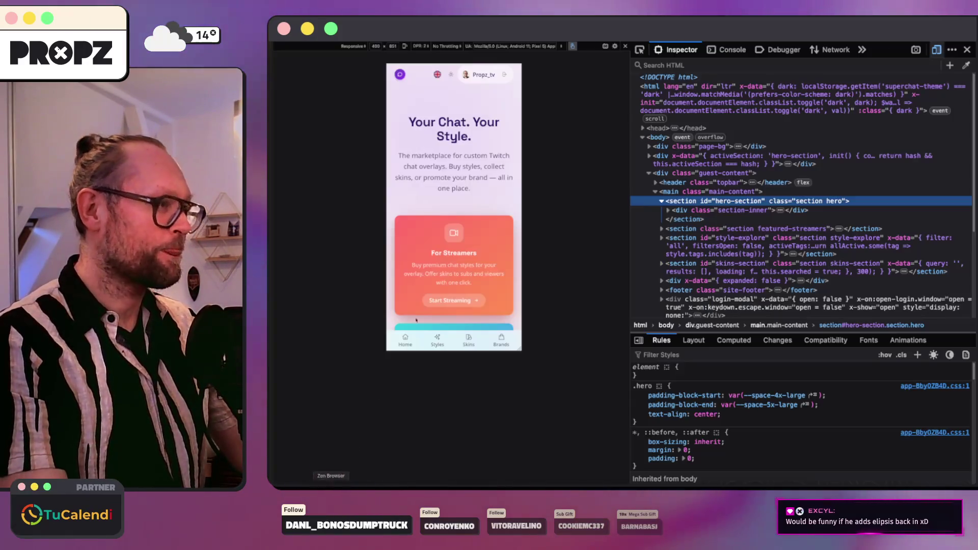
Check the language dropdown's position at several narrow mobile preview widths, then return to the Claude terminal.
left_click_drag(521, 110, 569, 108)
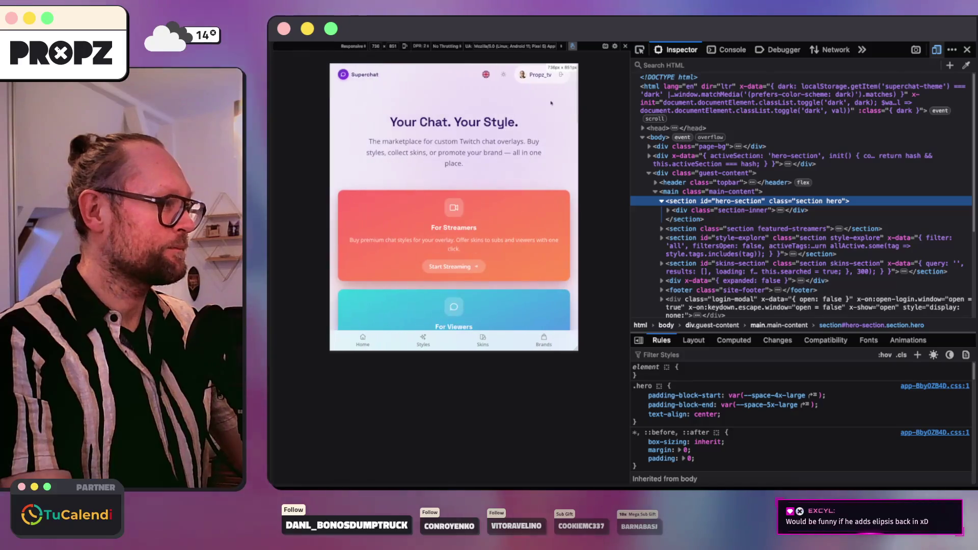
left_click(485, 75)
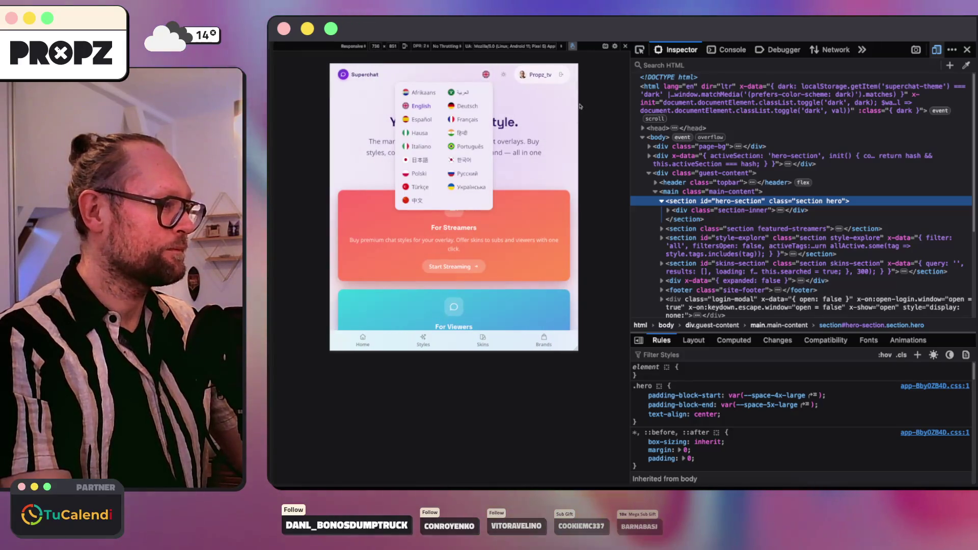
left_click_drag(578, 104, 535, 108)
left_click(450, 75)
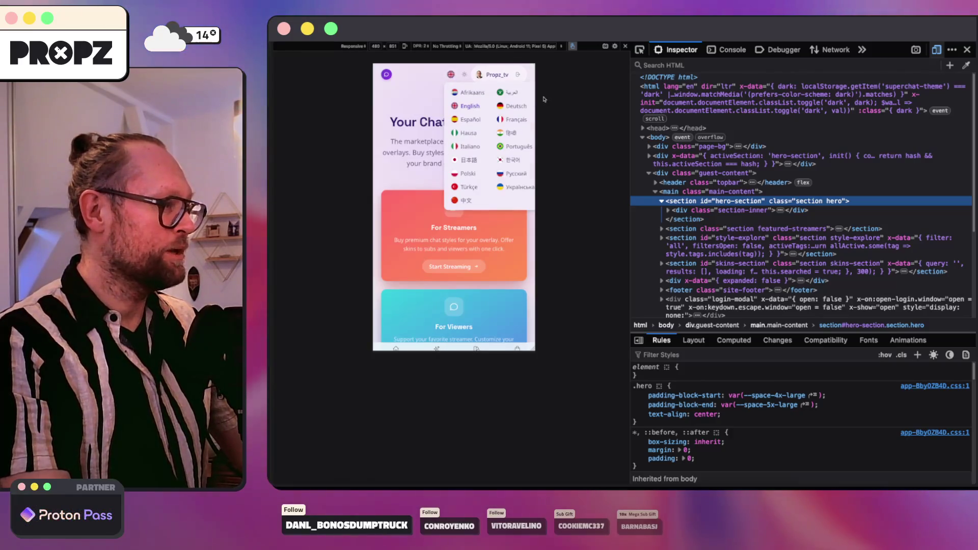
left_click_drag(534, 98, 555, 93)
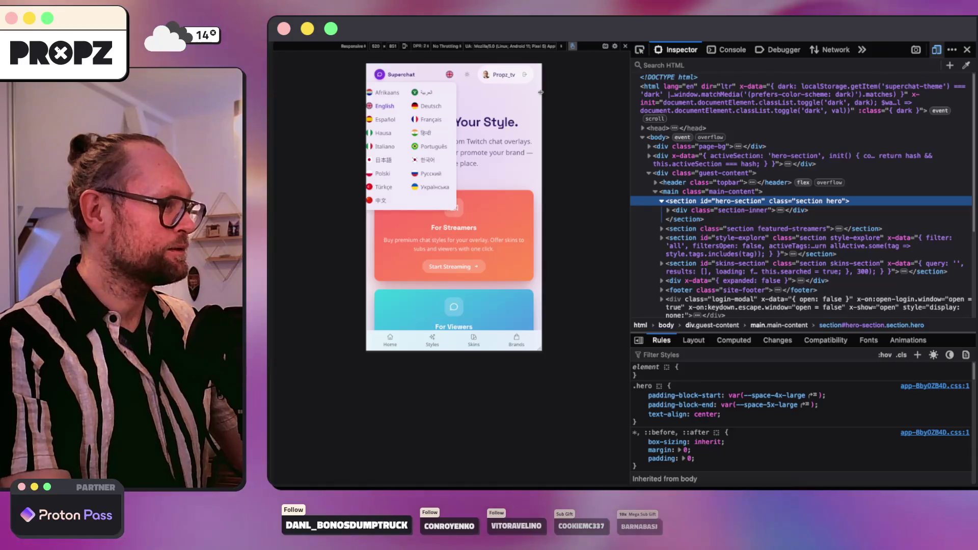
key("super+Tab")
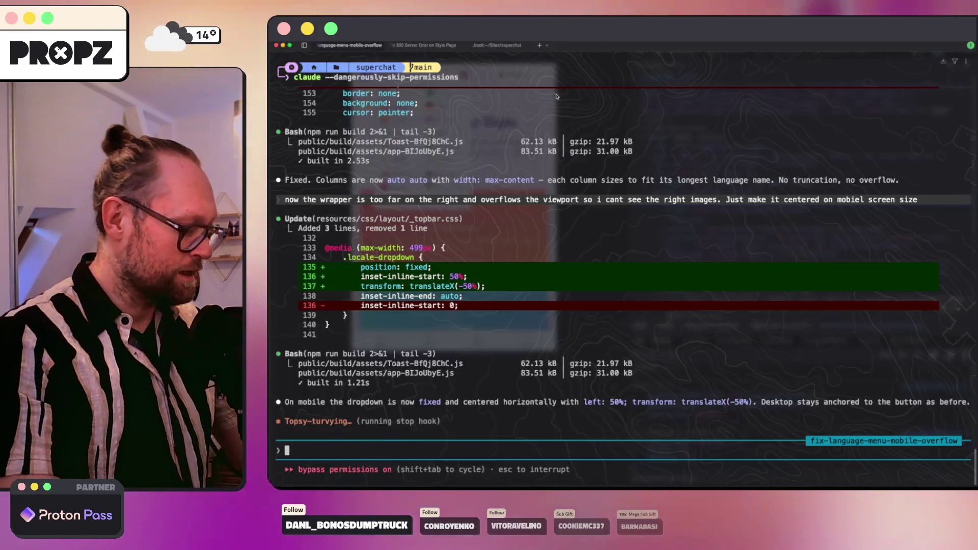
type("below 6600px im talkin")
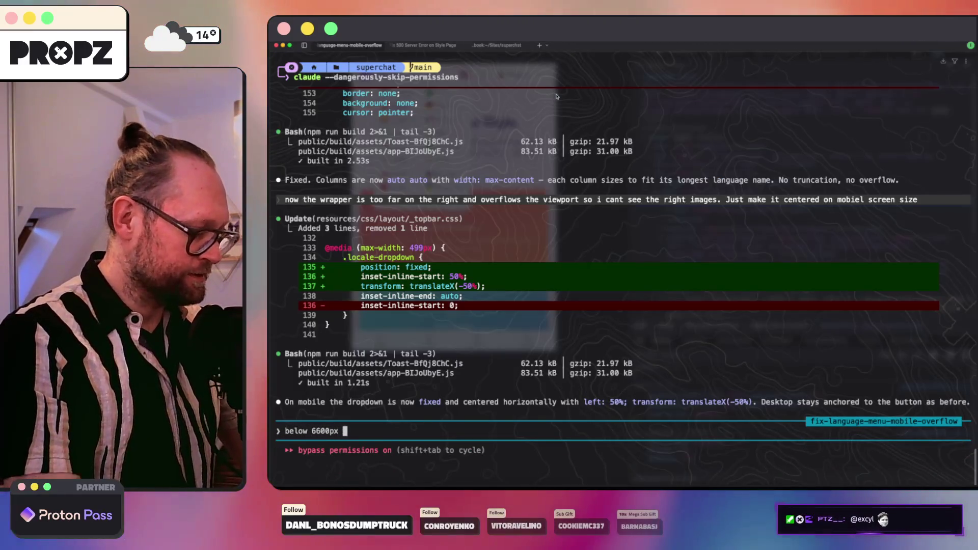
type("g+")
Send Claude the breakpoint clarification and the 600px correction, then bring the browser forward.
key("Return")
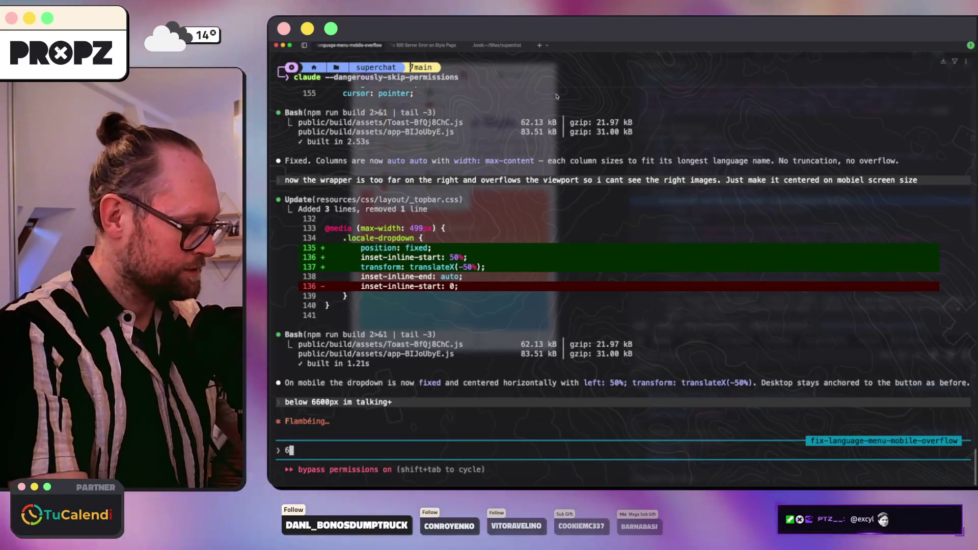
type("600")
key("Return")
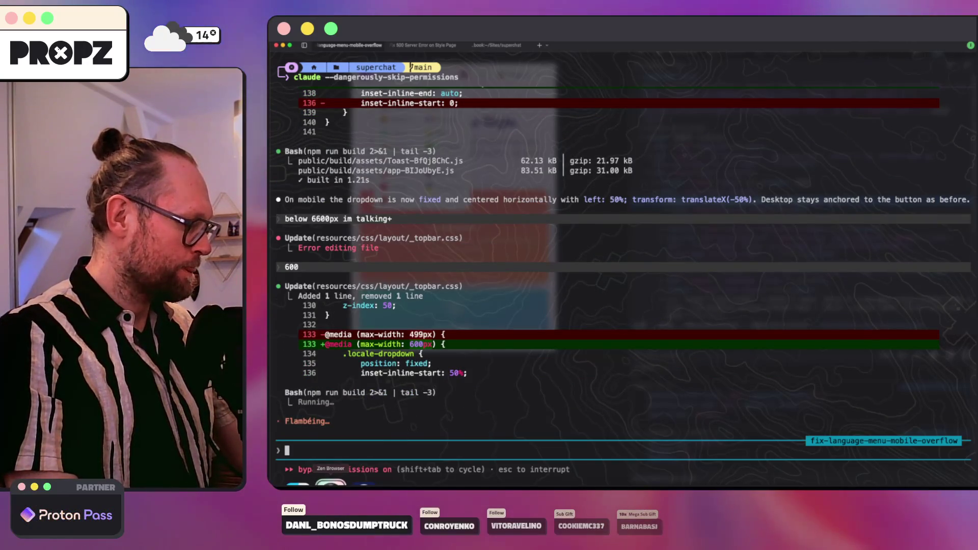
left_click(331, 483)
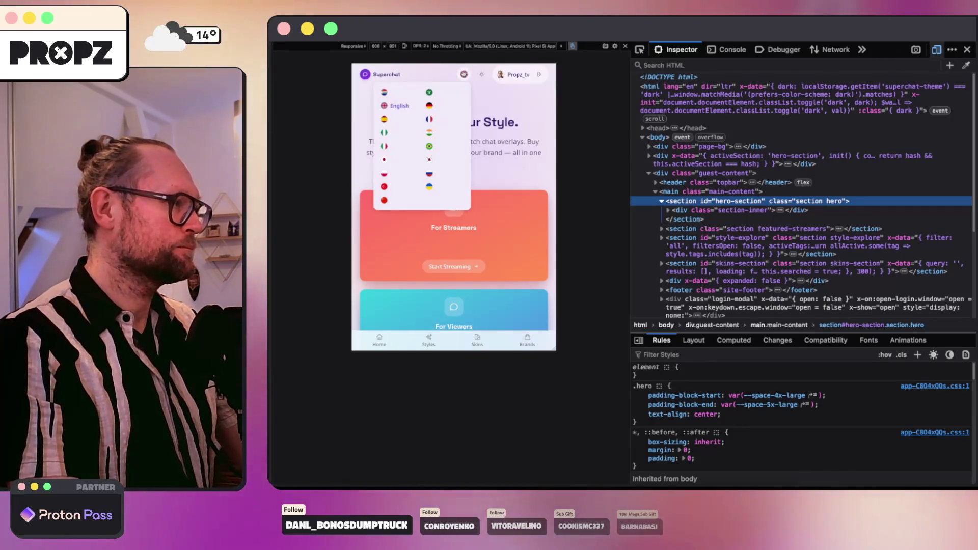
Verify the dropdown stays centered at much narrower mobile widths, then return to the terminal.
left_click_drag(556, 115, 501, 116)
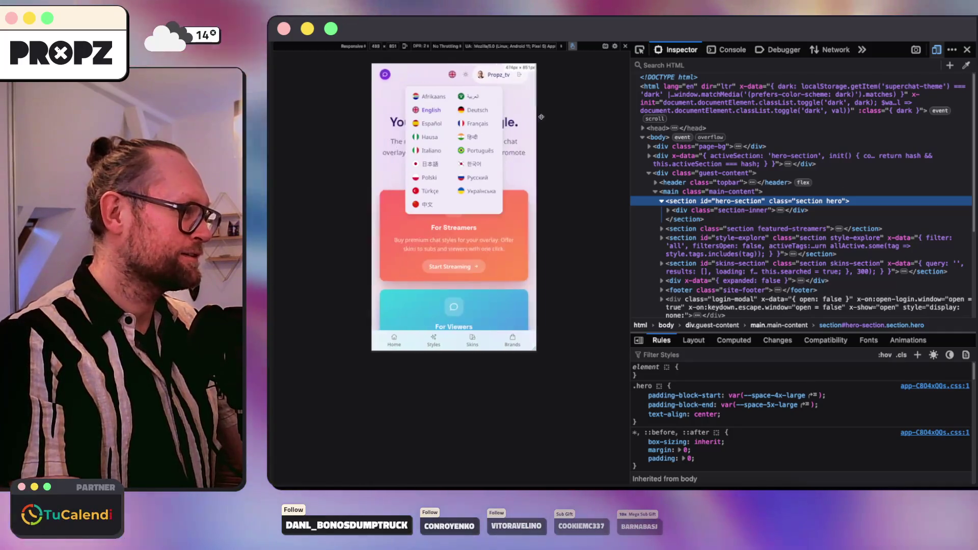
left_click_drag(502, 117, 462, 116)
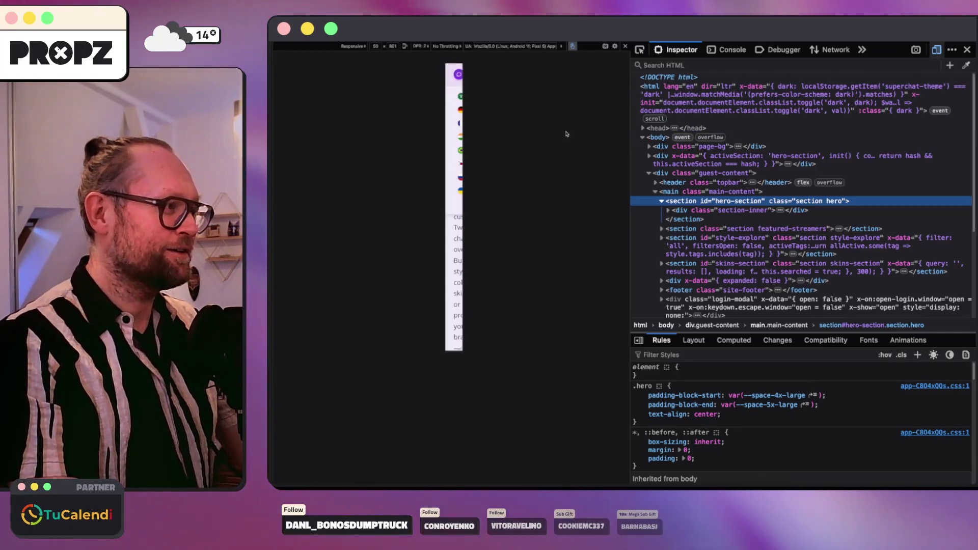
left_click(517, 485)
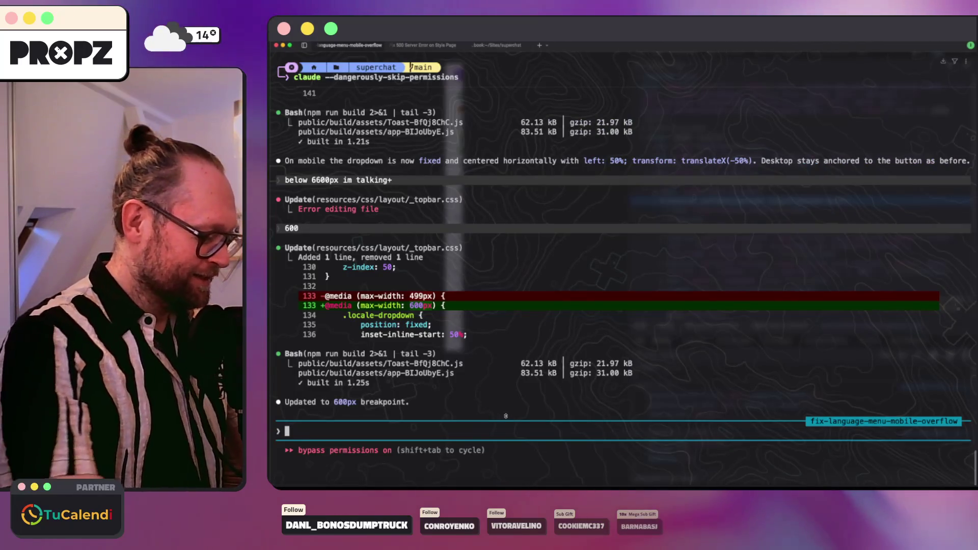
type("thank you! COmmit an")
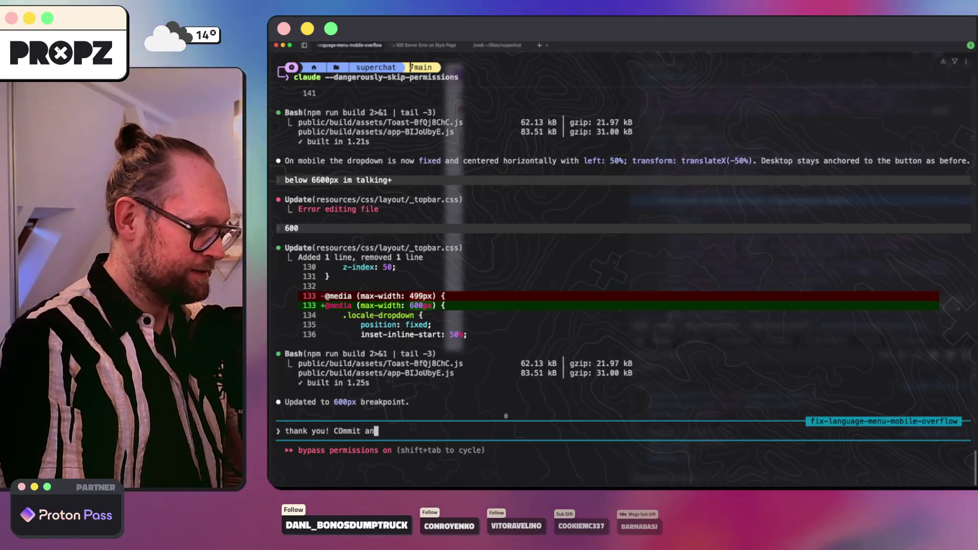
Send 'thank you! Commit and push' to Claude, then restore the full-width site without devtools.
key("Return")
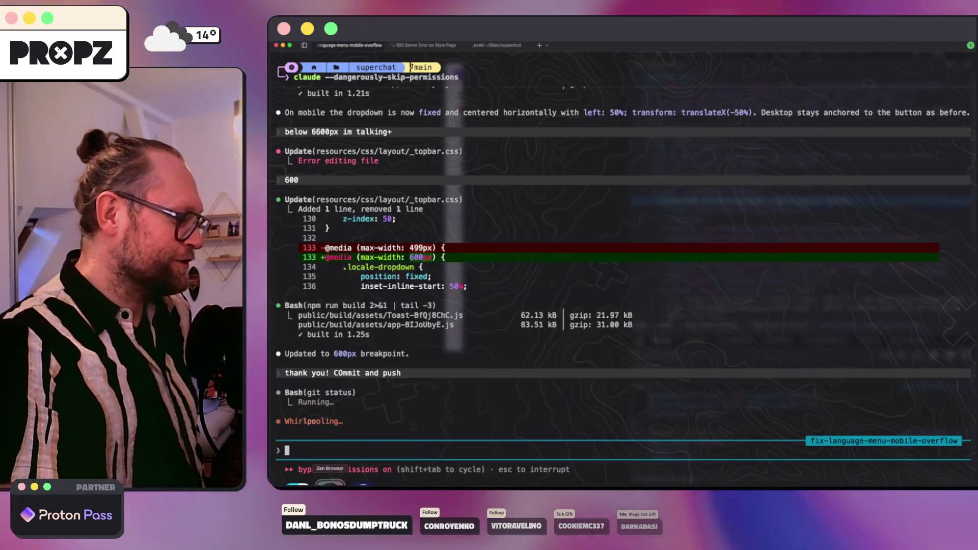
key("super+Tab")
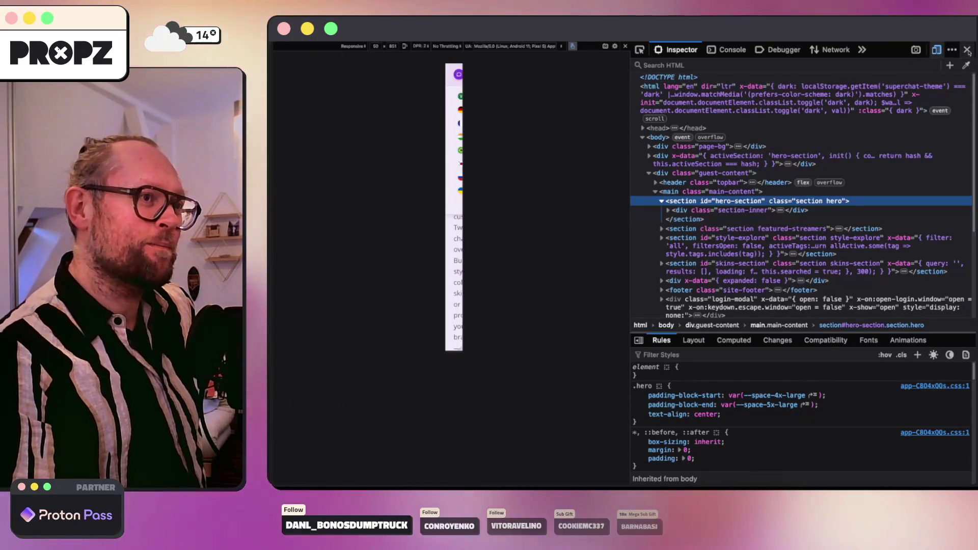
key("ctrl+shift+m")
key("F12")
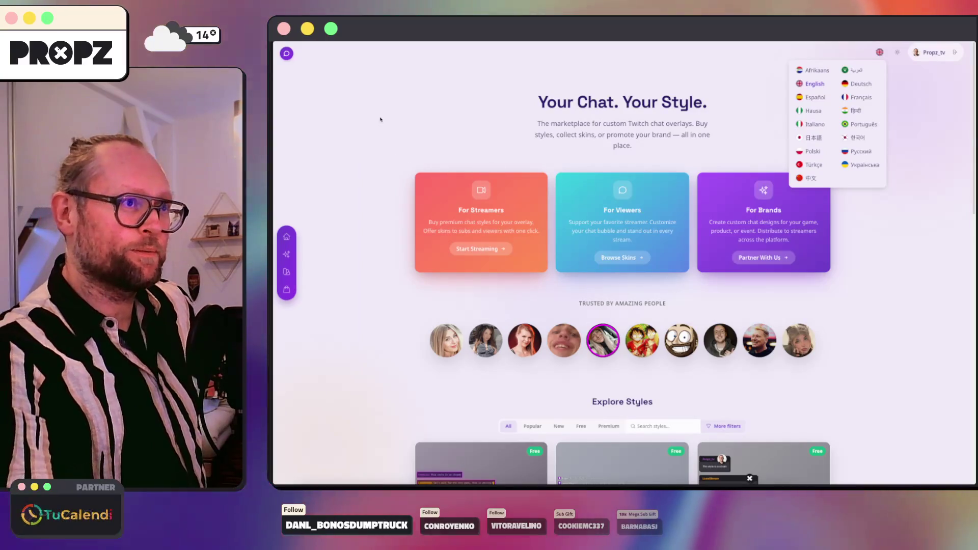
Close GitHub issue #4 with a 'Fixed!' comment and return to the open issues list.
left_click(329, 131)
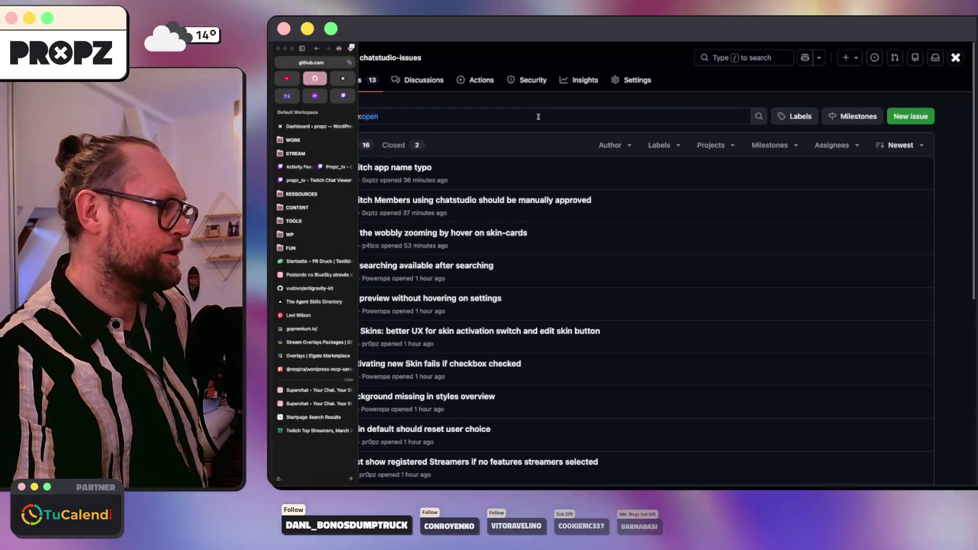
scroll(432, 367, "down", 5)
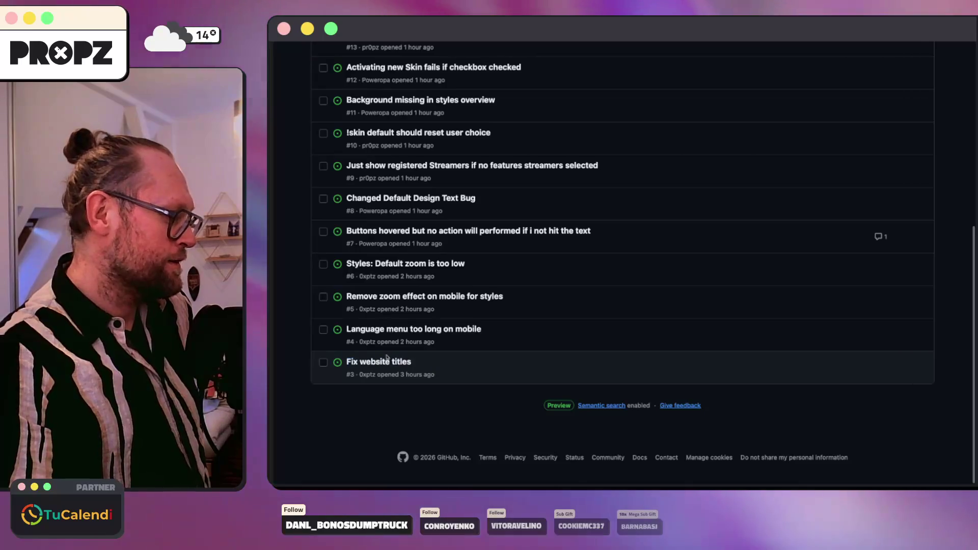
left_click(398, 329)
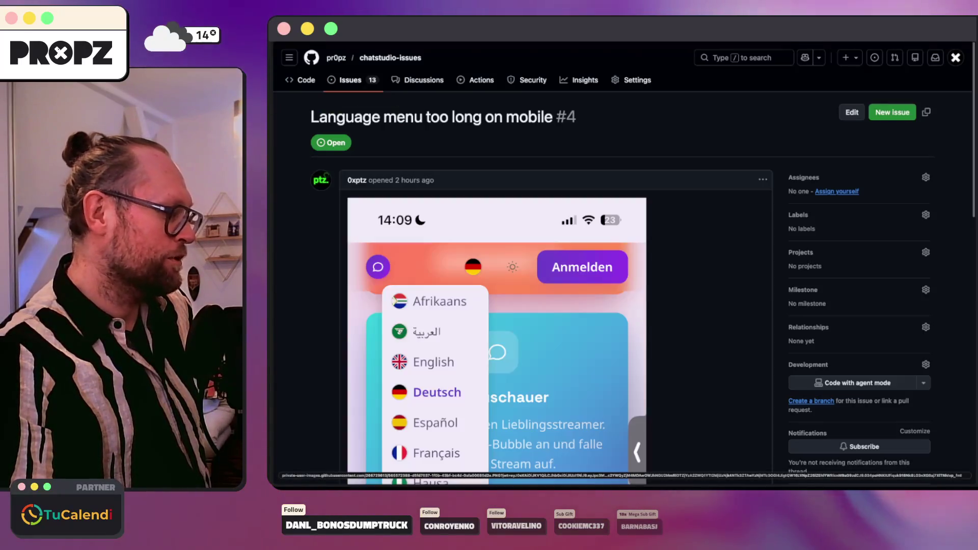
scroll(568, 304, "down", 5)
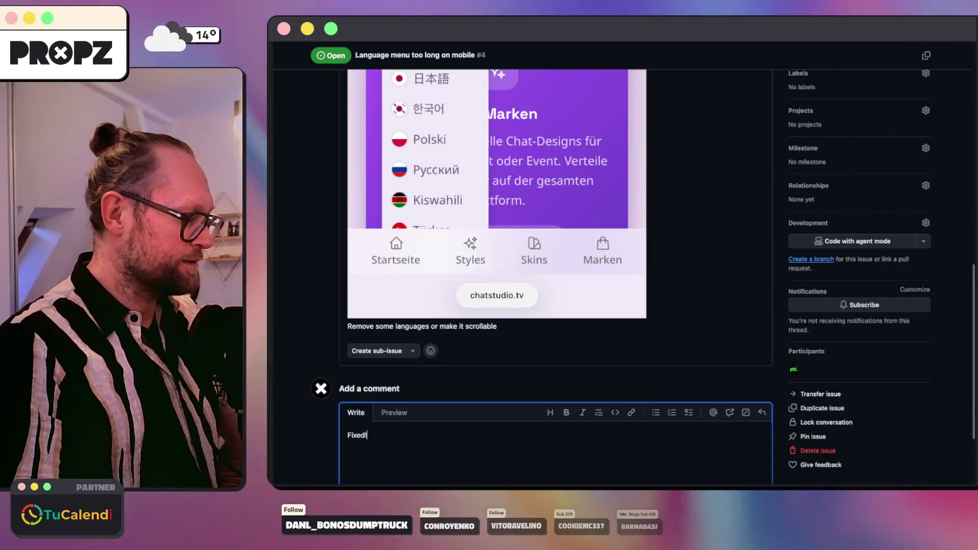
scroll(398, 408, "down", 3)
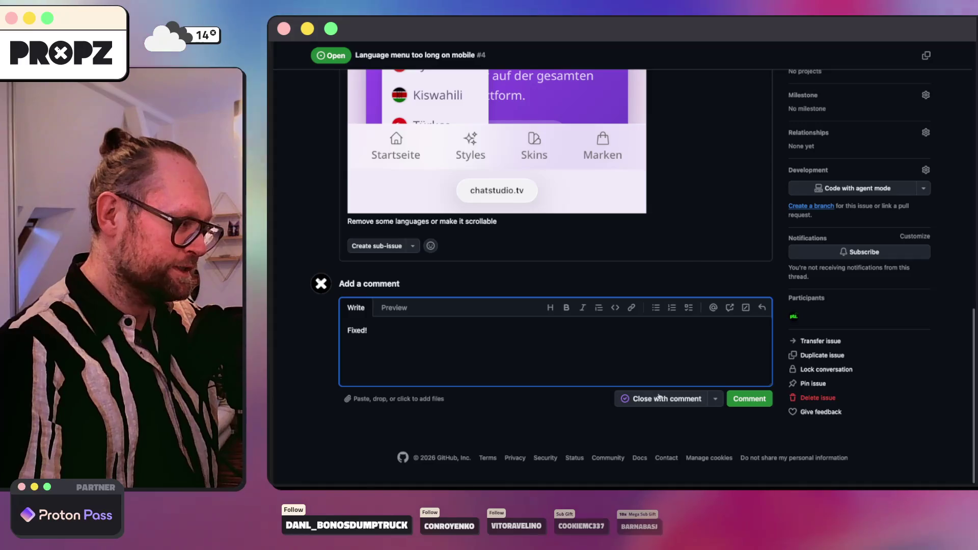
left_click(642, 400)
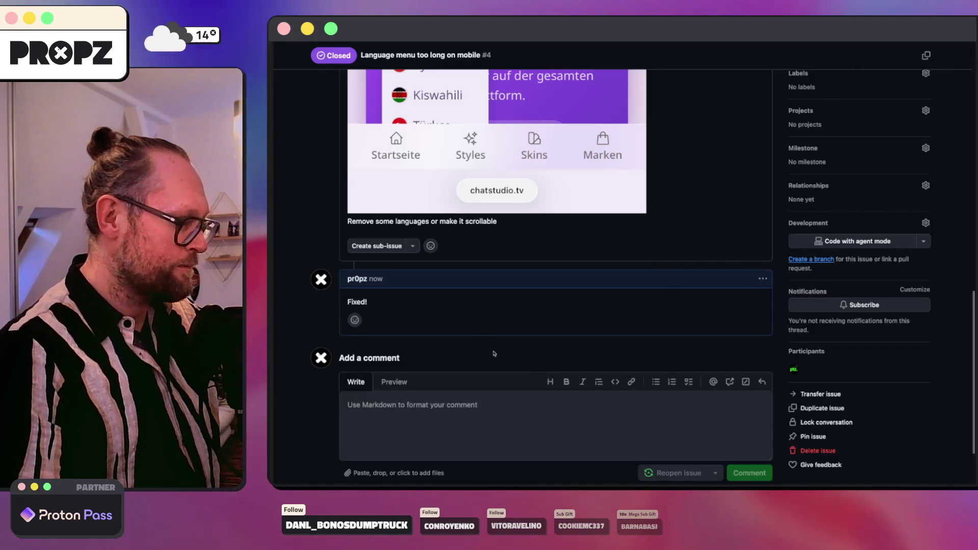
scroll(475, 283, "up", 10)
scroll(428, 229, "up", 5)
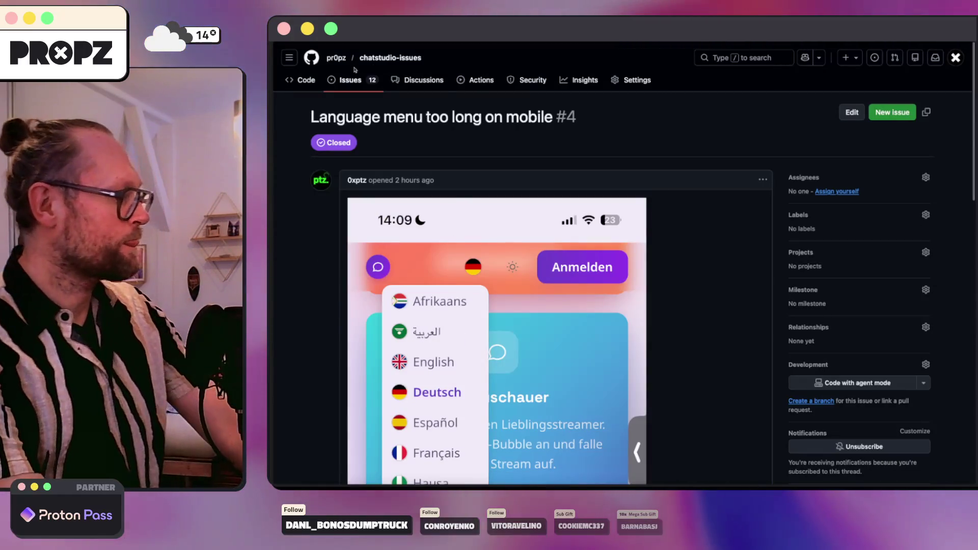
left_click(354, 87)
key("super+Tab")
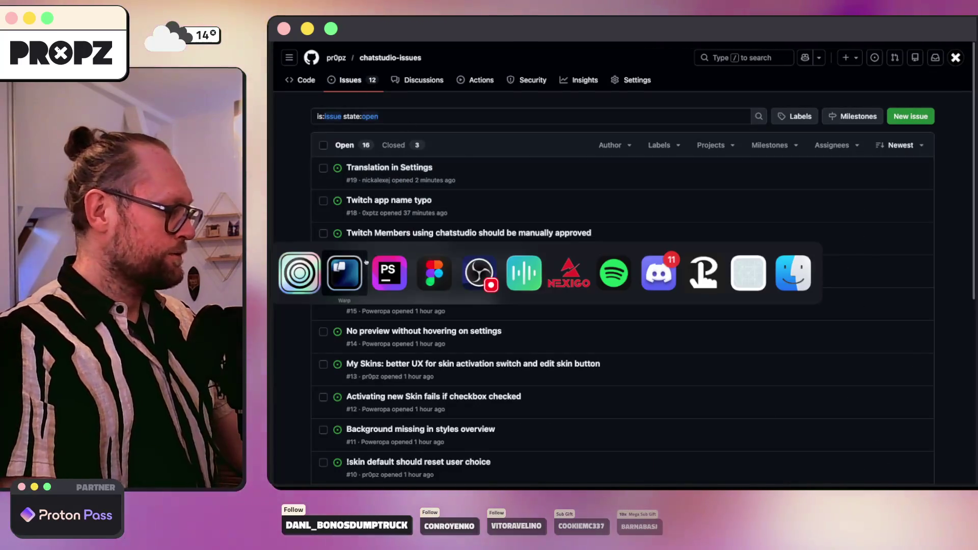
type("/clear")
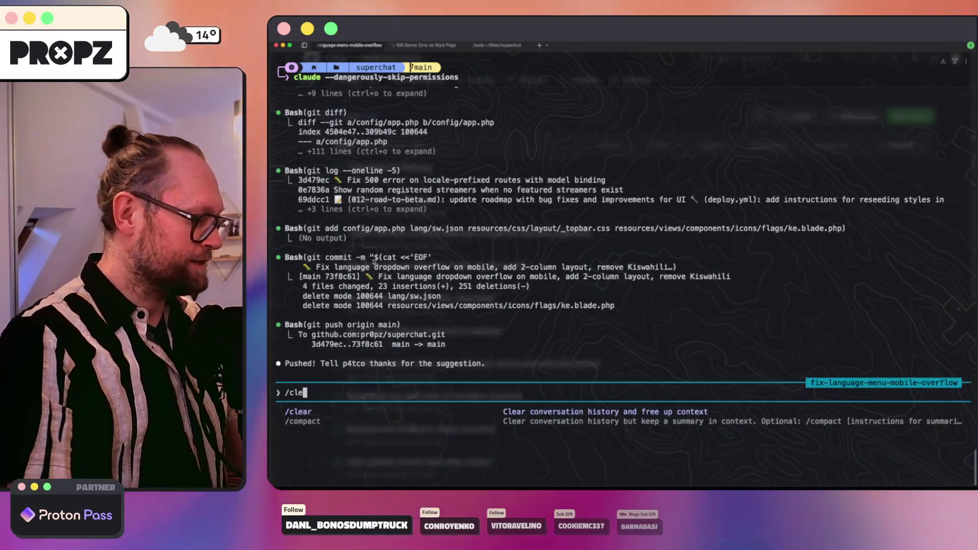
Clear the Claude history, rerun `kamal deploy` from shell history, then switch to the issues list.
key("Return")
left_click(491, 44)
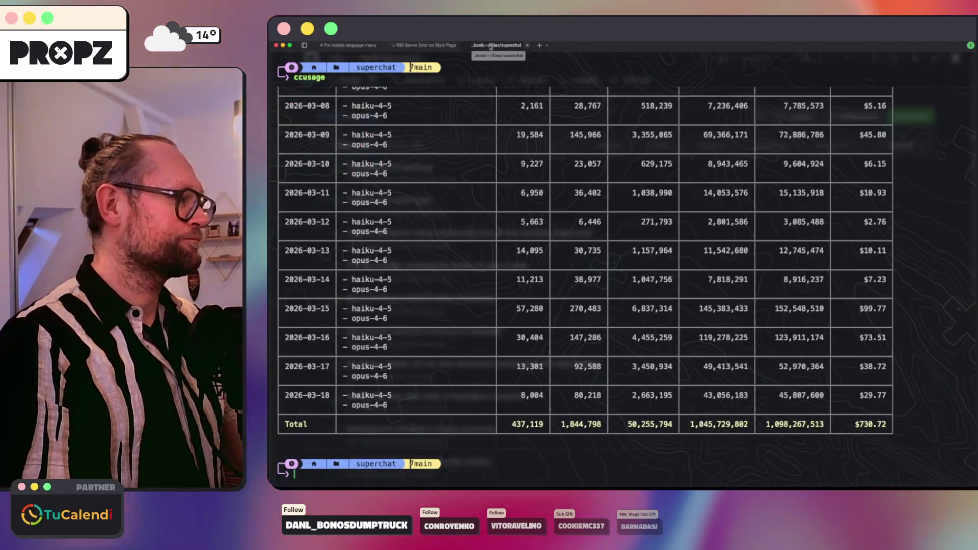
key("Up")
key("Up")
key("Up")
key("Down")
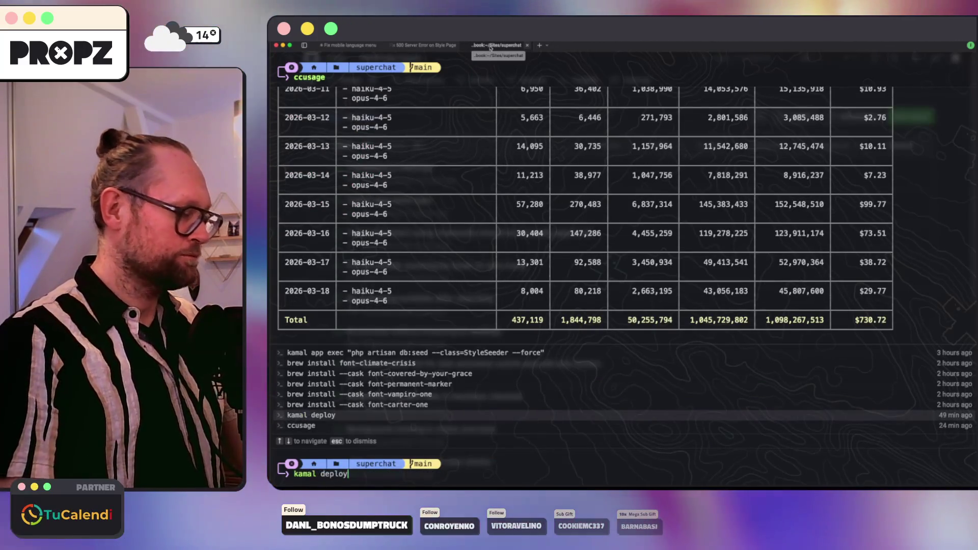
key("Return")
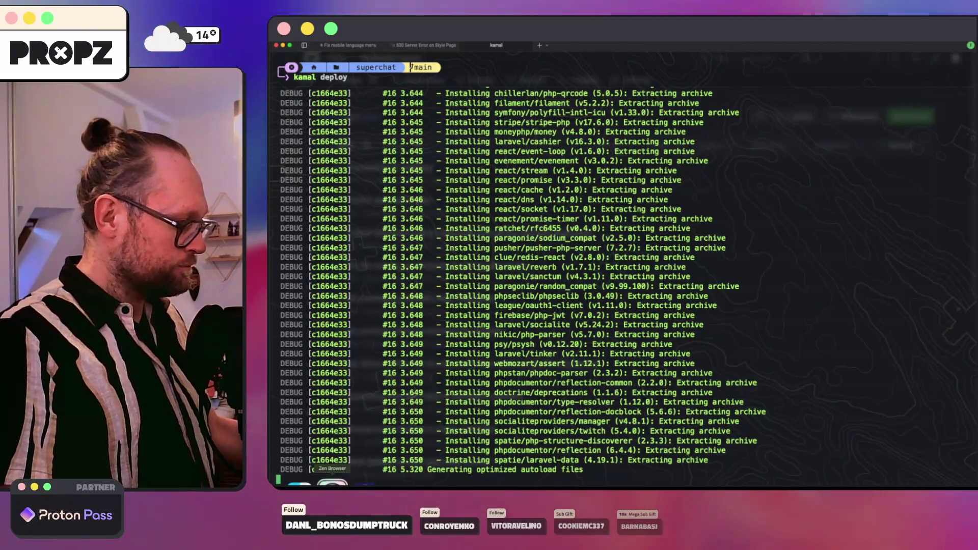
left_click(332, 483)
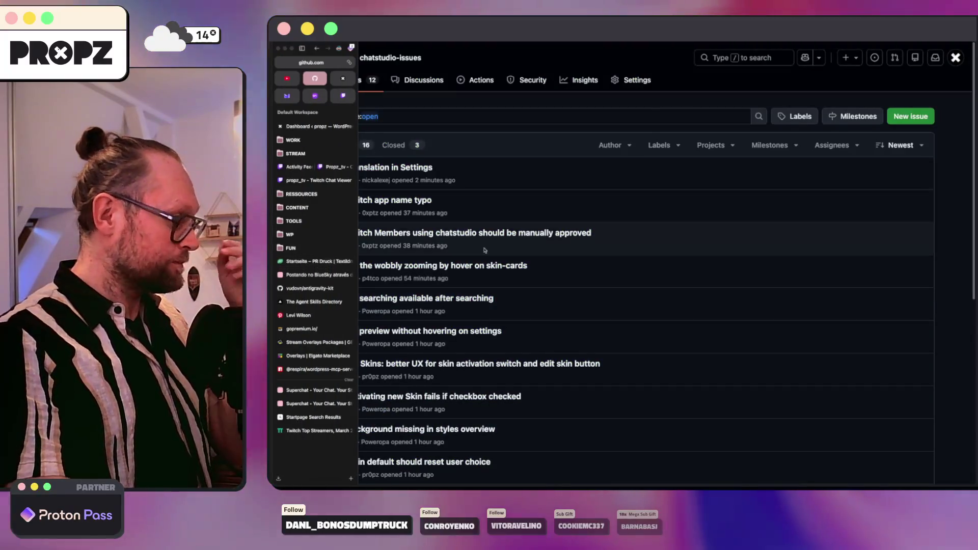
scroll(478, 251, "down", 4)
scroll(486, 263, "up", 4)
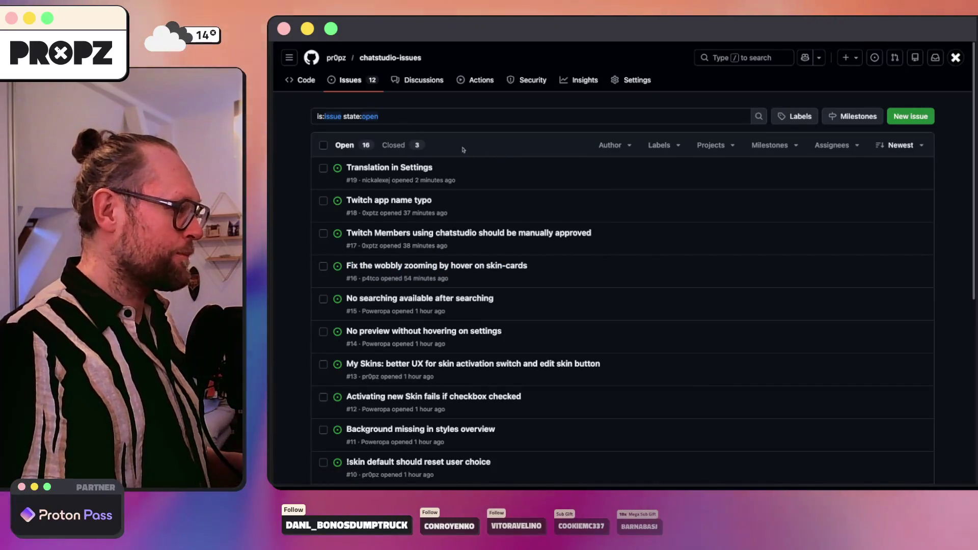
Read issue #19 Translation in Settings, return to the issues list, then switch to the ChatStudio site.
left_click(386, 167)
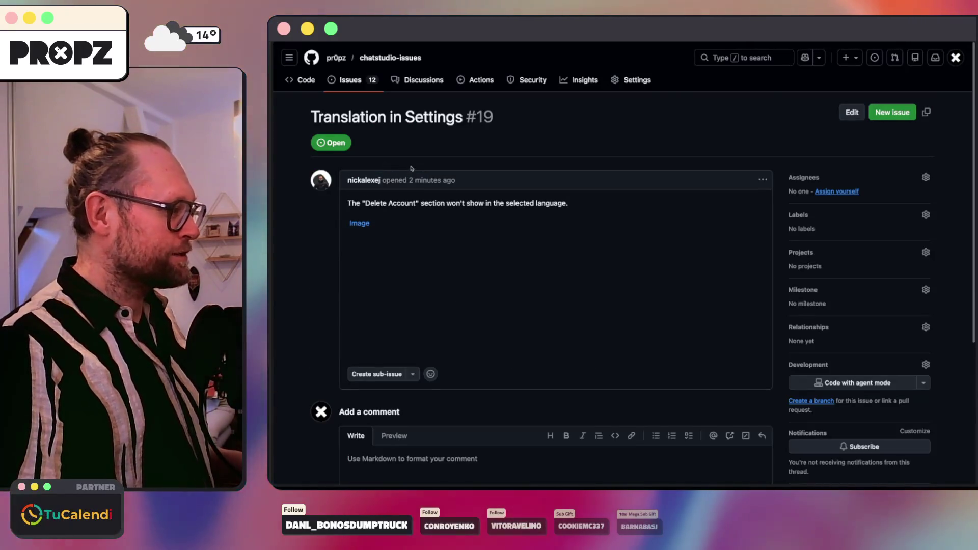
double_click(433, 202)
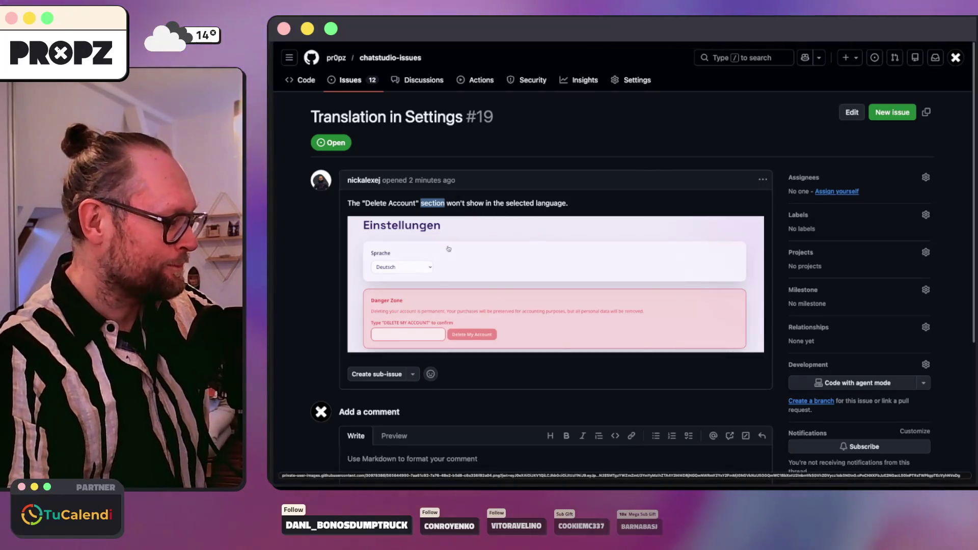
scroll(446, 251, "down", 3)
scroll(447, 250, "up", 3)
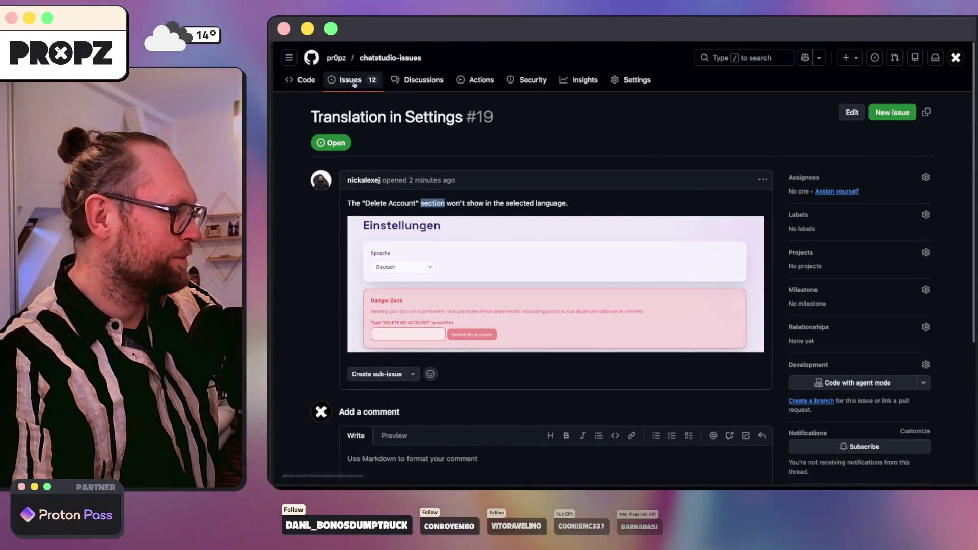
left_click(354, 81)
scroll(417, 272, "down", 5)
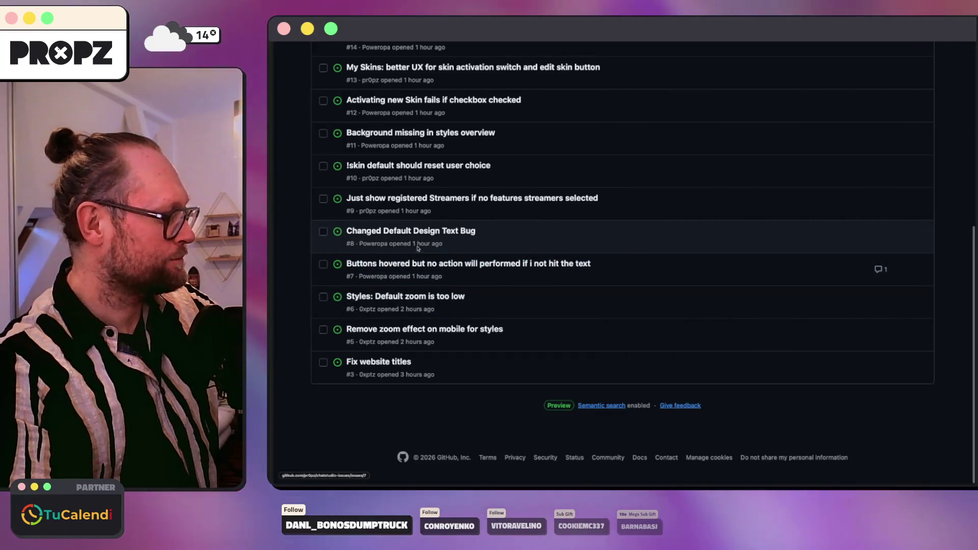
mouse_move(277, 306)
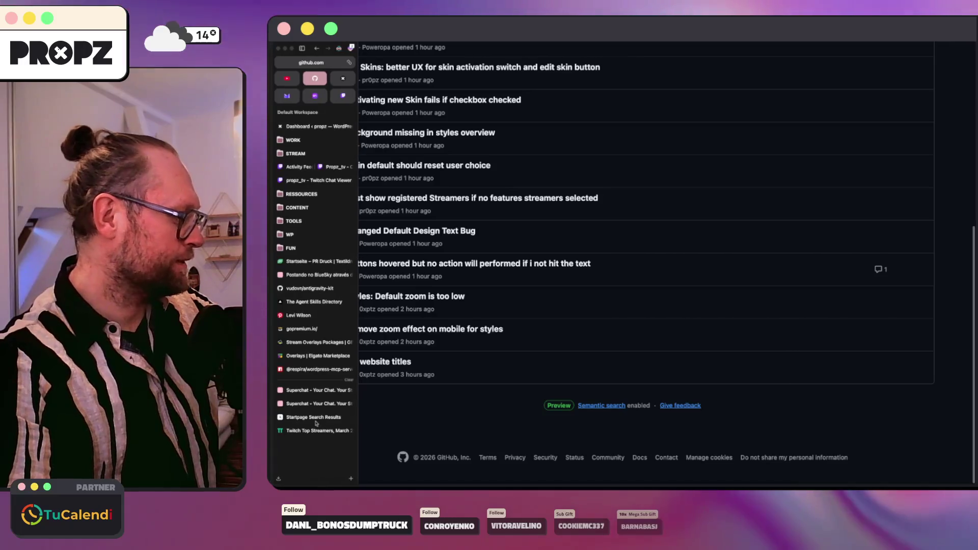
left_click(307, 404)
scroll(451, 370, "down", 3)
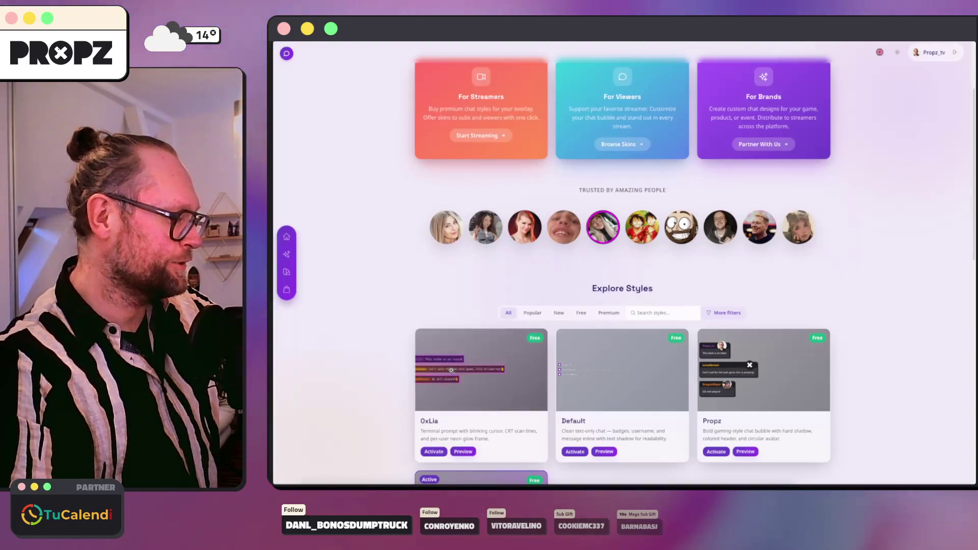
Open the 0xLia style page, set its preview zoom to 1x, then return to the deploy output.
left_click(450, 350)
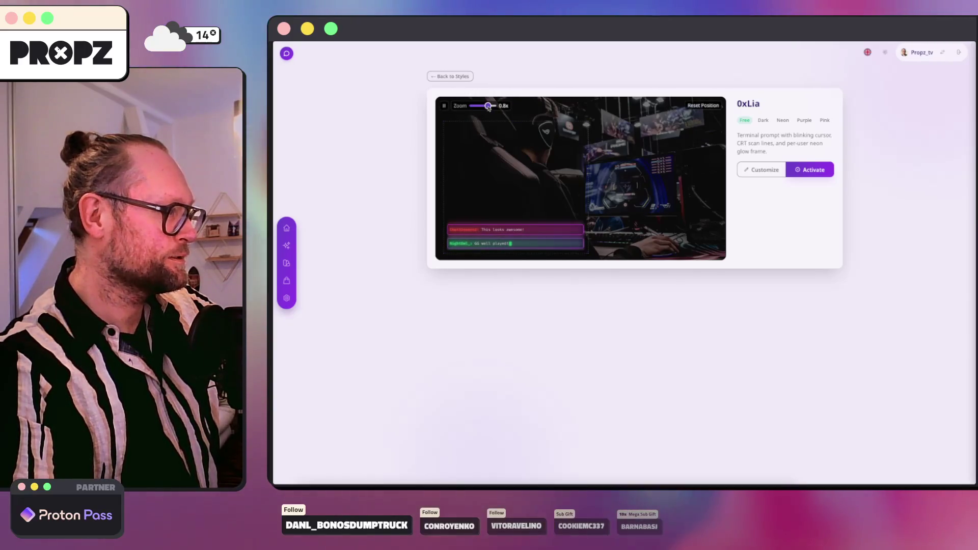
left_click_drag(490, 106, 493, 106)
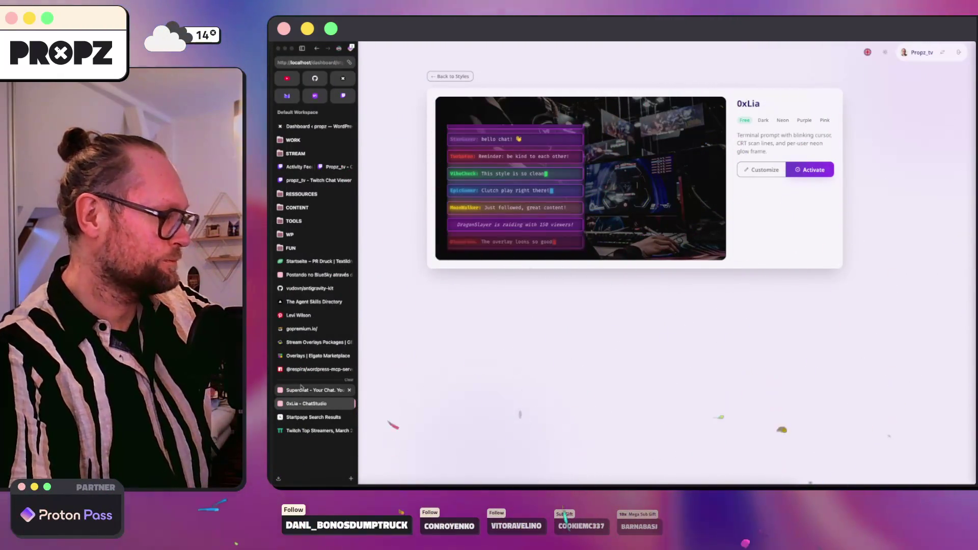
left_click(519, 483)
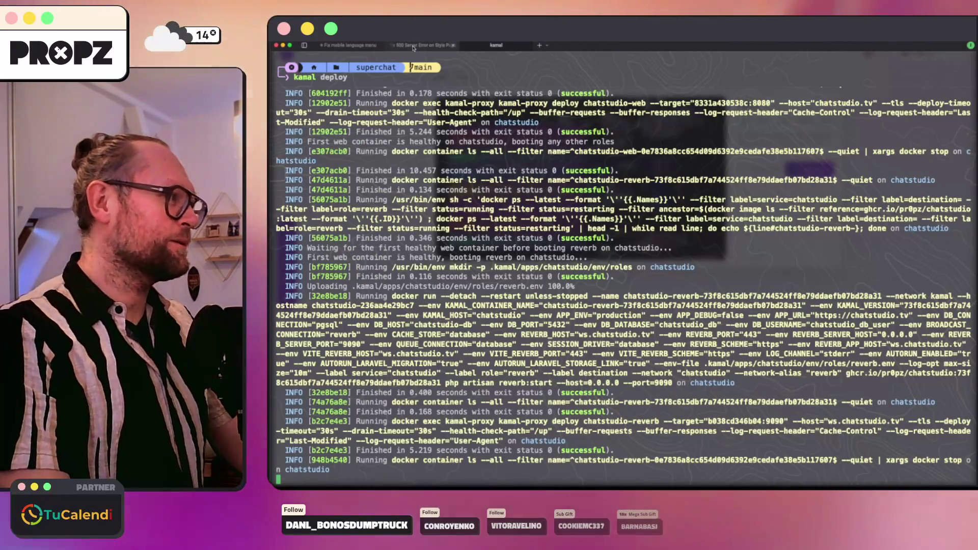
Switch to the cleared Claude Code session, then back to the browser.
left_click(356, 45)
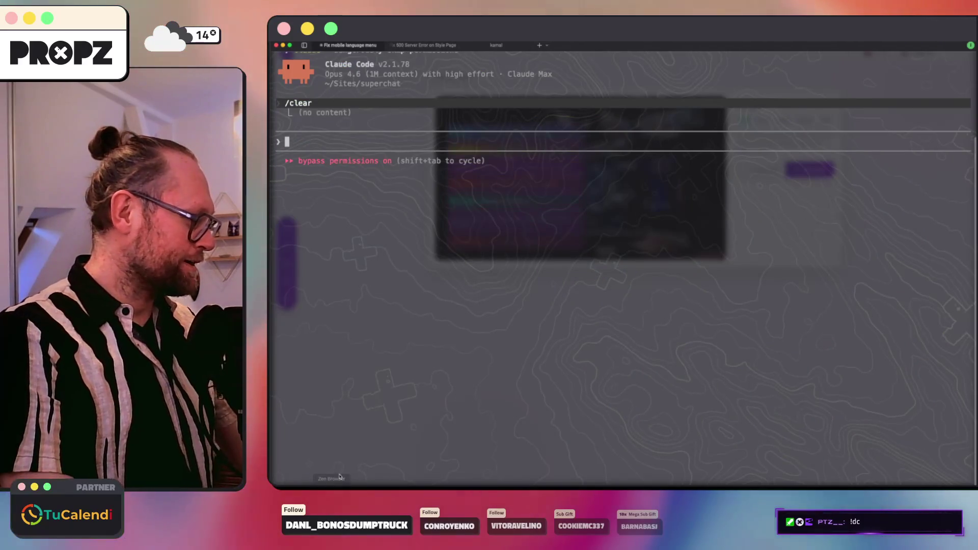
mouse_move(327, 484)
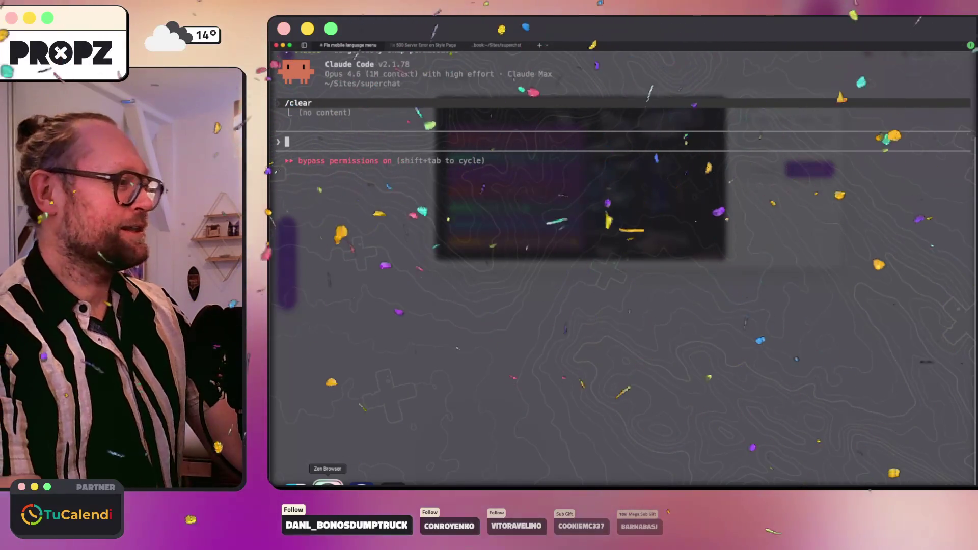
left_click(375, 483)
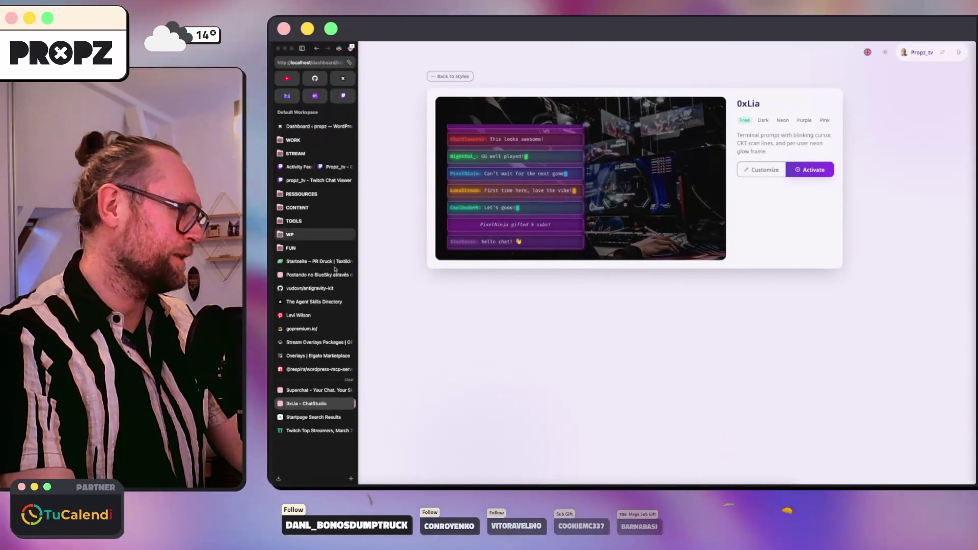
Open GitHub issue #6 'Styles: Default zoom is too low', then return to Claude Code.
left_click(314, 78)
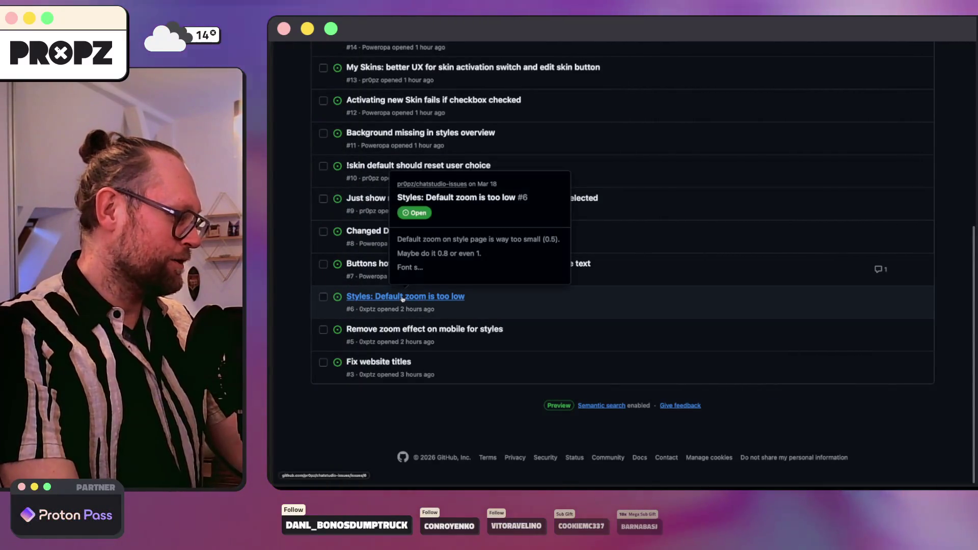
left_click(402, 297)
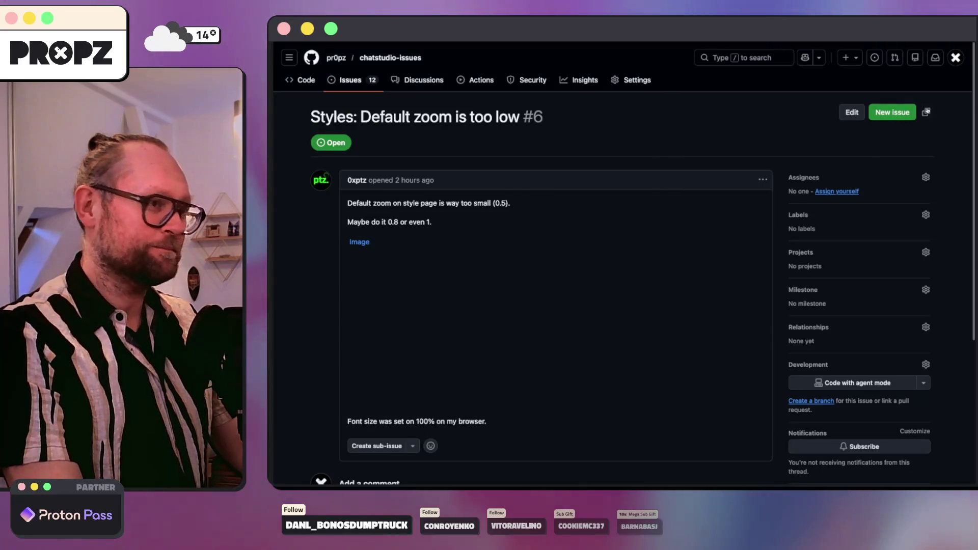
left_click(517, 485)
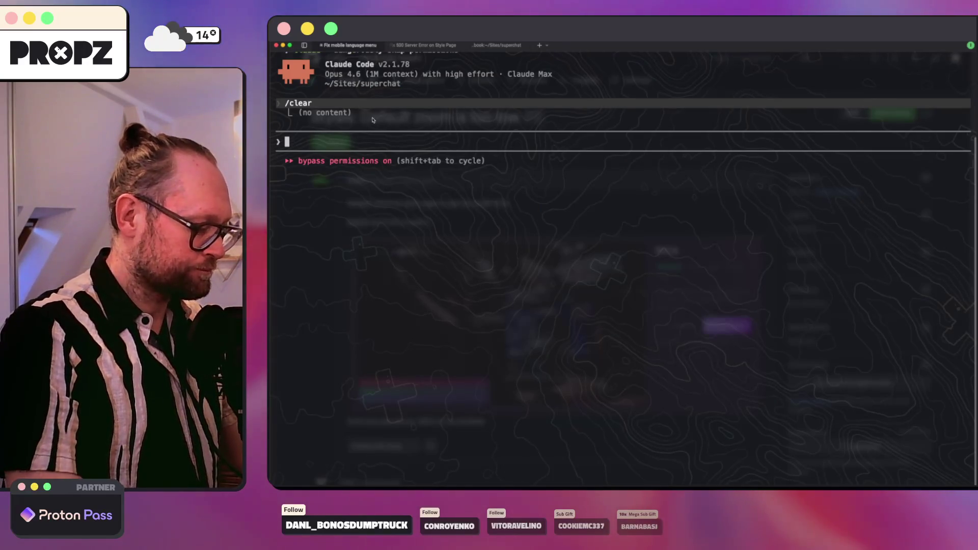
type("Style preview ")
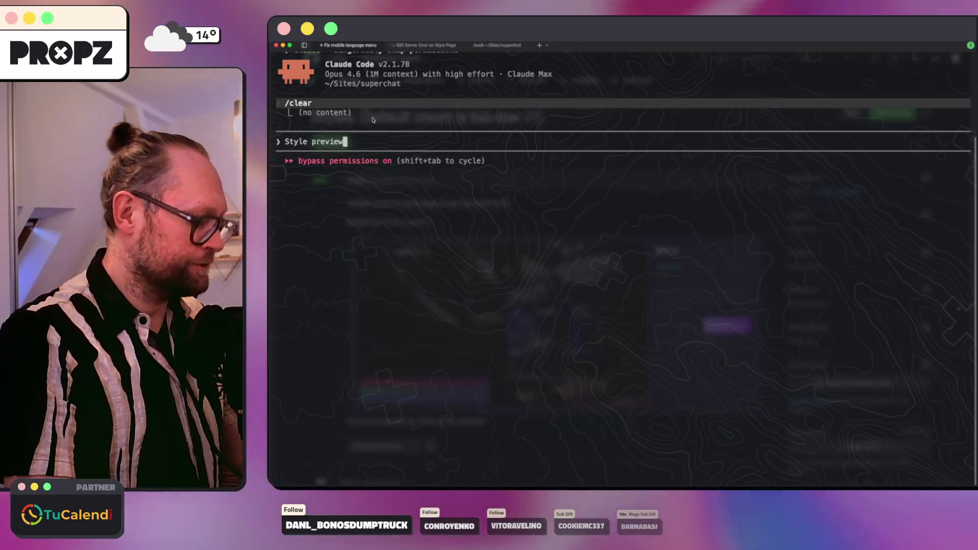
type("page:")
Send Claude the issue #6 link with a request to set the default preview zoom to 1.
type("https://github.com/pr0pz/chatstudio-issues/issues/6")
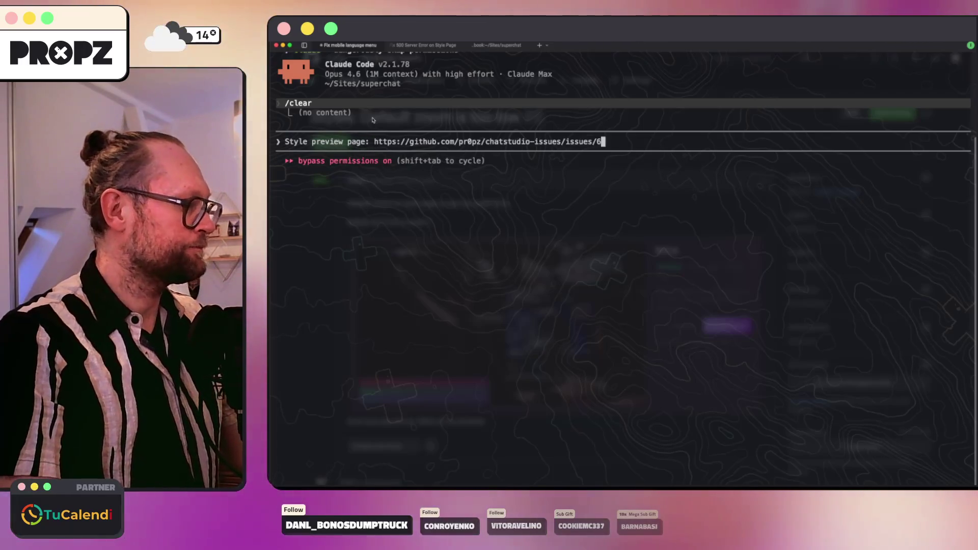
key("shift+Return")
key("shift+Return")
type("ree")
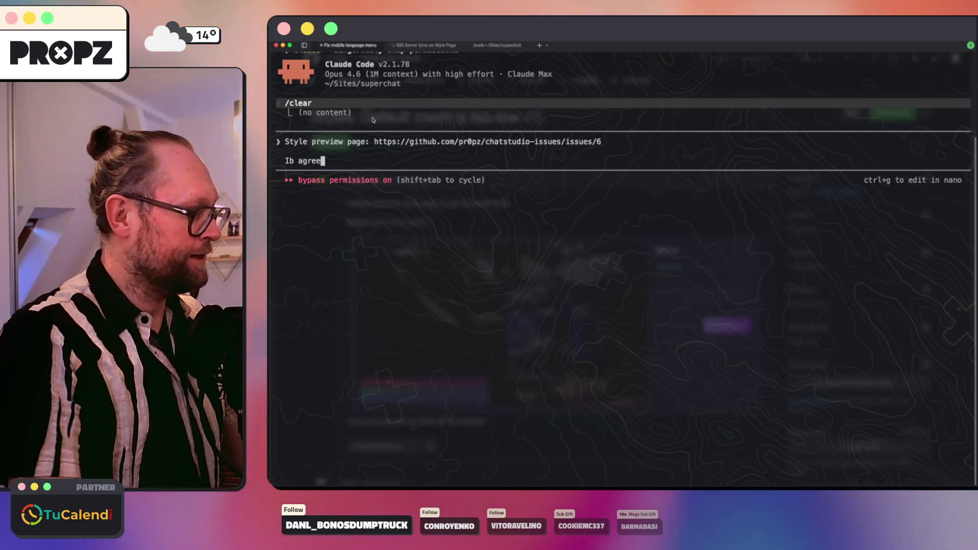
type(", make the d")
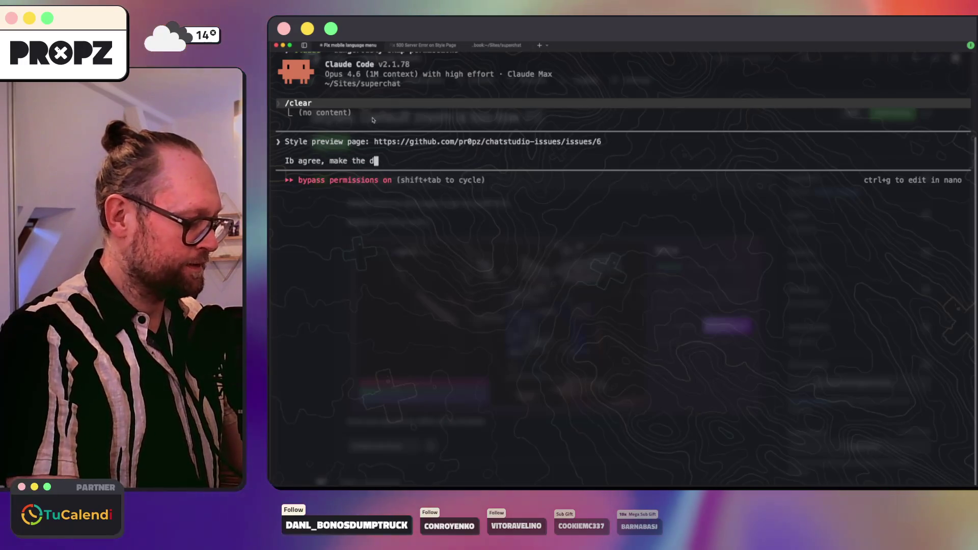
type("efault zoom 1")
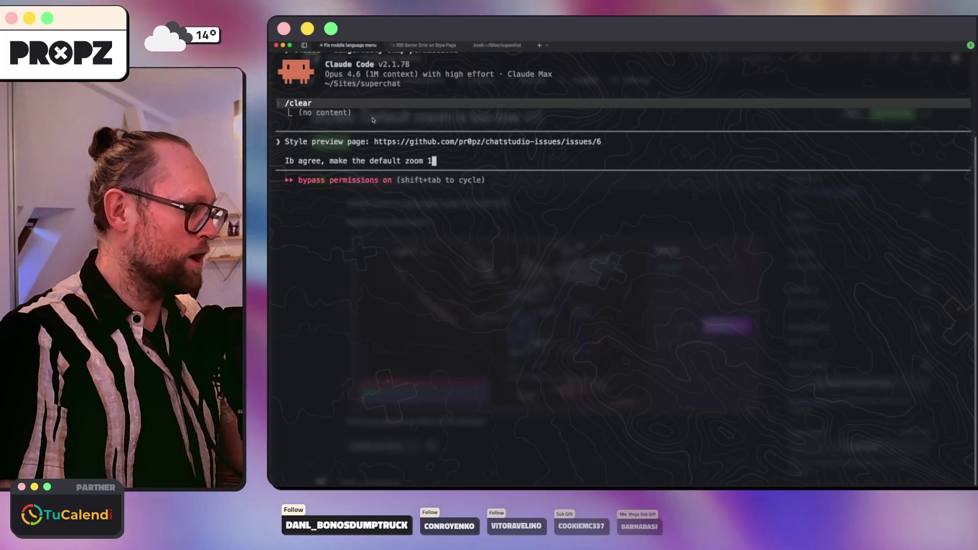
key("Return")
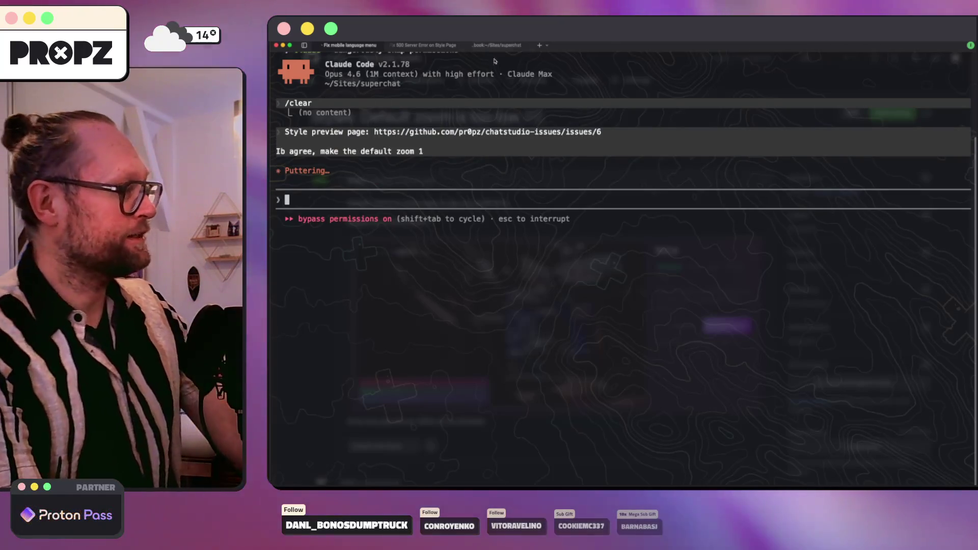
Check the kamal deploy output, then return to the browser showing issue #6.
left_click(499, 44)
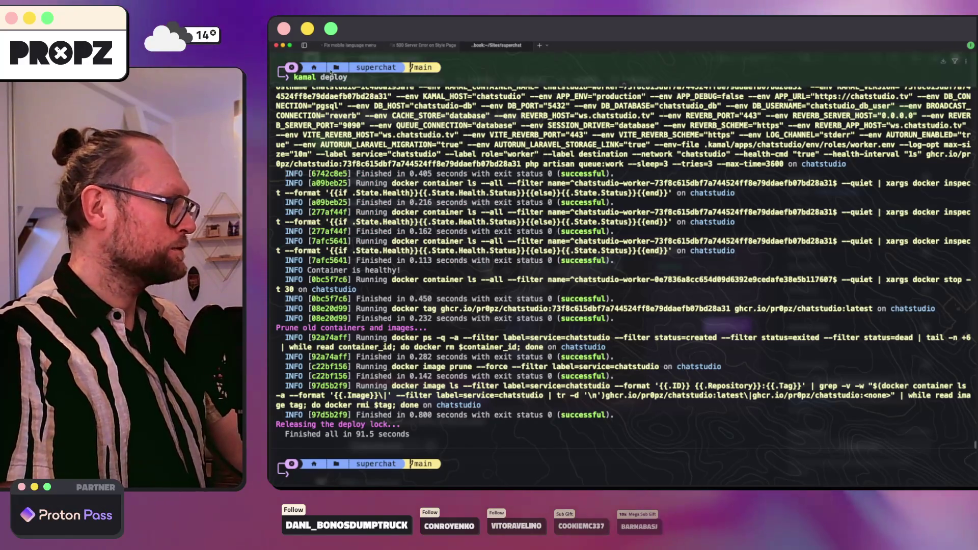
left_click(346, 45)
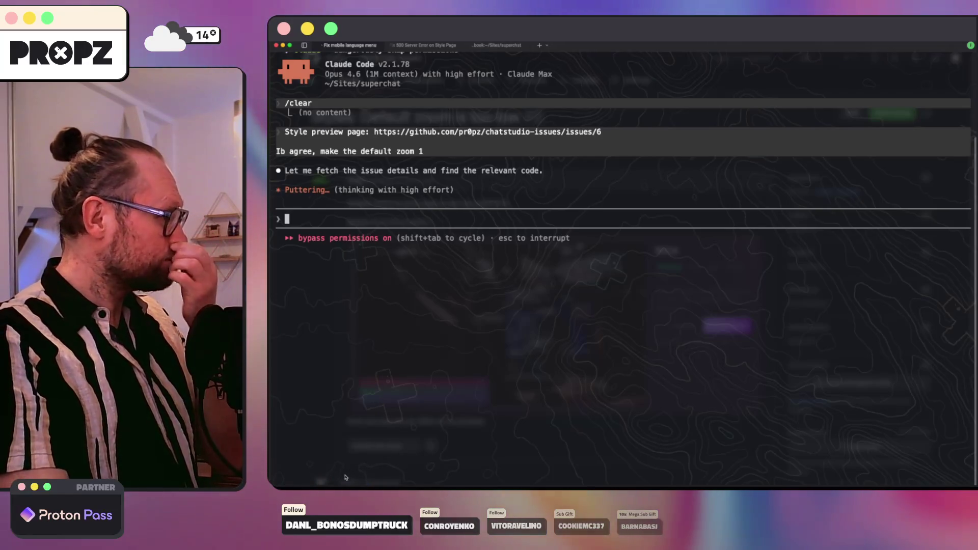
left_click(332, 485)
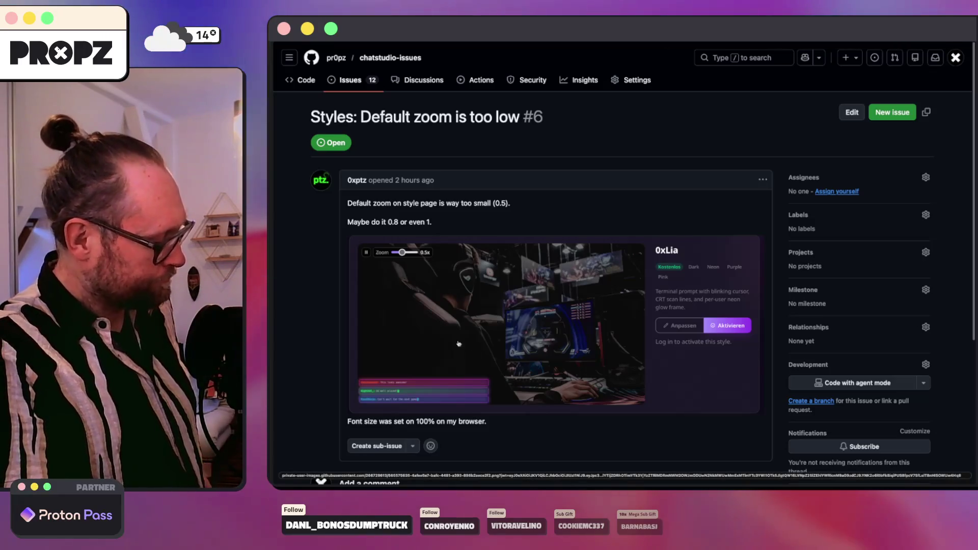
Open the repository's open issues list in a new tab and review it, landing on issue #3 Fix website titles.
right_click(356, 80)
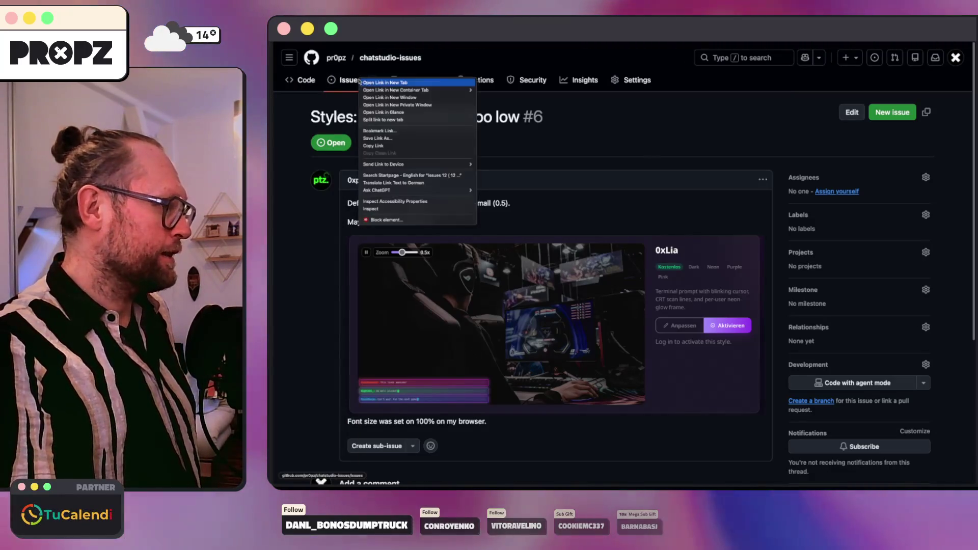
left_click(638, 56)
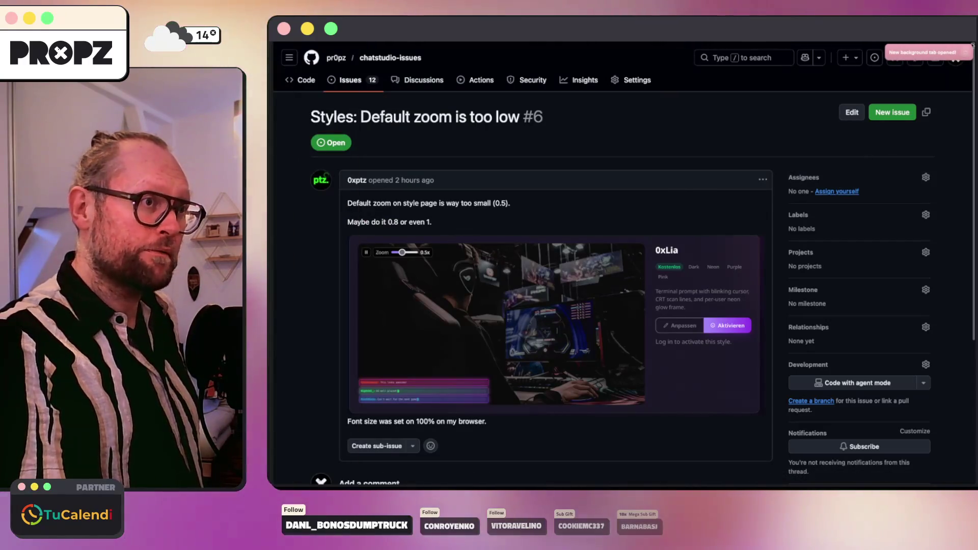
key("ctrl+Tab")
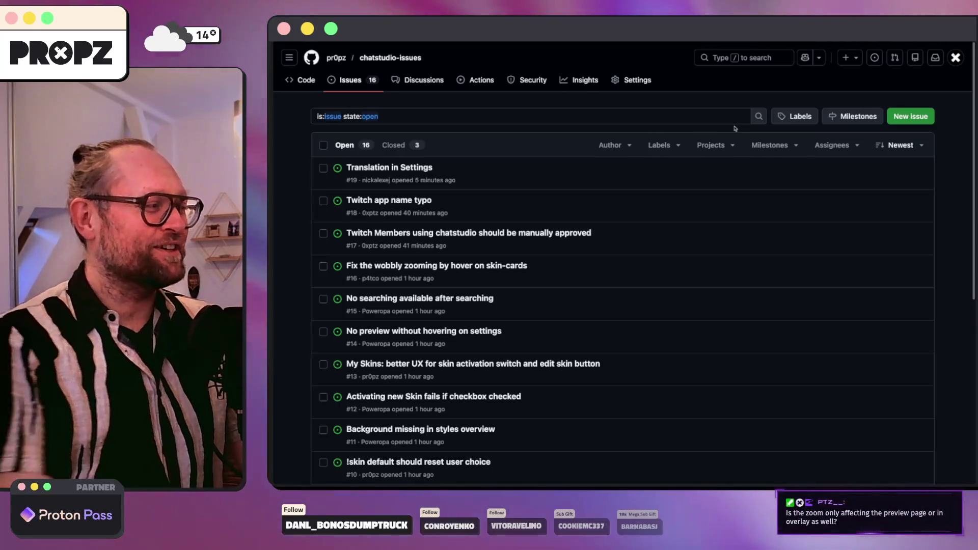
scroll(748, 138, "down", 4)
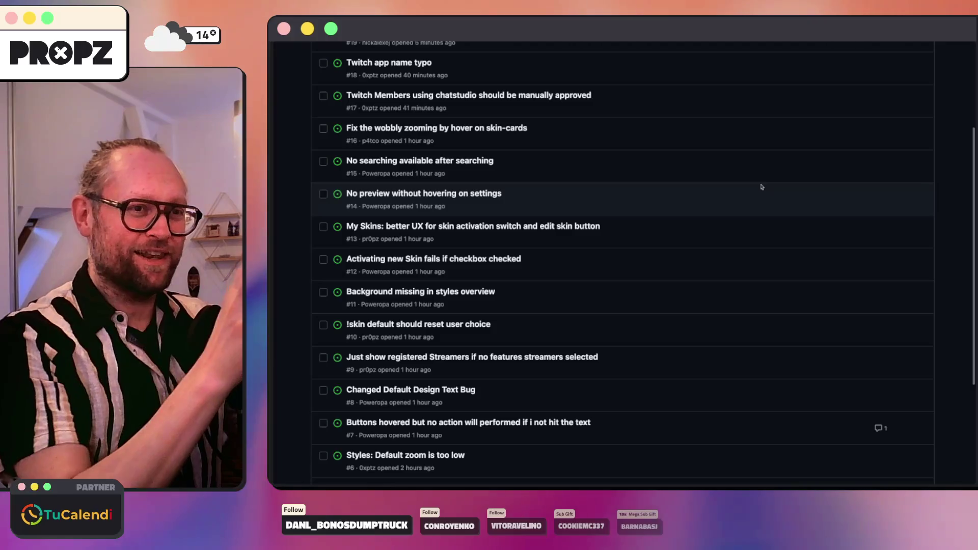
scroll(768, 176, "down", 2)
scroll(764, 174, "down", 3)
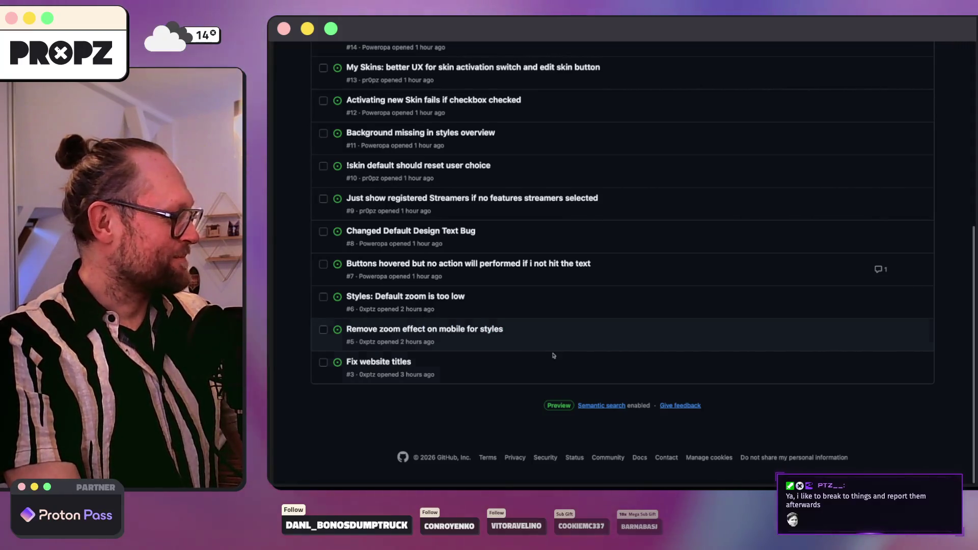
left_click(474, 387)
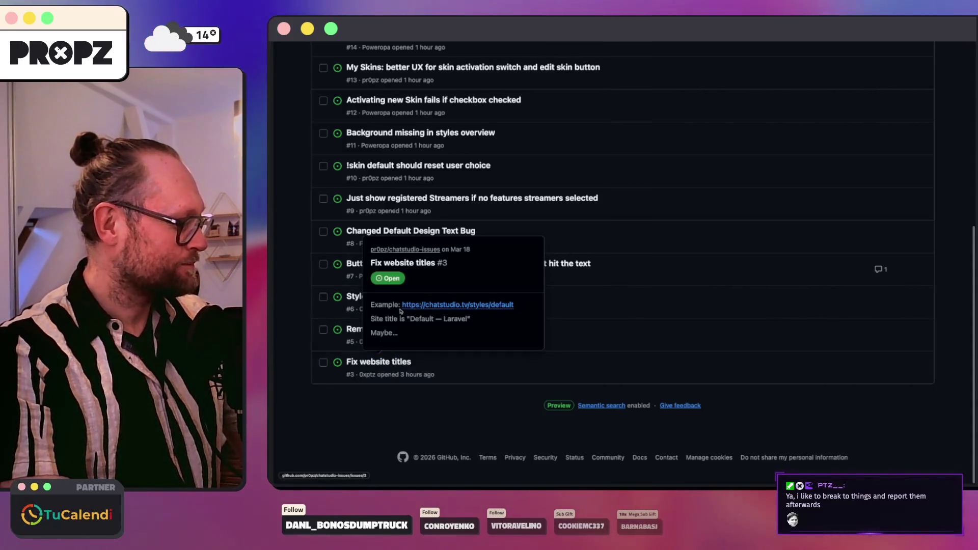
Open the Fix website titles issue, glance at the terminal, then bring up the 0xLia ChatStudio style page.
left_click(375, 362)
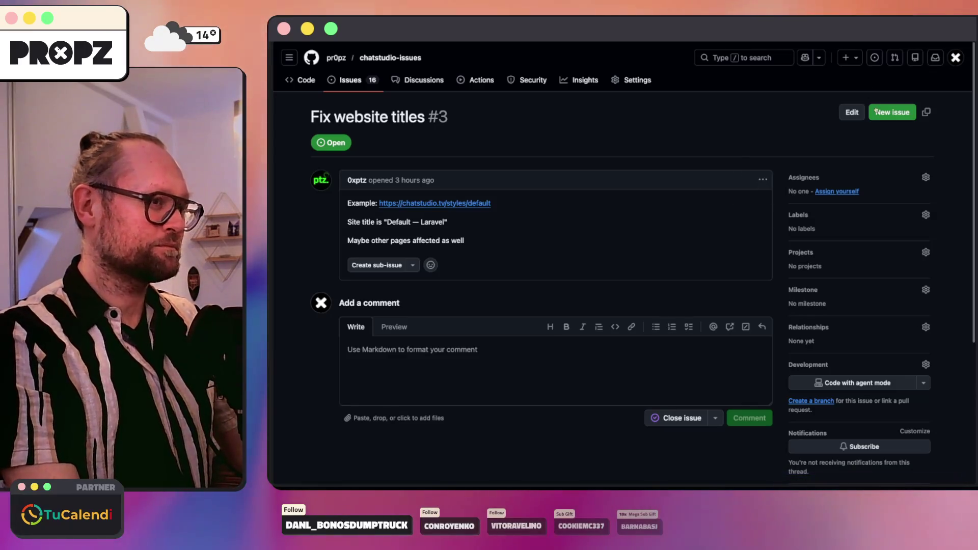
left_click(520, 485)
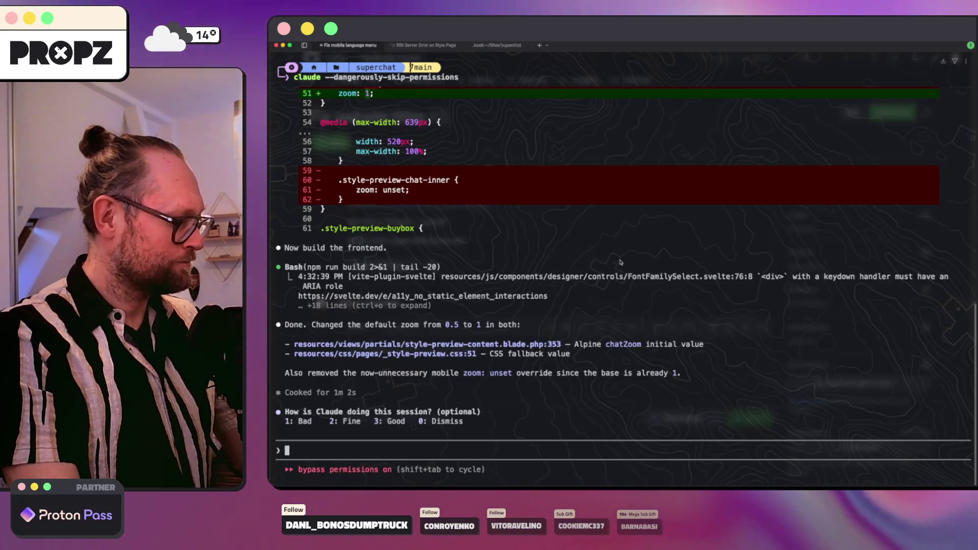
left_click(331, 485)
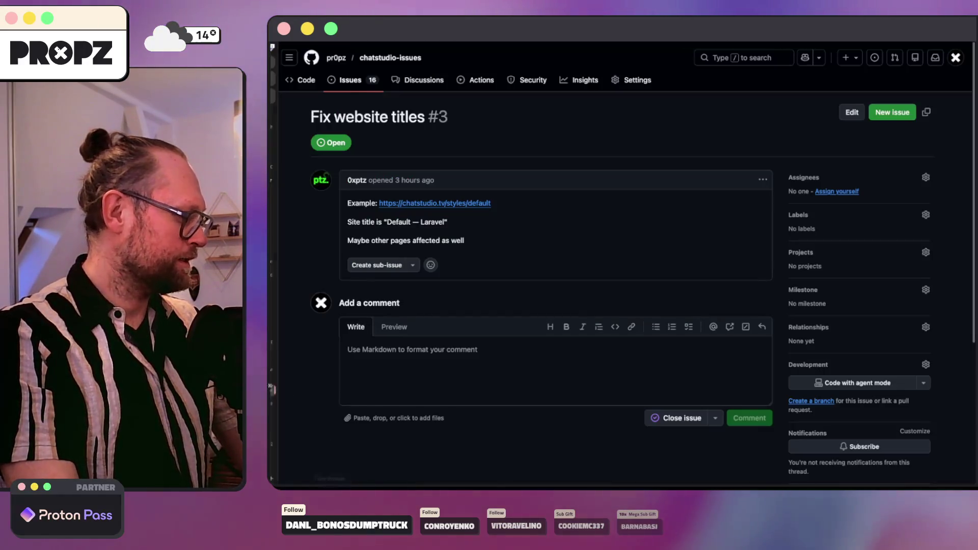
left_click(298, 417)
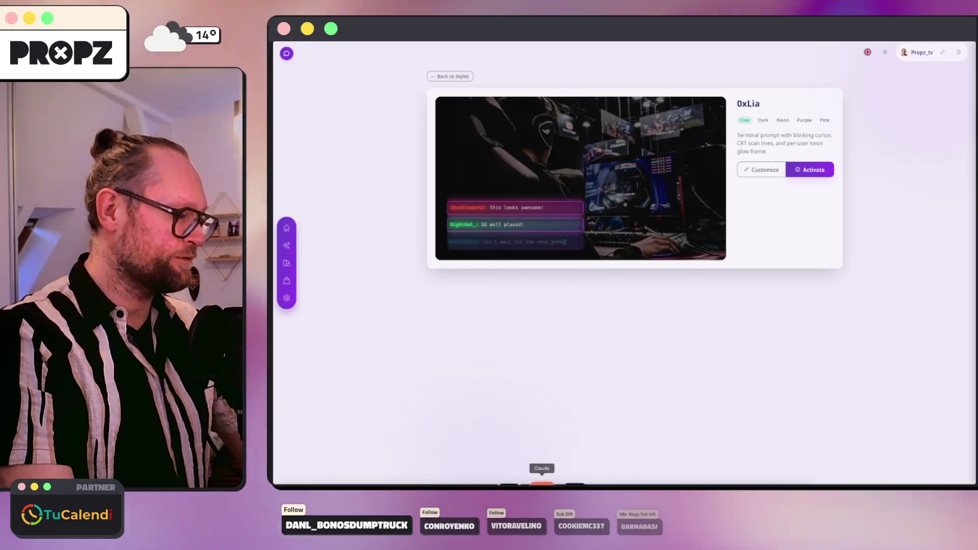
Send Claude a 'commit' request for the zoom change, then return to the Fix website titles issue.
left_click(539, 477)
type("com")
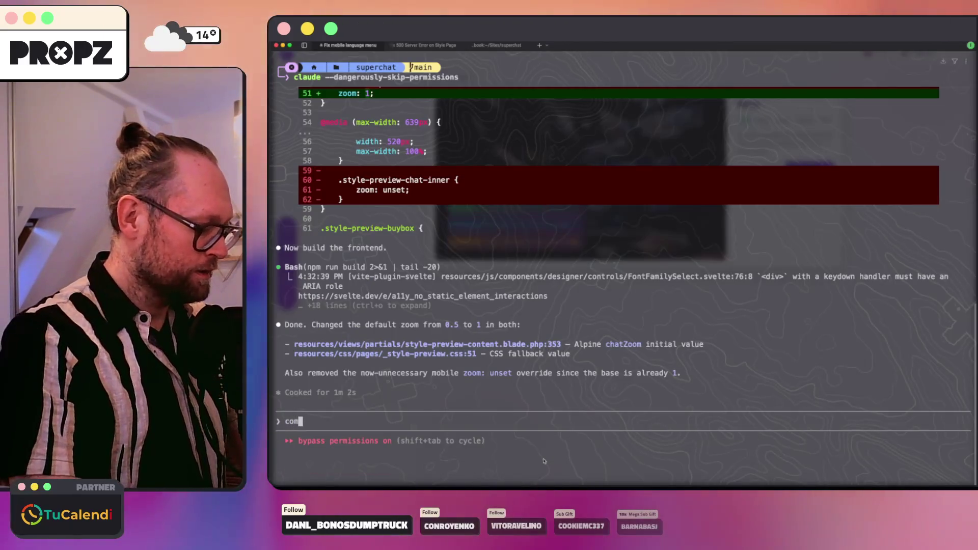
type("mit and p")
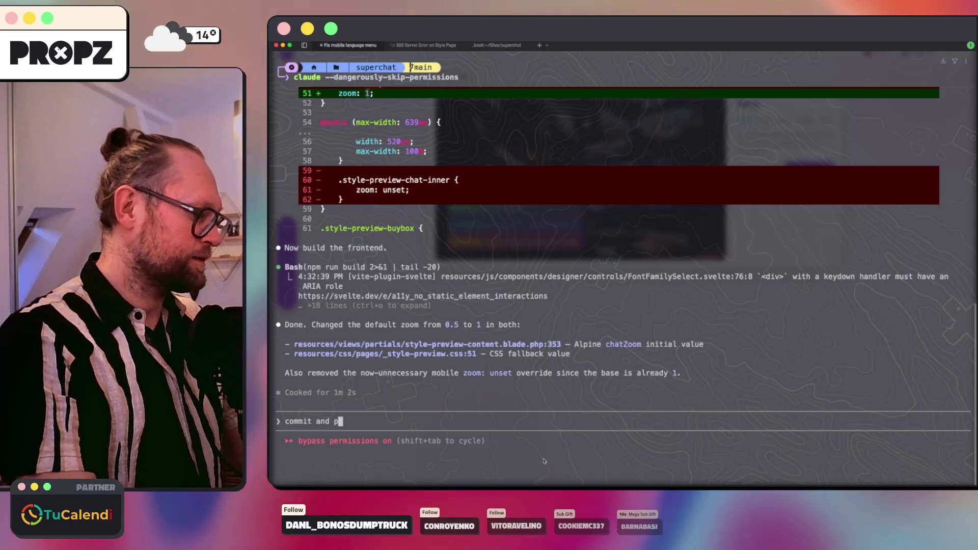
key("BackSpace")
key("BackSpace")
key("BackSpace")
key("Return")
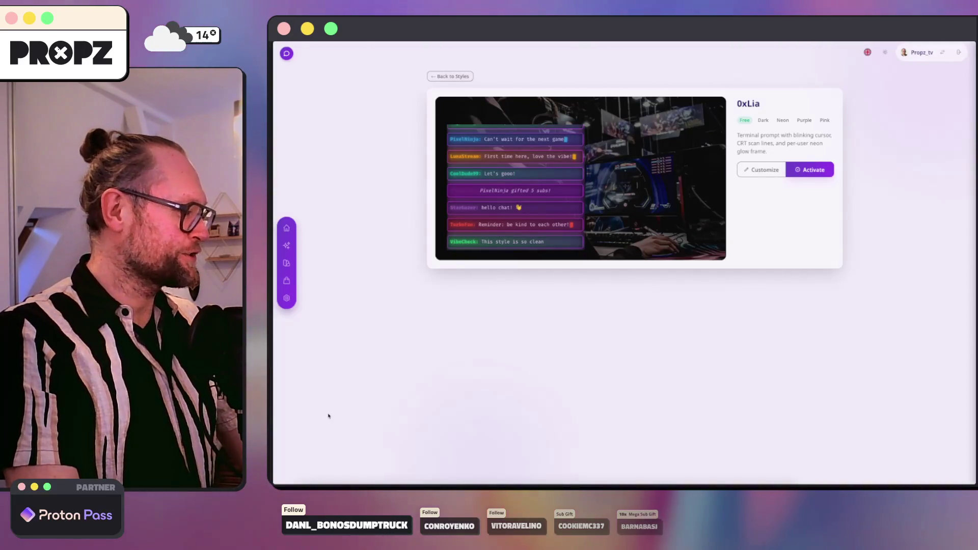
left_click(310, 390)
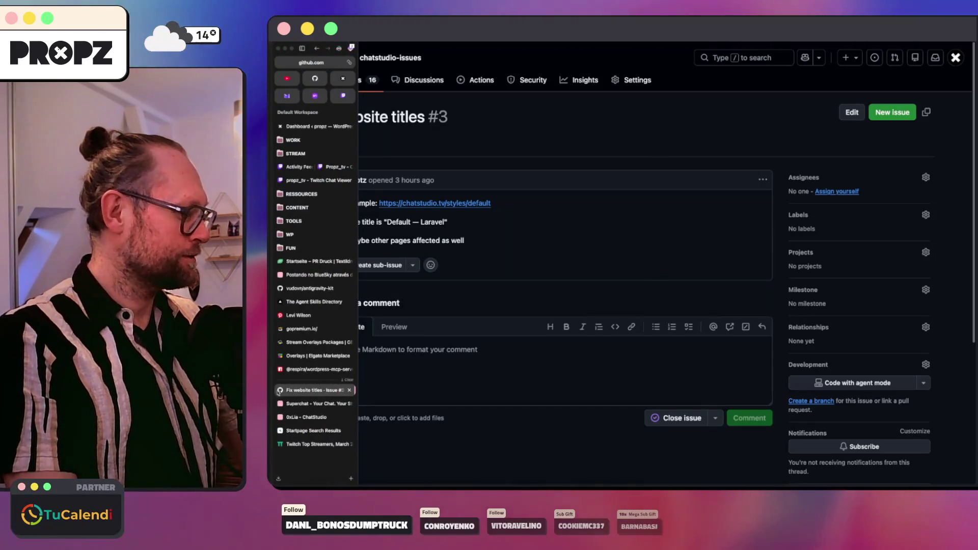
Close GitHub issue #6 'Default zoom is too low' with a 'Fixed!' comment.
left_click(299, 404)
left_click(314, 78)
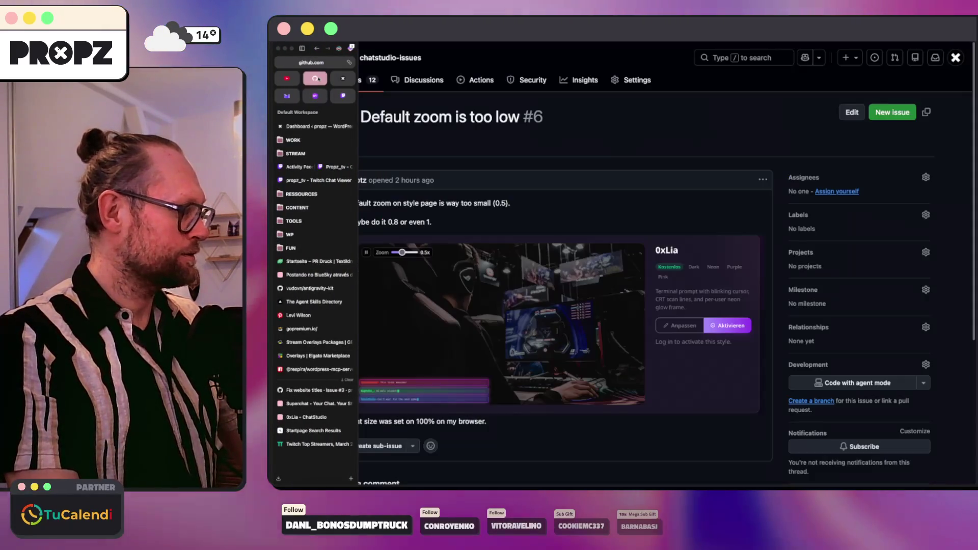
scroll(535, 306, "down", 10)
left_click(401, 330)
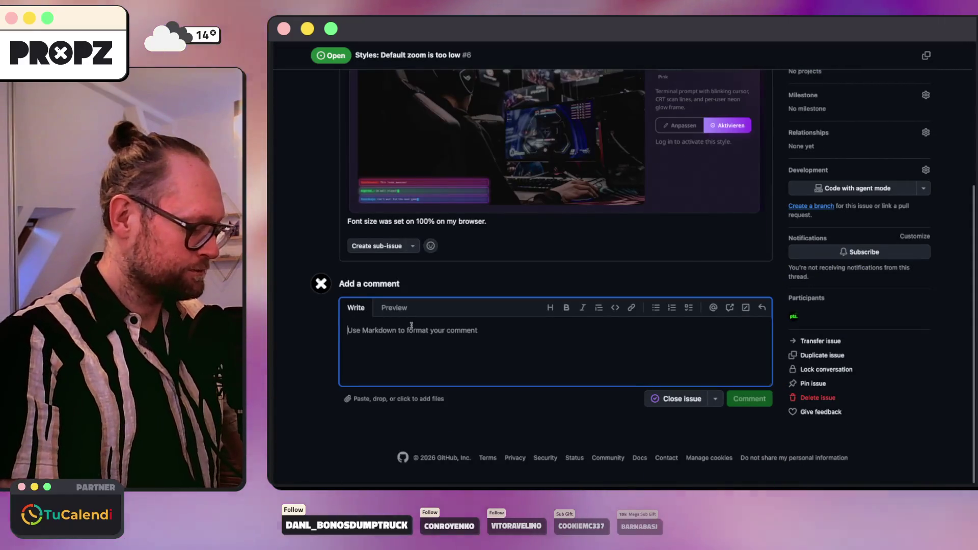
type("Fixed!")
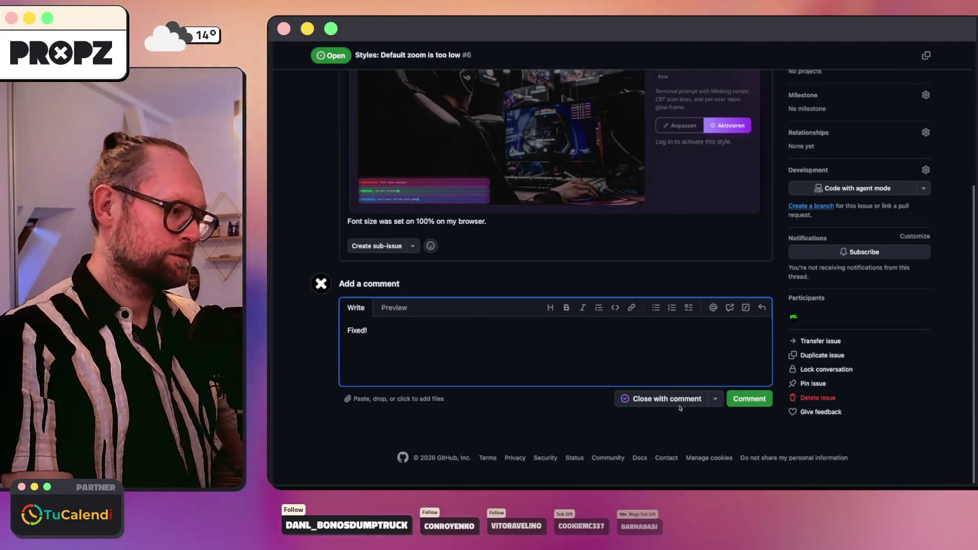
left_click(667, 399)
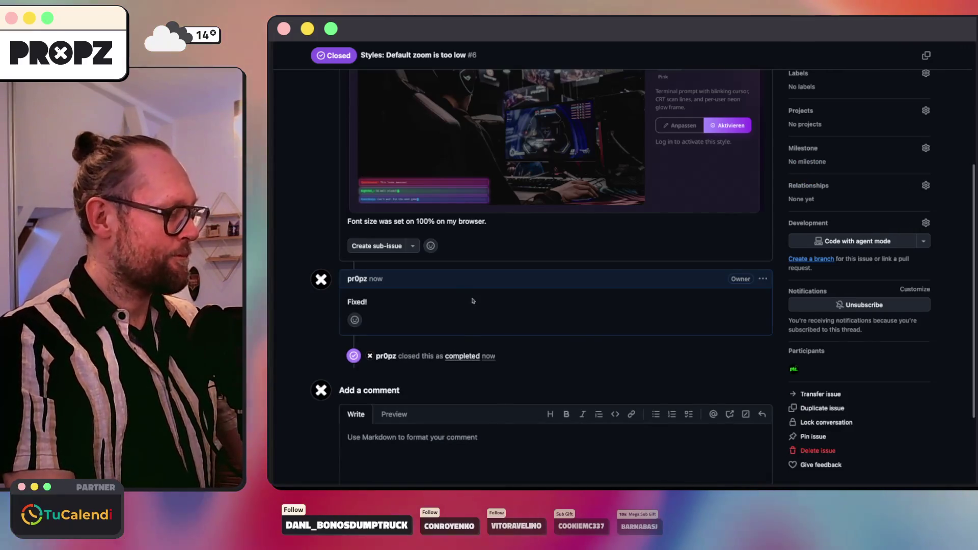
Switch to the ChatStudio home page tab and bring the terminal to the front.
key("ctrl+Tab")
key("super+Tab")
key("super+Tab")
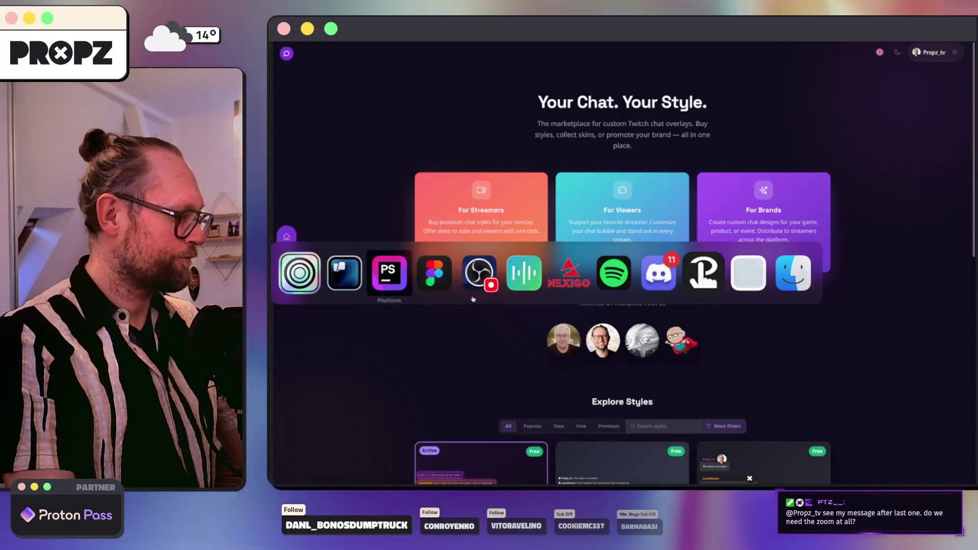
key("super+Tab")
key("super+Tab")
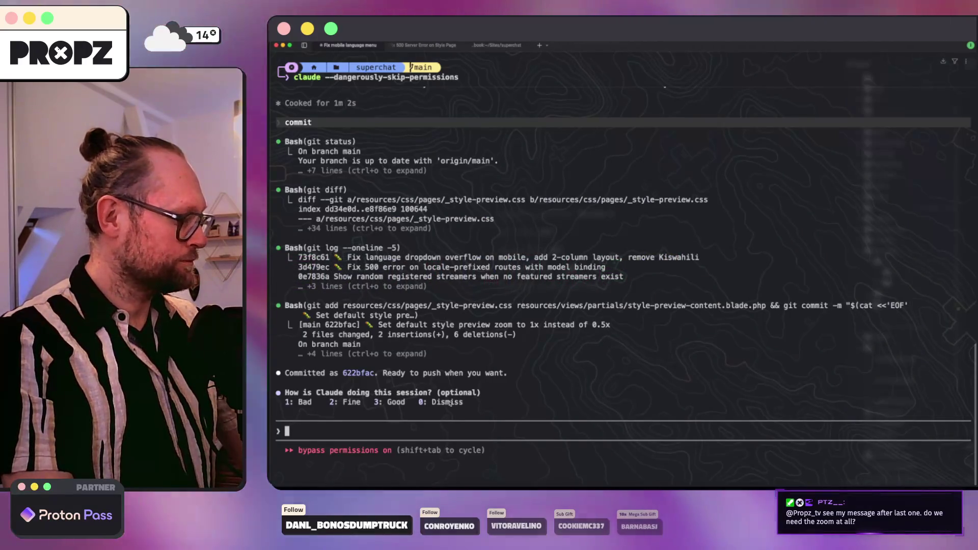
type("/cle")
Run /clear and start a new prompt holding the issue #3 link.
key("Return")
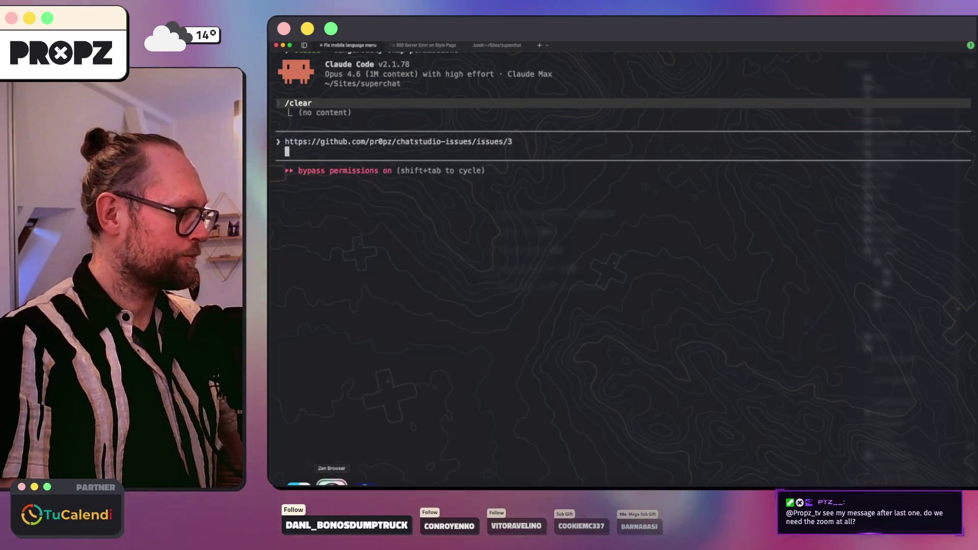
key("Return")
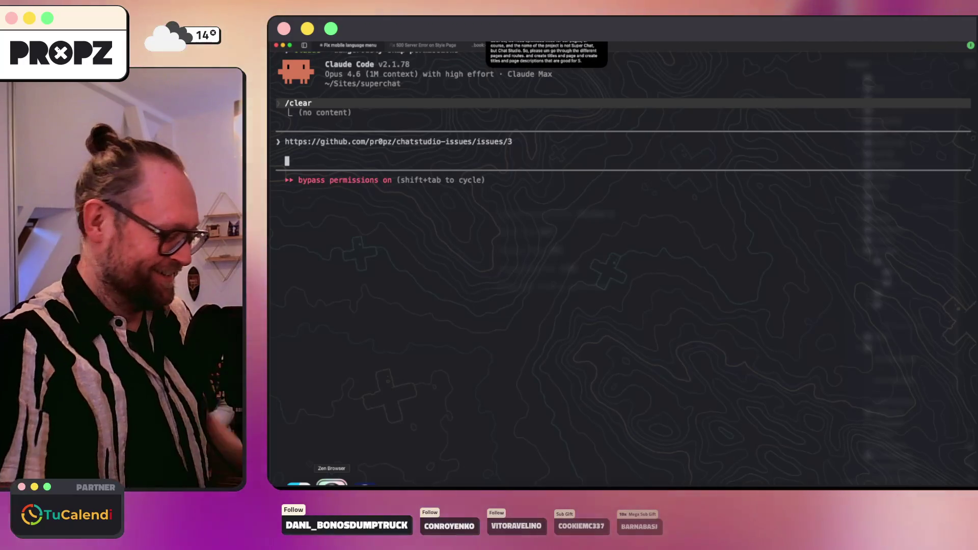
type("So, this is a bigger thing in my opinion, also because of SEO. So, we need optimized titles for our pages, of course, and the name of the project is not Super Chat, but Chat Studio. So, please um go through the different pages and routes and create titles and page descriptions that are good for SEO.")
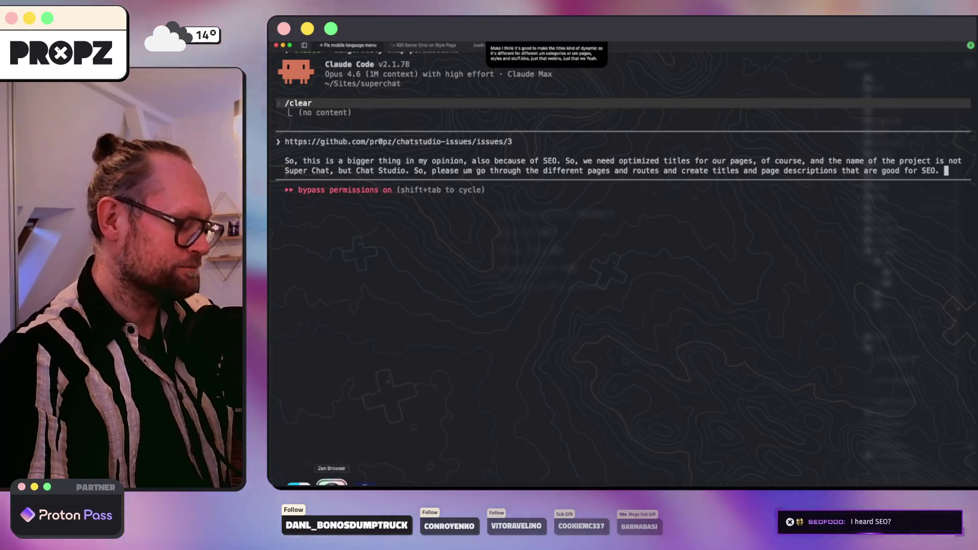
type("Make I think it's good to make the titles kind of dynamic so it's different for different um categories or um pages, styles and skins, just that we have different yeah so that the titles are not always the same.")
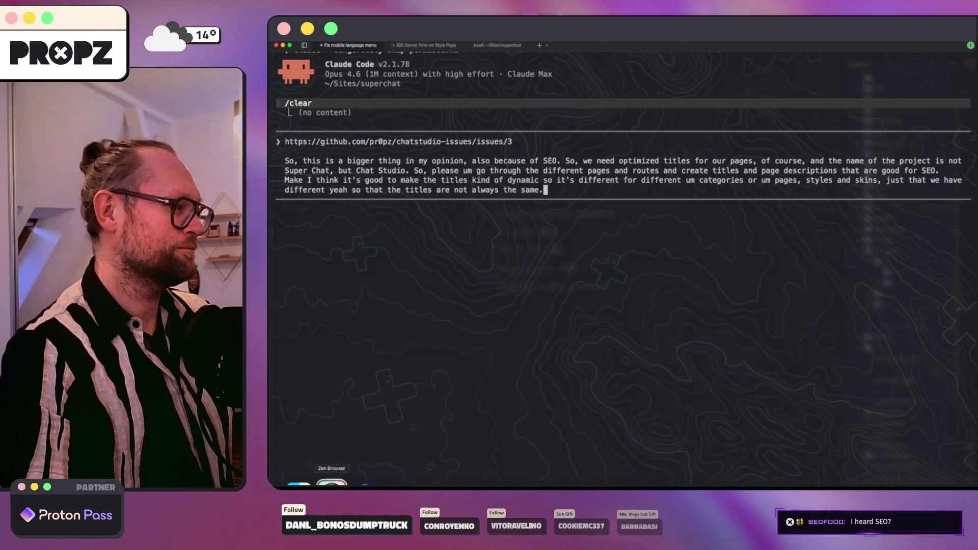
Send the dynamic SEO titles and descriptions request in plan mode, then switch to the browser.
key("Return")
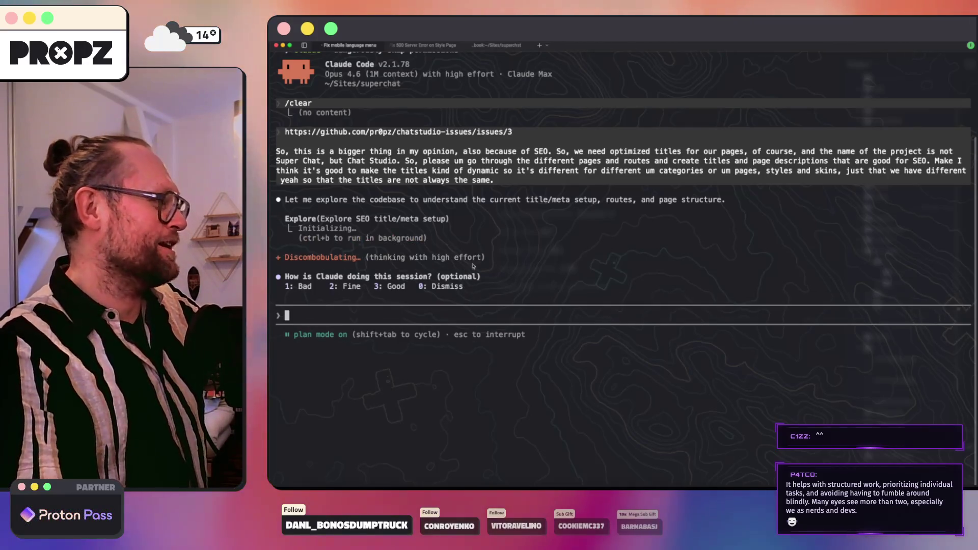
left_click(419, 45)
left_click(351, 45)
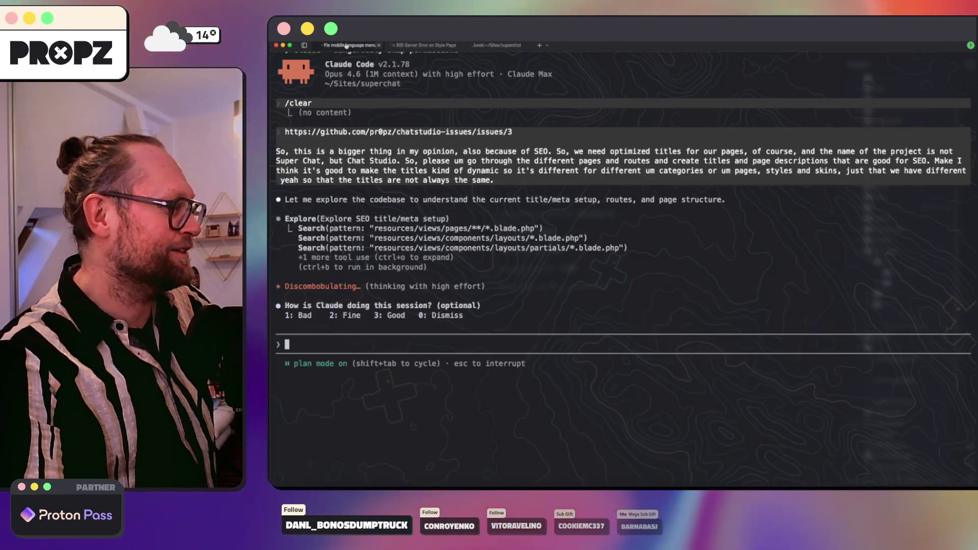
key("super+Tab")
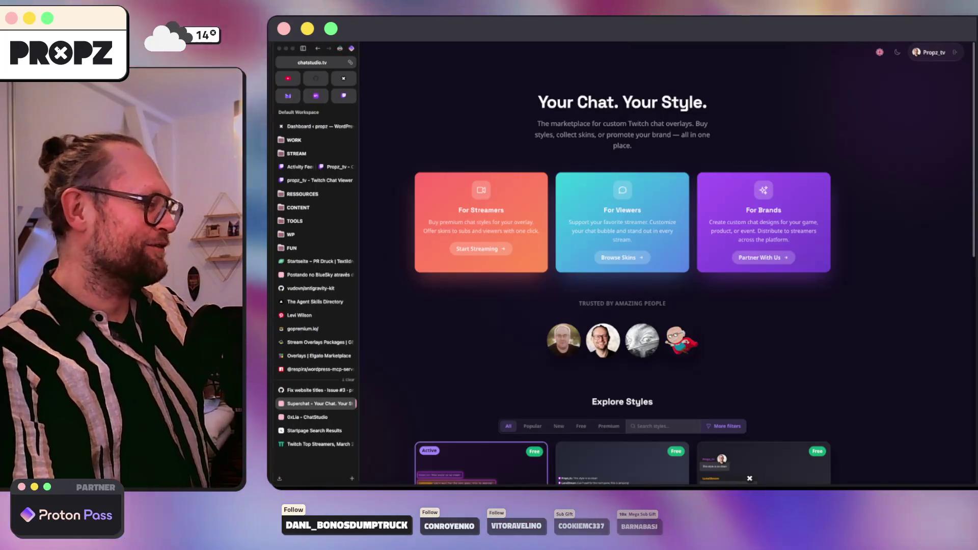
Open issue #5 'Remove zoom effect on mobile' and watch its demo video of the zoom flicker.
left_click(317, 391)
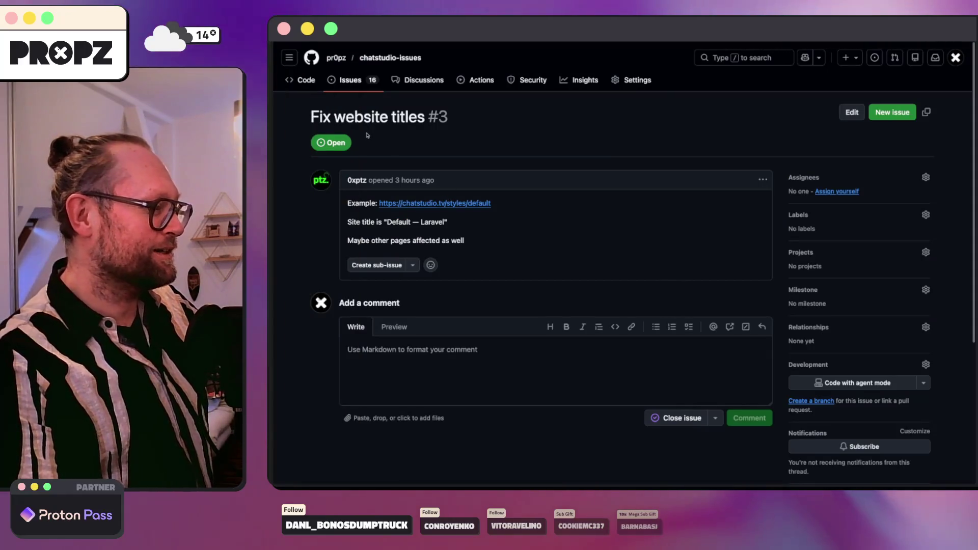
left_click(358, 82)
scroll(639, 273, "down", 10)
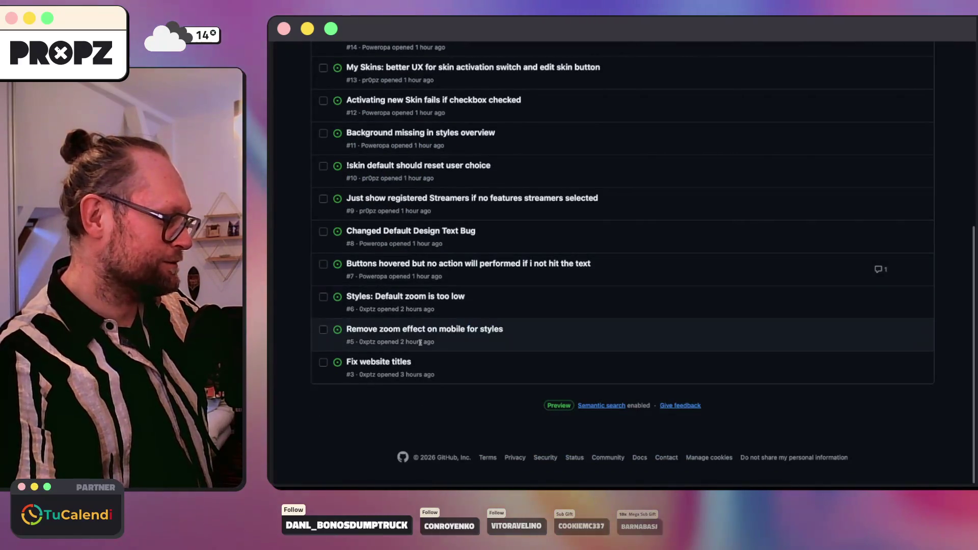
left_click(389, 332)
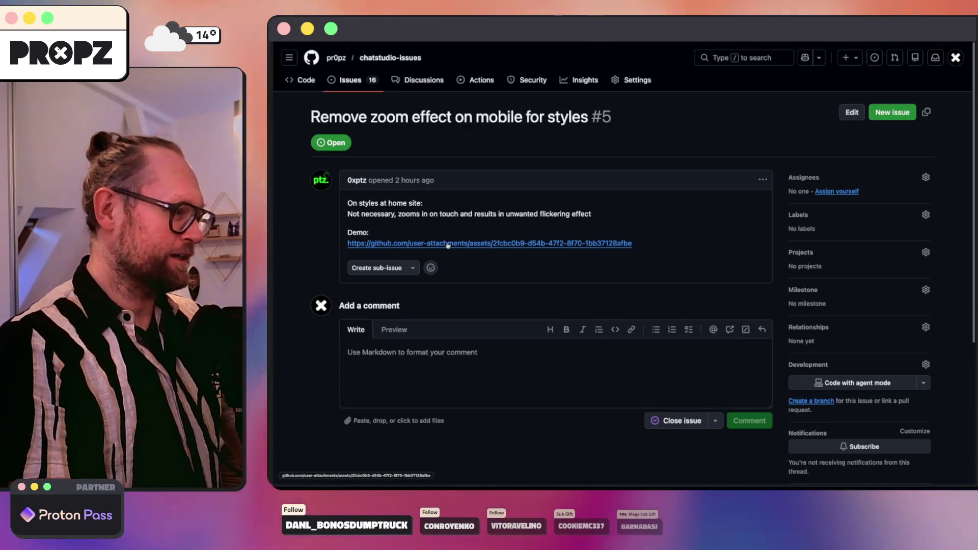
middle_click(902, 111)
left_click(459, 244)
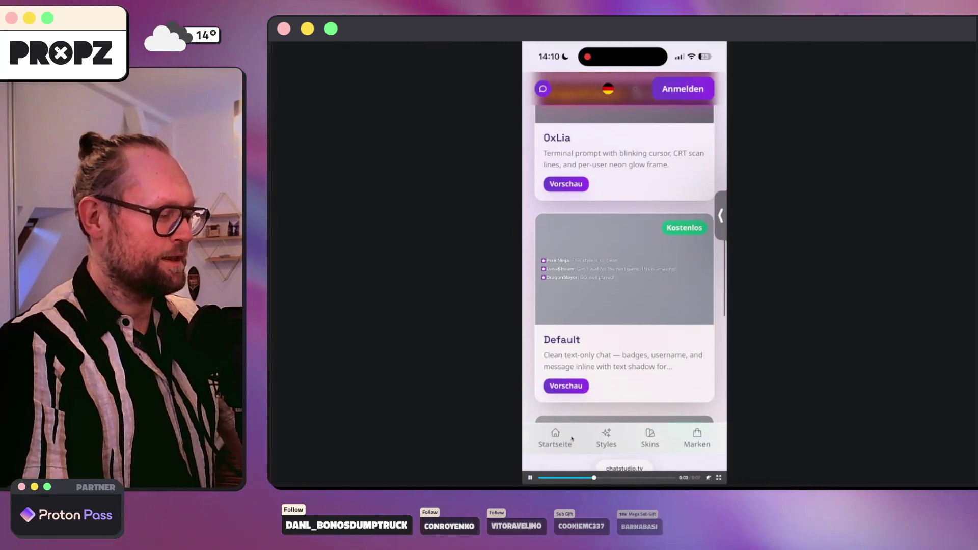
Check the 500 Server Error terminal session, then close the demo video tab.
key("super+Tab")
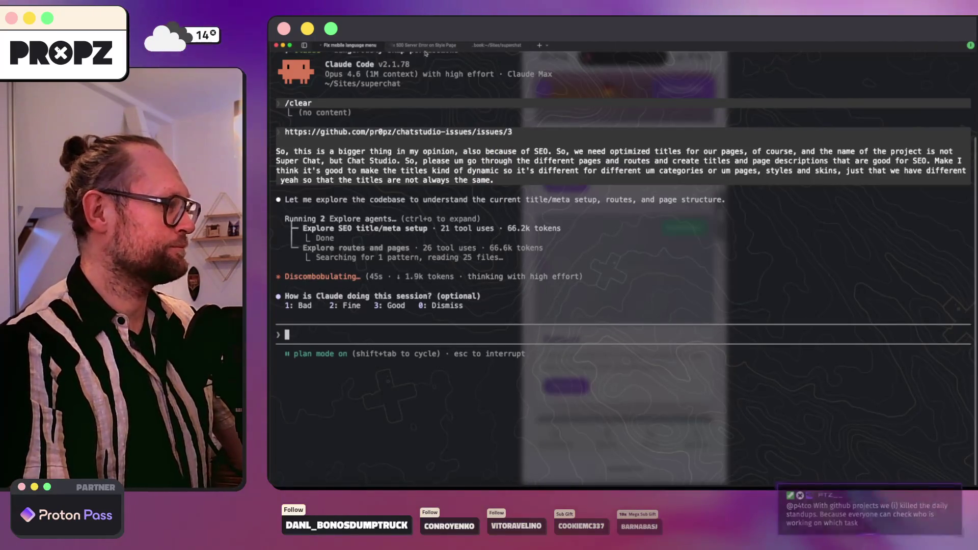
left_click(424, 46)
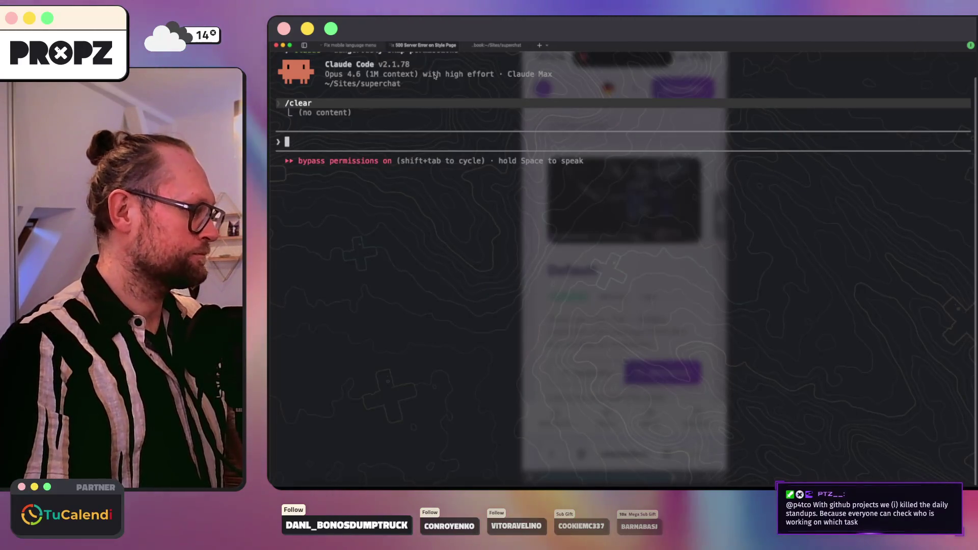
left_click(332, 482)
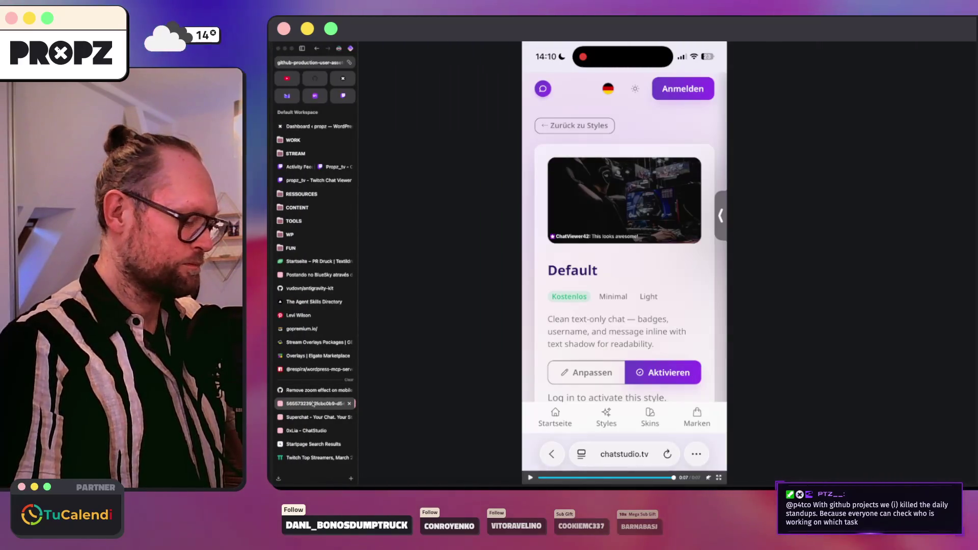
key("super+w")
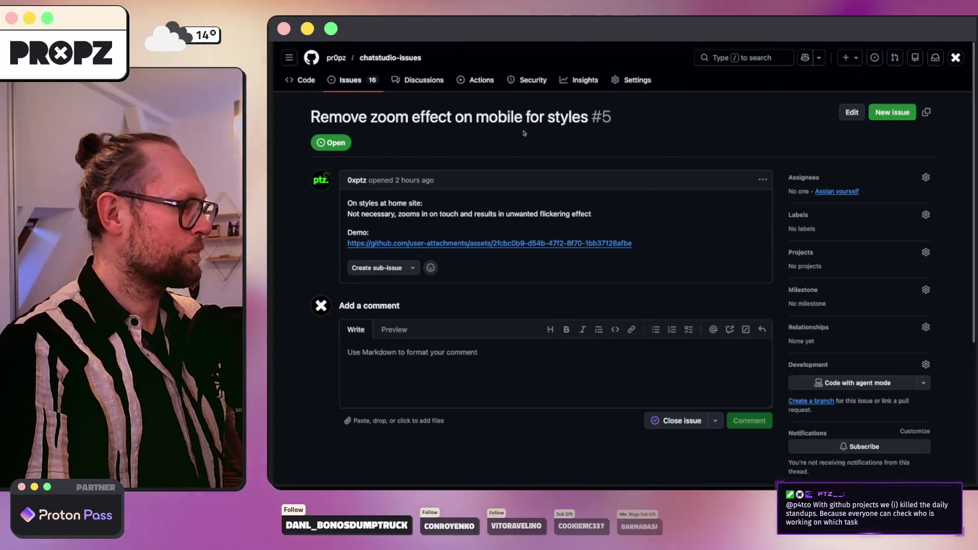
Copy the issue #5 link and paste it into the Claude Code prompt.
left_click(925, 112)
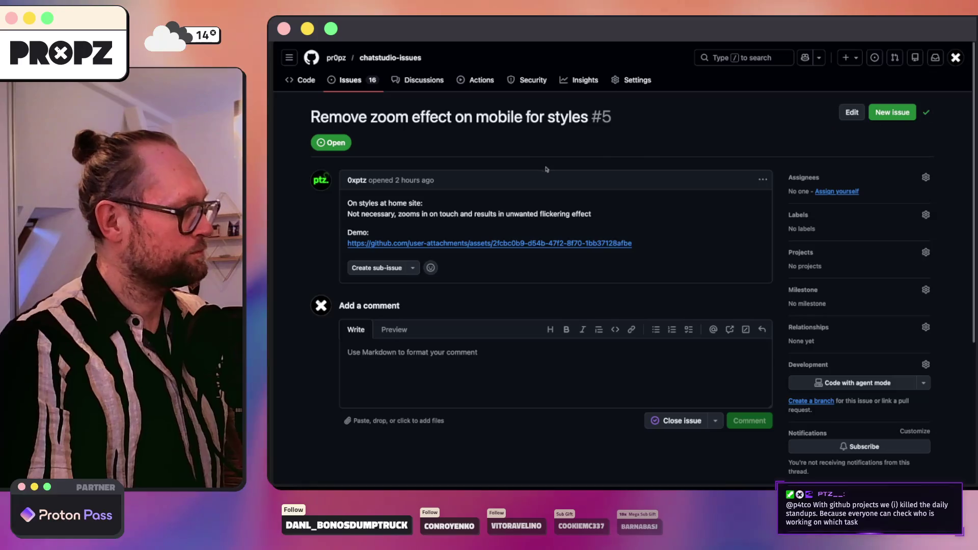
key("super+Tab")
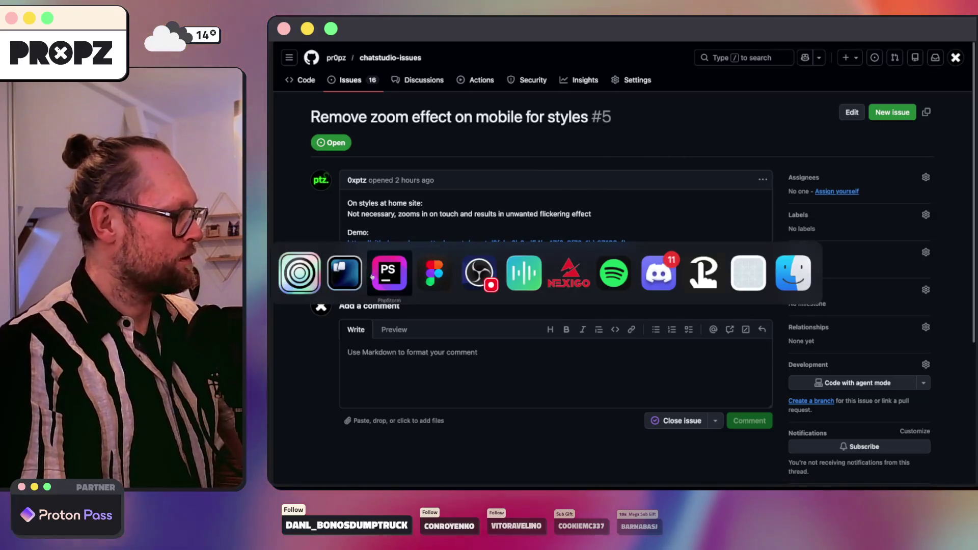
key("super+shift+Tab")
key("super+v")
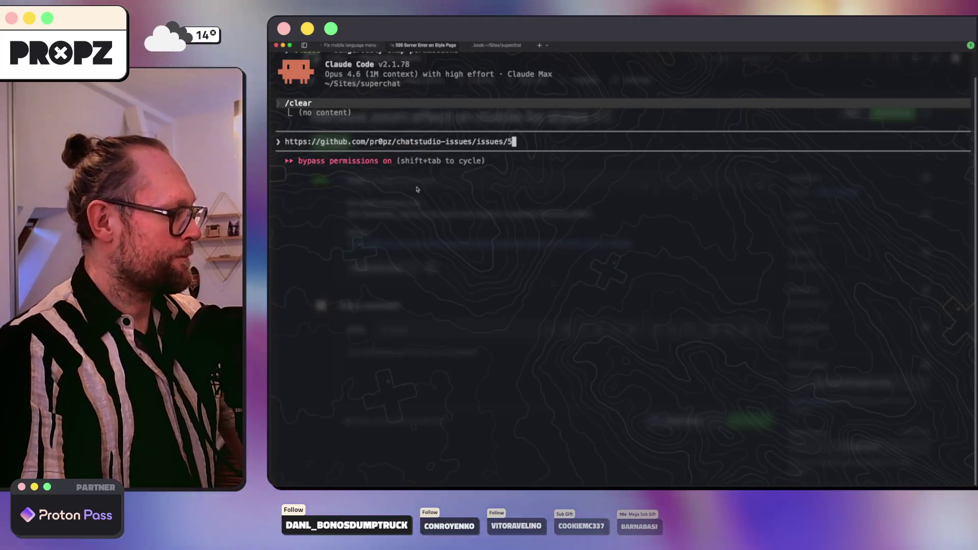
Ask the agent to remove the style thumbnail zoom effect on touch devices, since it only triggers on hover.
key("shift+Return")
key("shift+Return")
type("I agr")
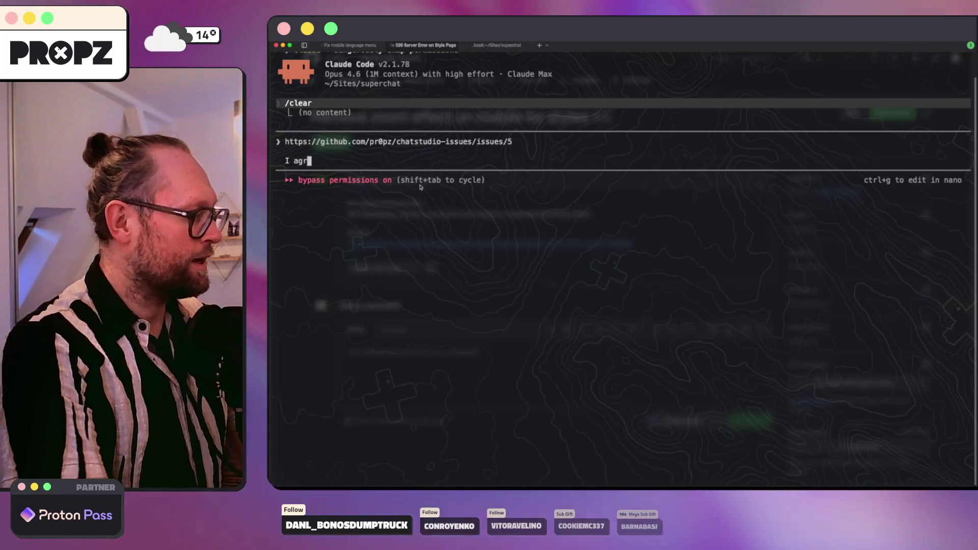
type("ee, remove the  style")
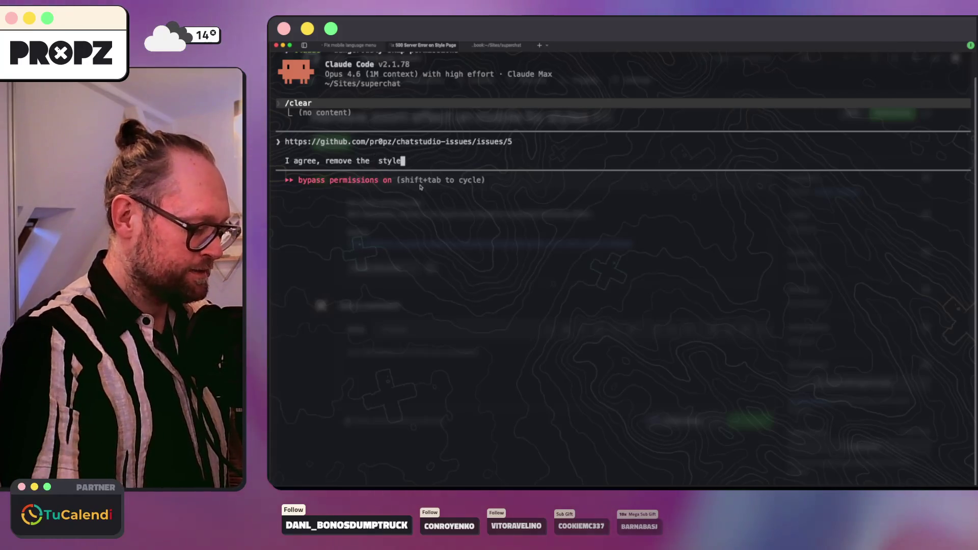
type(" preview zoom effect")
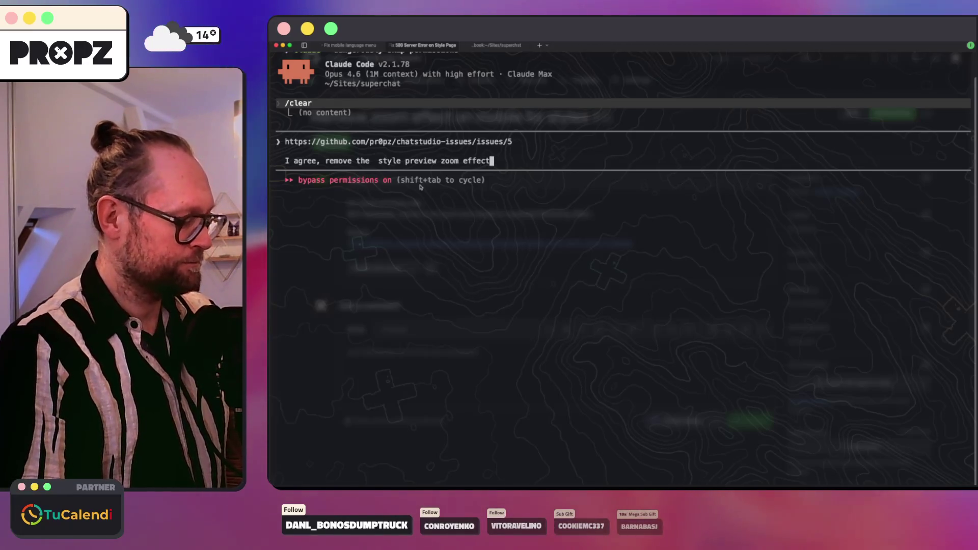
key("BackSpace")
key("BackSpace")
key("BackSpace")
key("BackSpace")
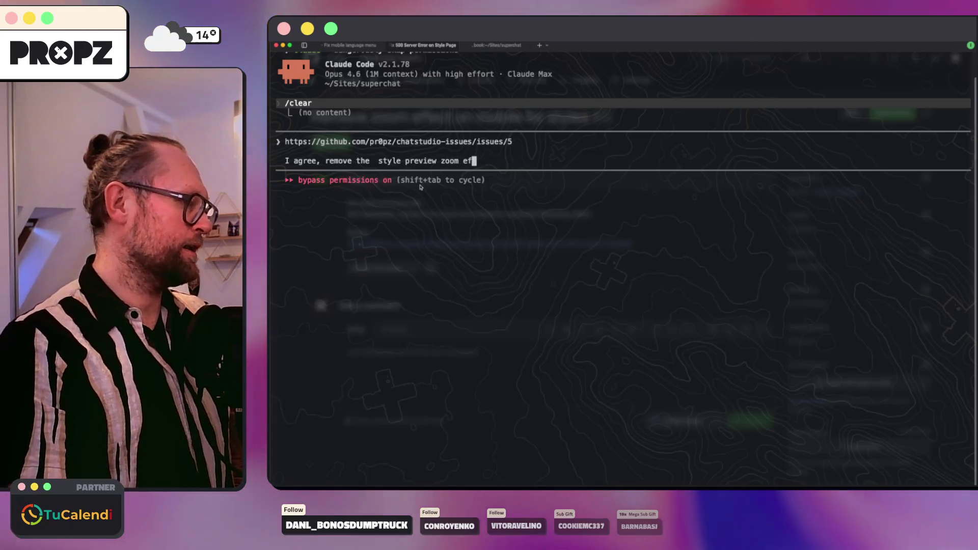
key("BackSpace")
key("BackSpace")
key("BackSpace")
key("BackSpace")
key("BackSpace")
key("BackSpace")
key("BackSpace")
key("BackSpace")
key("BackSpace")
type("t")
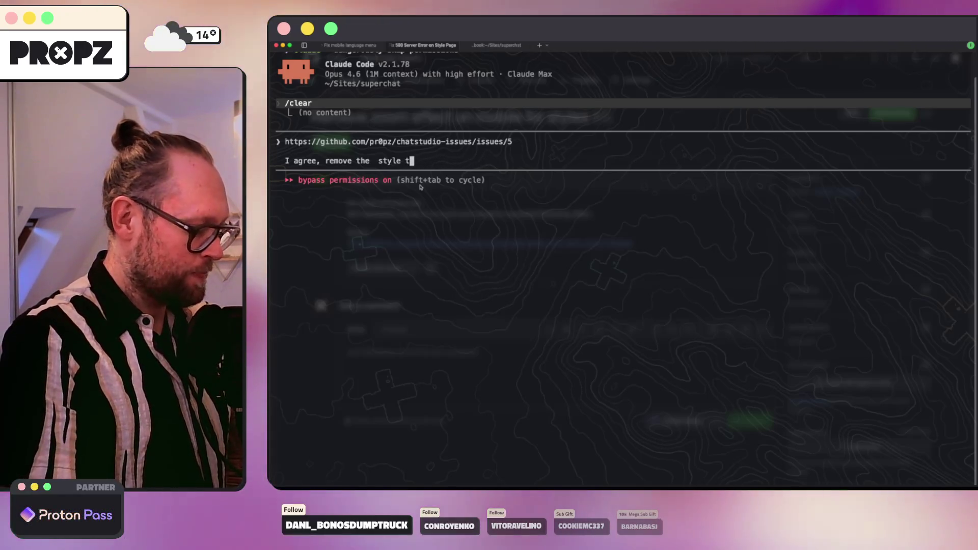
type("humbnail zoom effect")
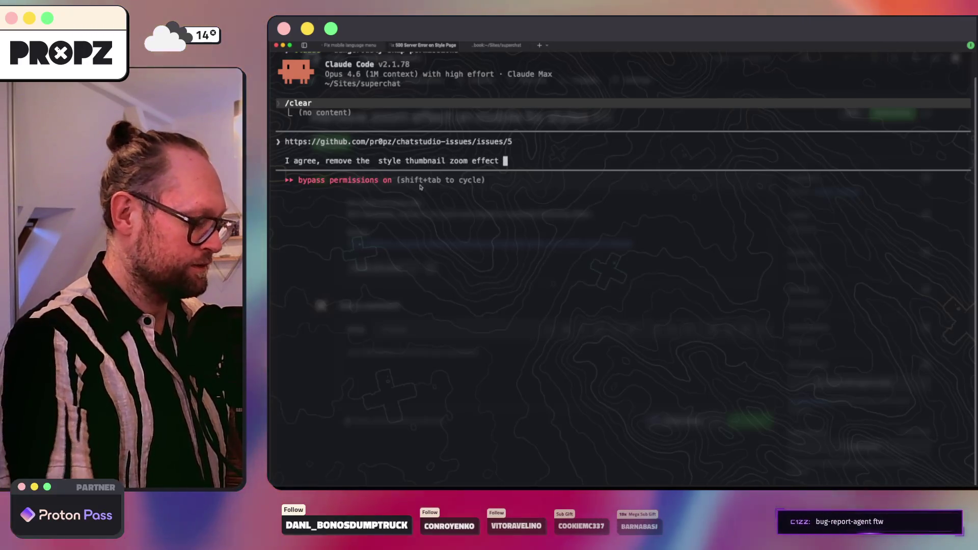
type("devices (touch), becuase the yonly get triggered by hover.")
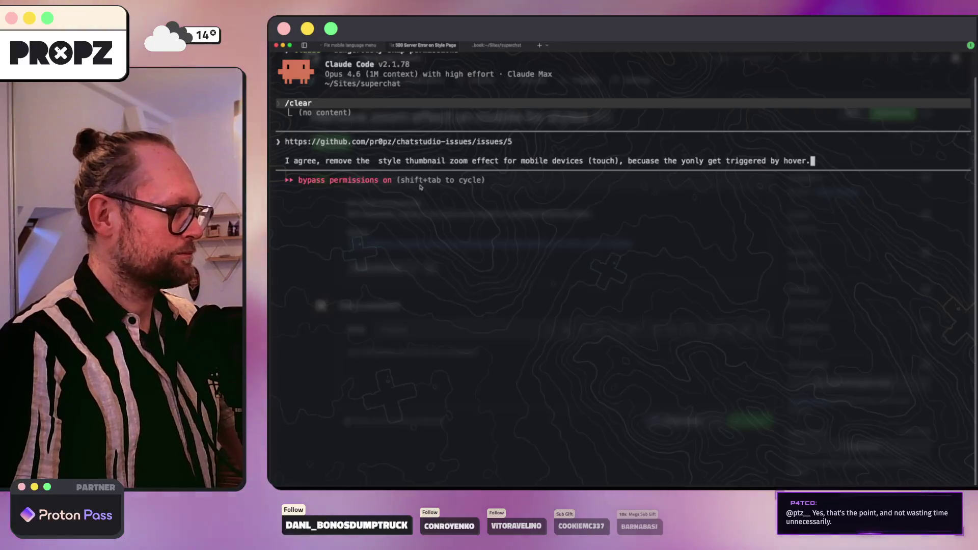
key("Return")
left_click(351, 46)
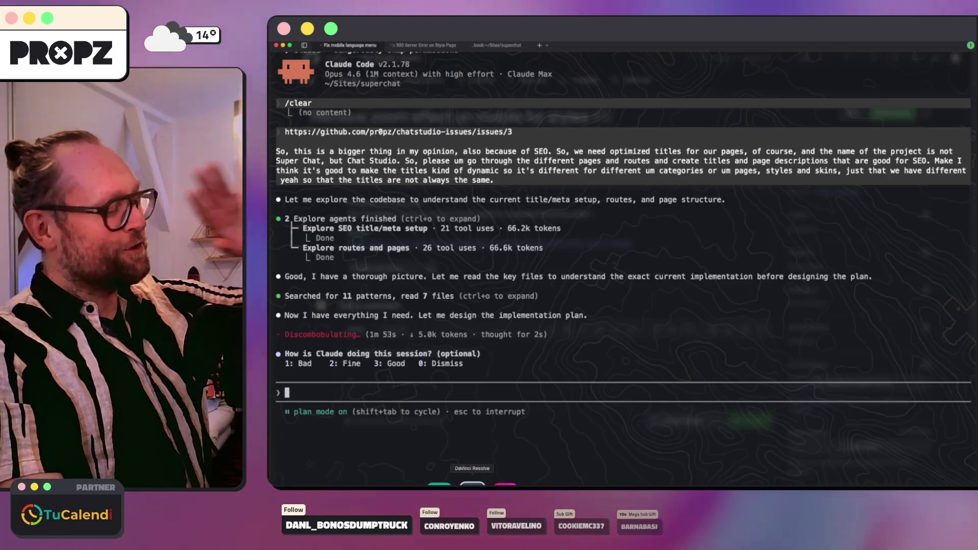
Bring the chatstudio-logo Figma file forward and clear the canvas selection.
left_click(422, 481)
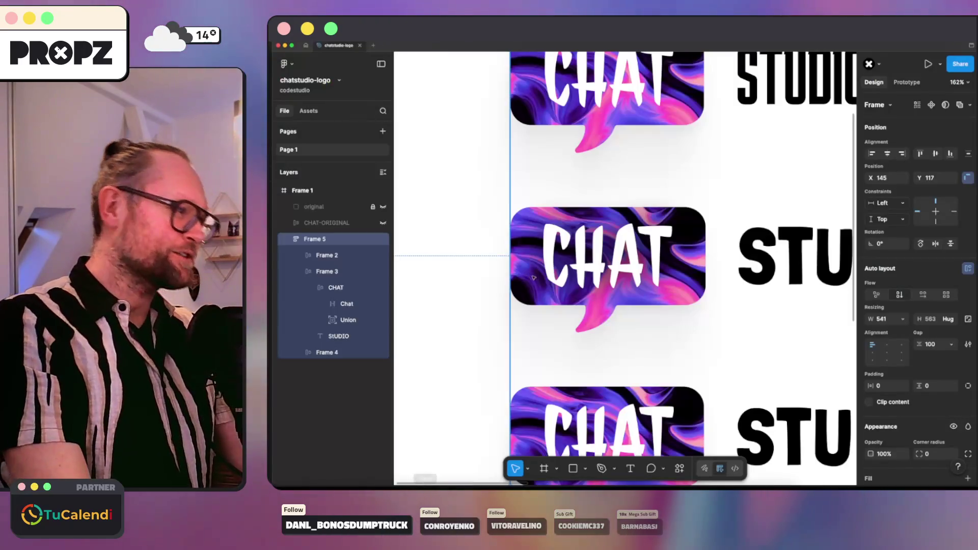
scroll(595, 288, "down", 2)
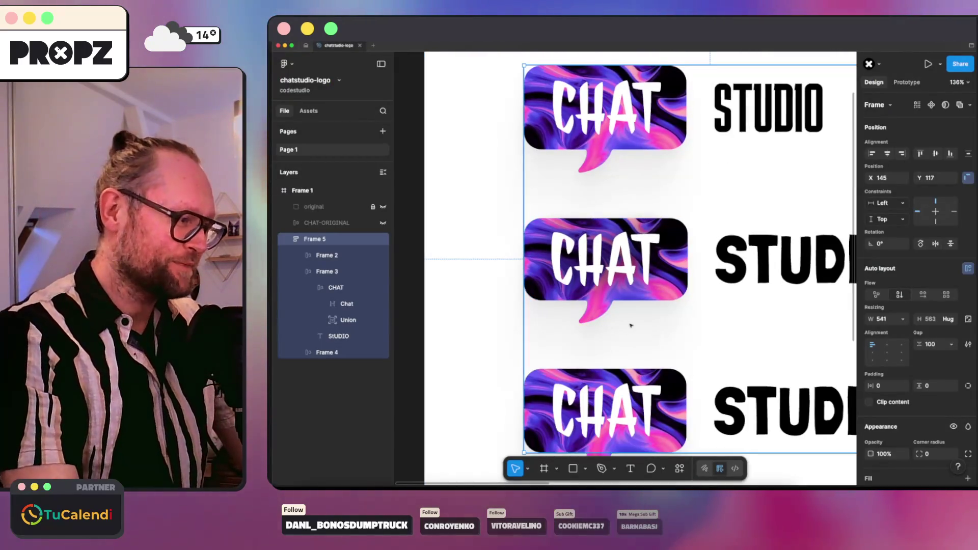
scroll(630, 326, "up", 2)
scroll(630, 327, "up", 2)
scroll(630, 328, "up", 1)
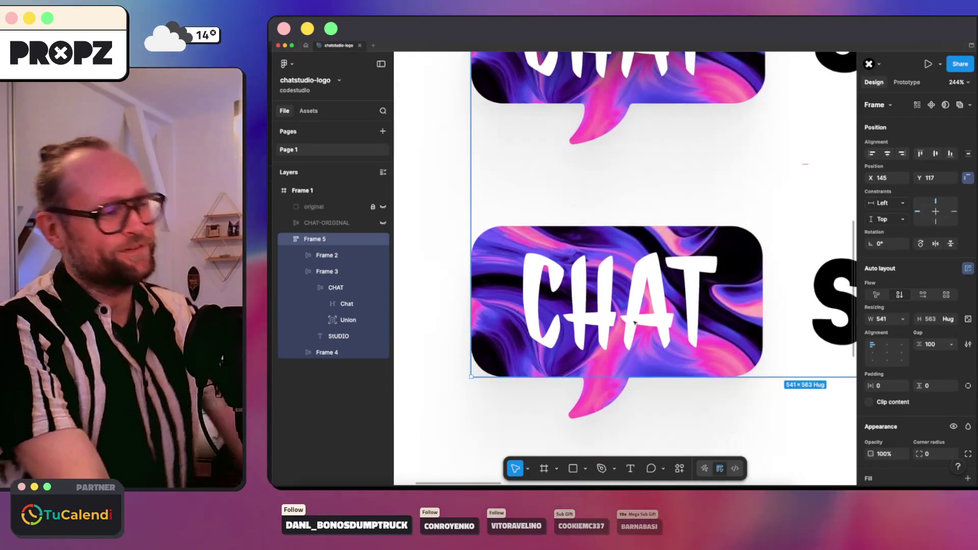
scroll(633, 318, "down", 3)
scroll(581, 344, "down", 1)
scroll(548, 378, "down", 1)
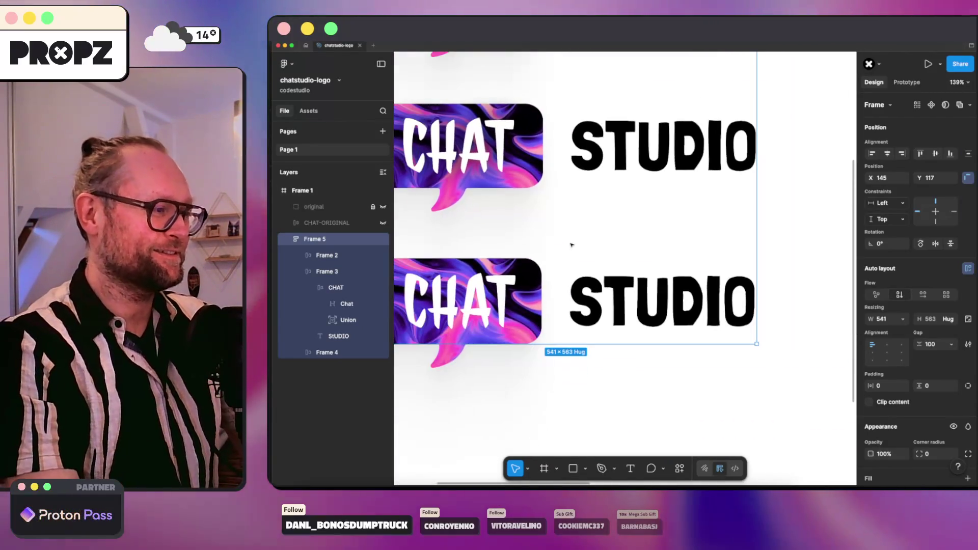
scroll(581, 382, "left", 2)
left_click(629, 388)
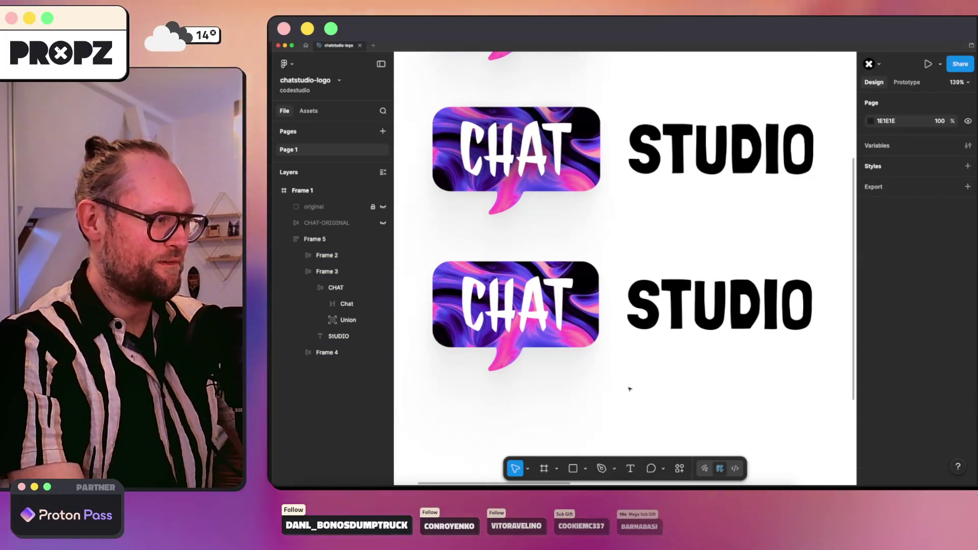
scroll(630, 387, "down", 3, "ctrl")
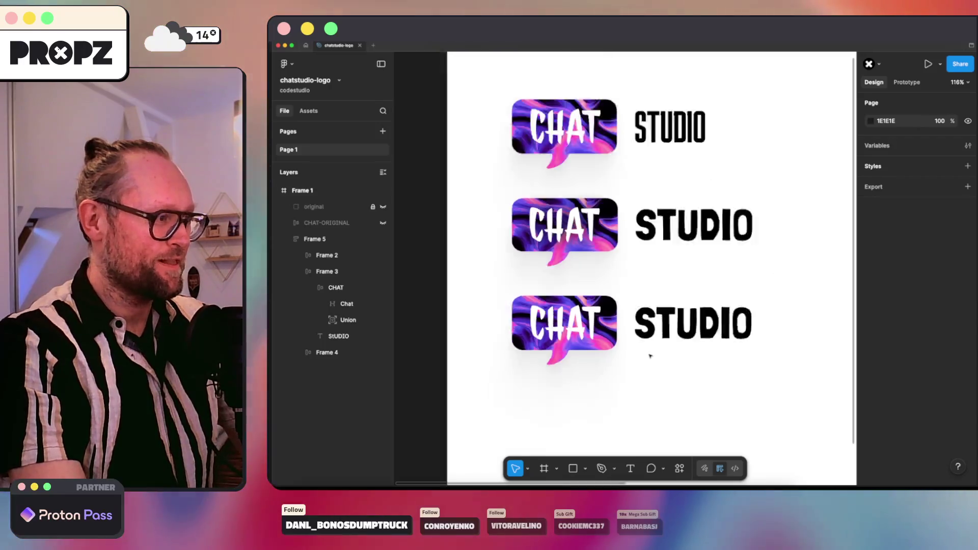
scroll(649, 352, "down", 3, "ctrl")
Select the Frame 5 logo stack in Layers, collapse its nested frames and select the bottom row Frame 4.
left_click(649, 348)
left_click(313, 239)
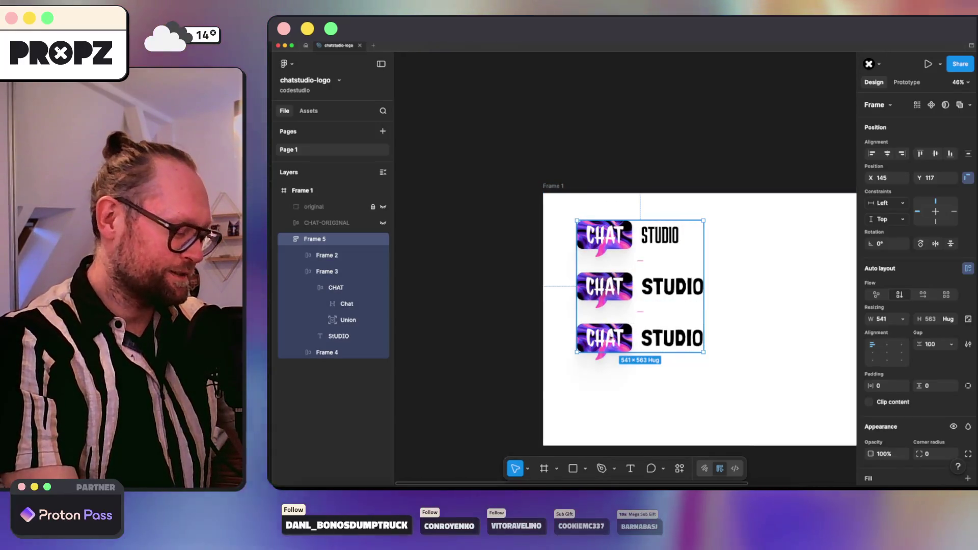
left_click(299, 272)
left_click(321, 288)
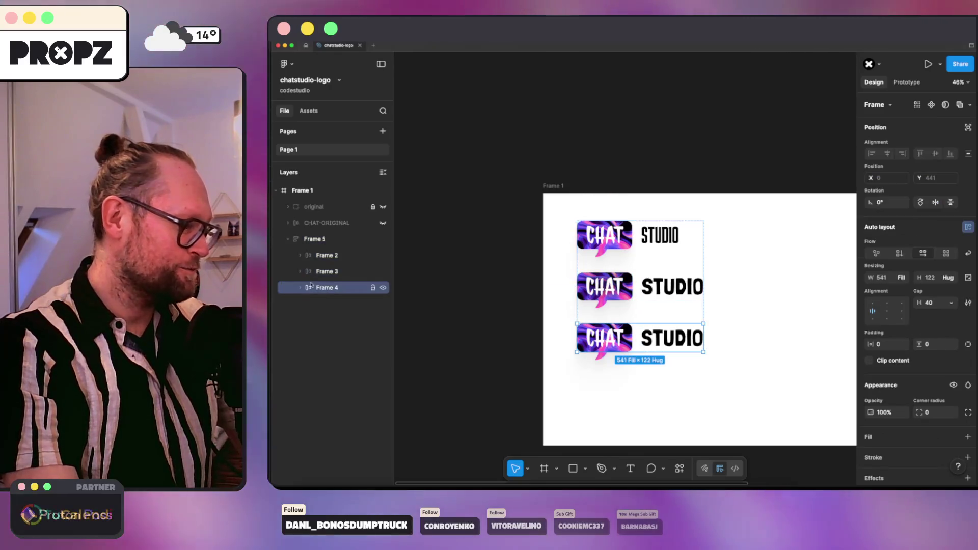
Duplicate the bottom logo row and stack STUDIO under CHAT inside the bubble with vertical auto layout, gap 0.
key("ctrl+d")
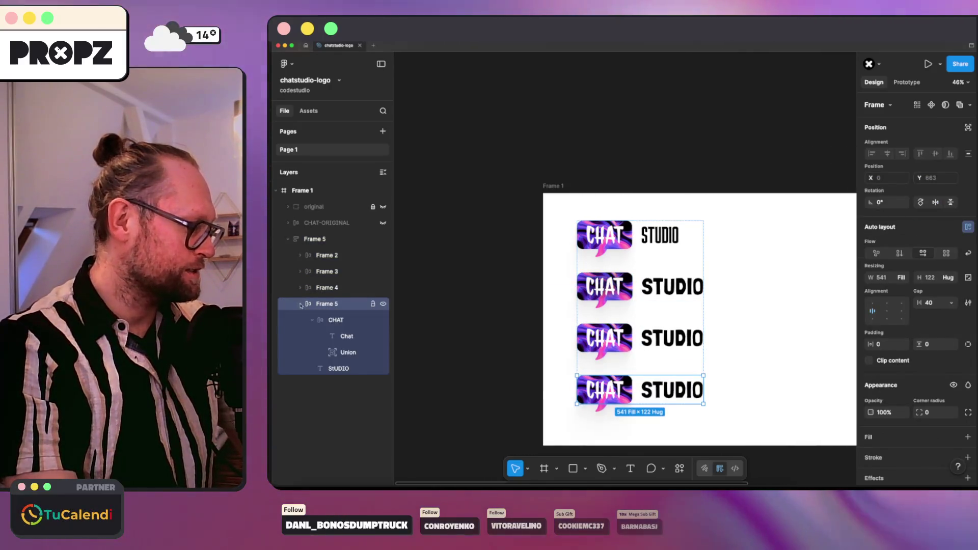
key("shift+2")
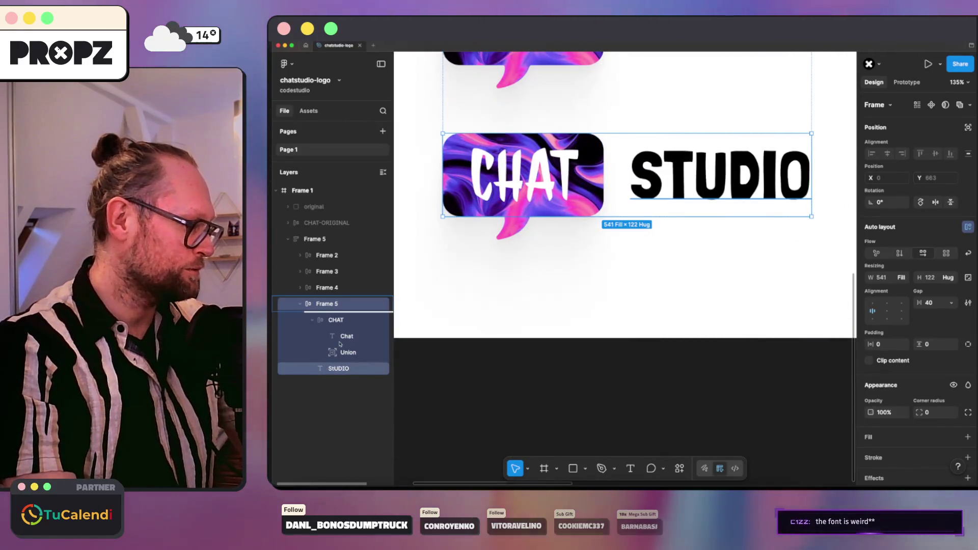
left_click(331, 372)
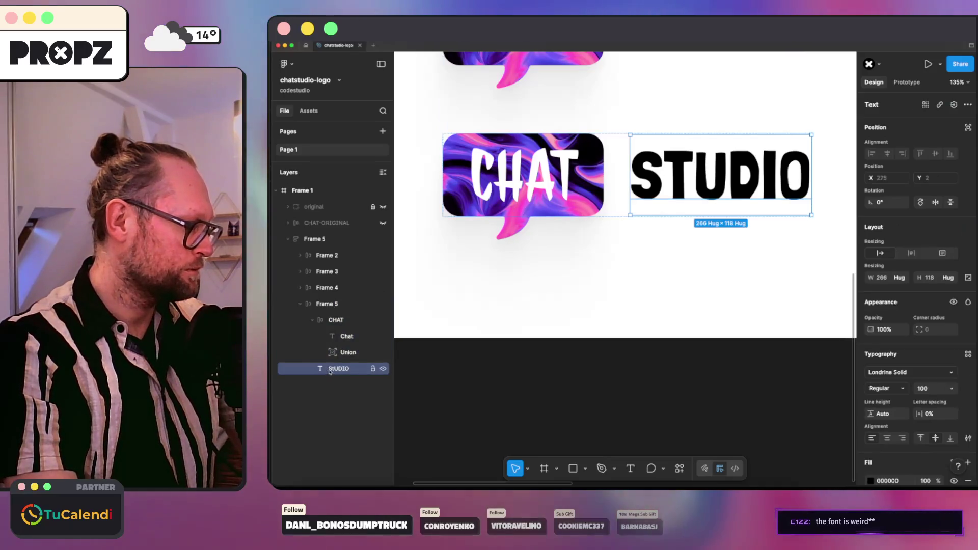
left_click_drag(350, 349, 349, 350)
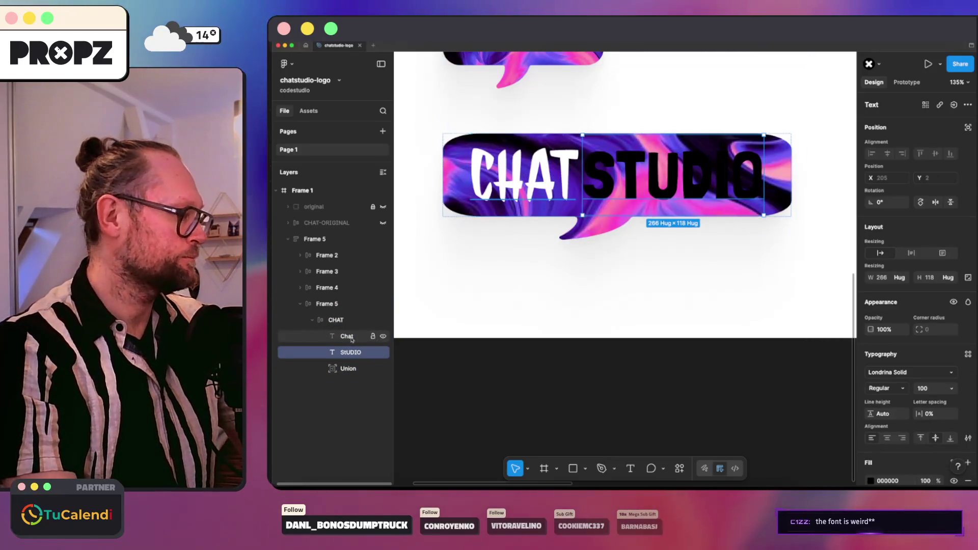
left_click(341, 321)
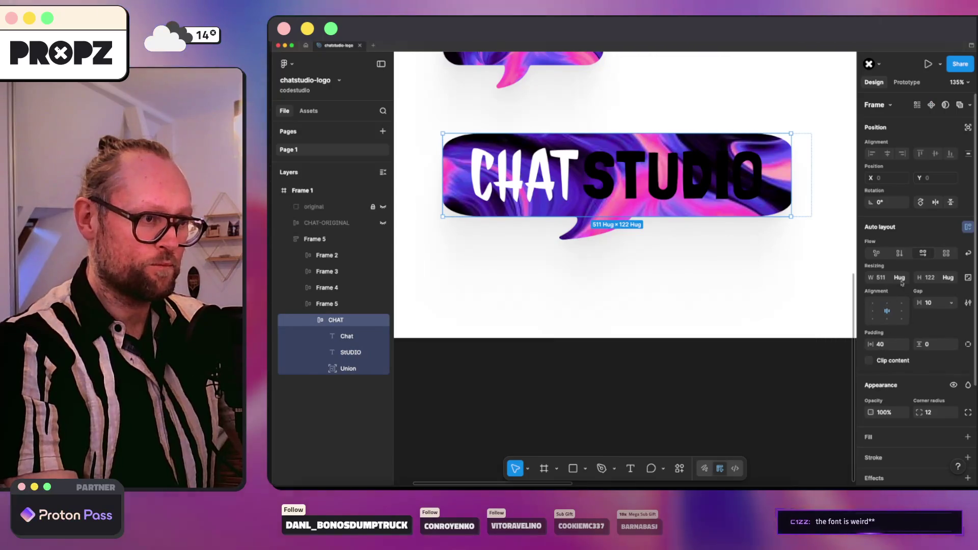
left_click(899, 253)
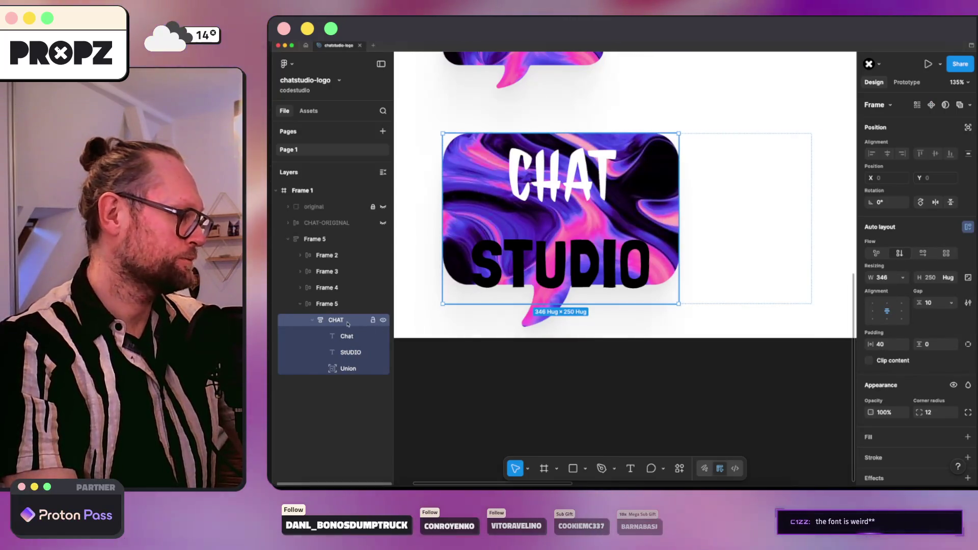
left_click(934, 303)
type("0")
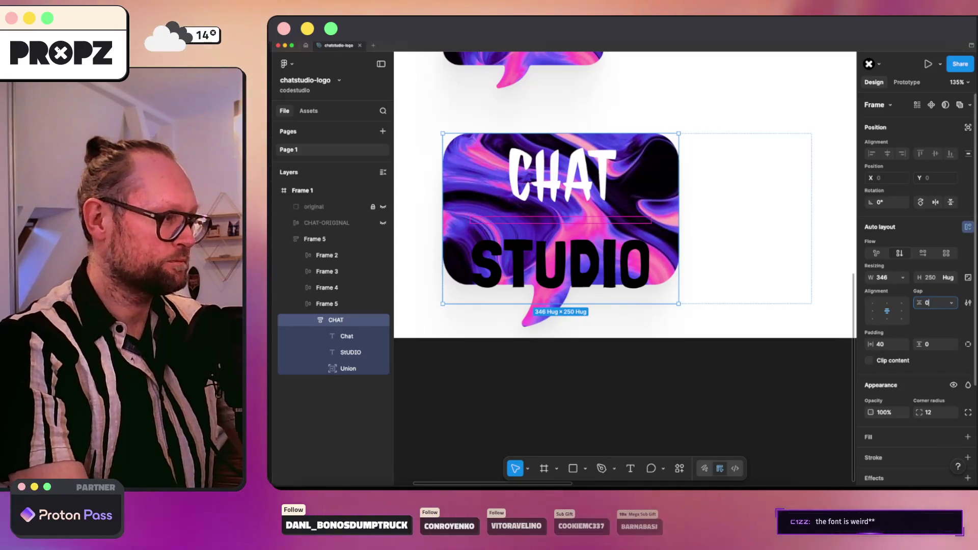
key("Return")
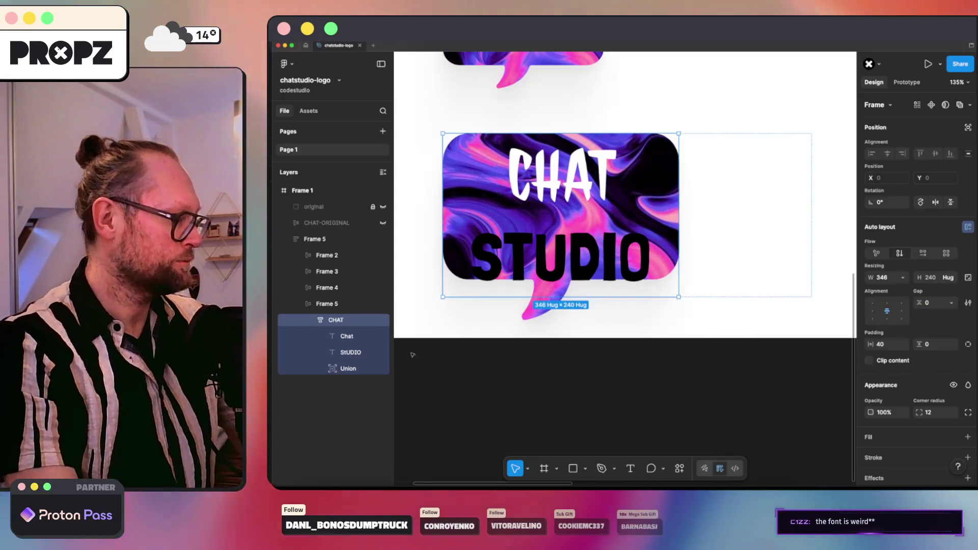
Recolor the STUDIO text to white (FFFFFF) inside the gradient bubble.
left_click(351, 353)
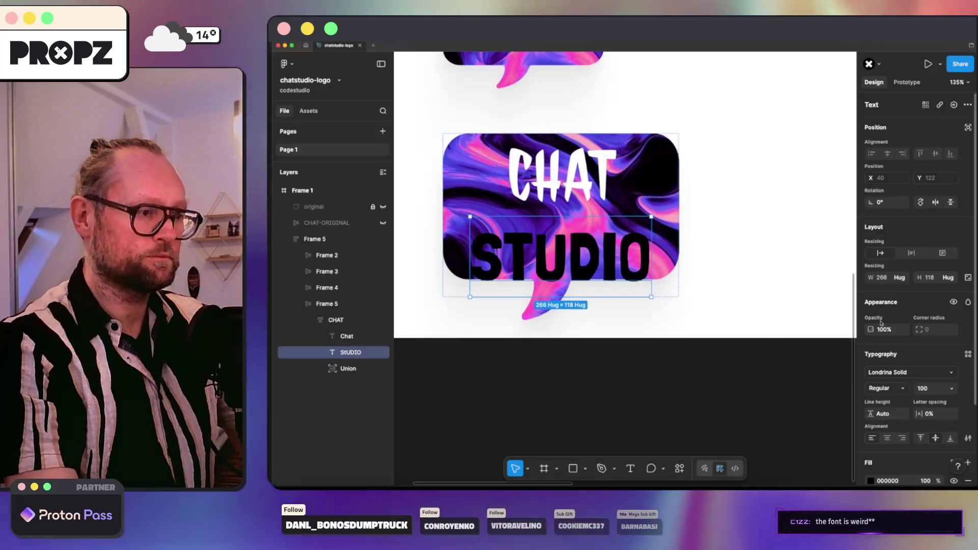
scroll(879, 329, "down", 3)
left_click(872, 385)
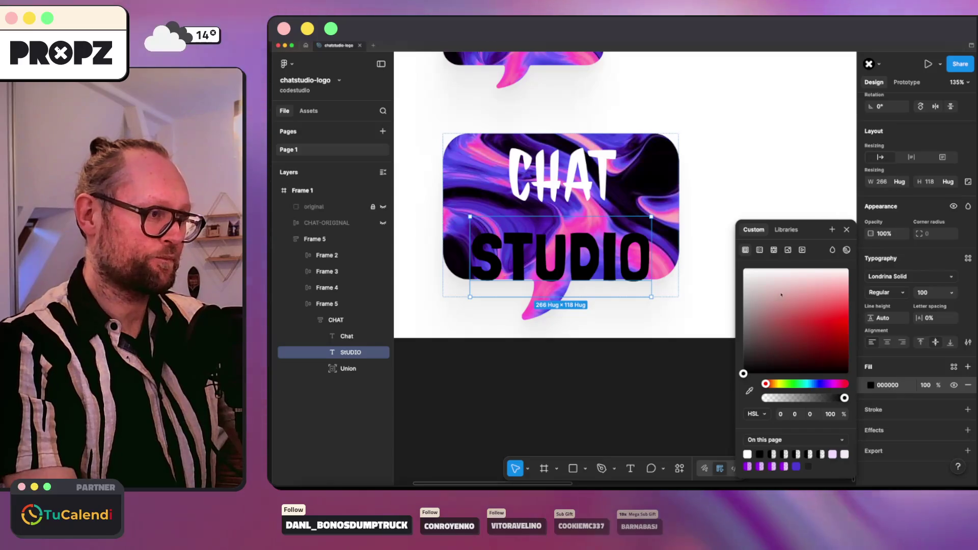
left_click_drag(781, 295, 708, 244)
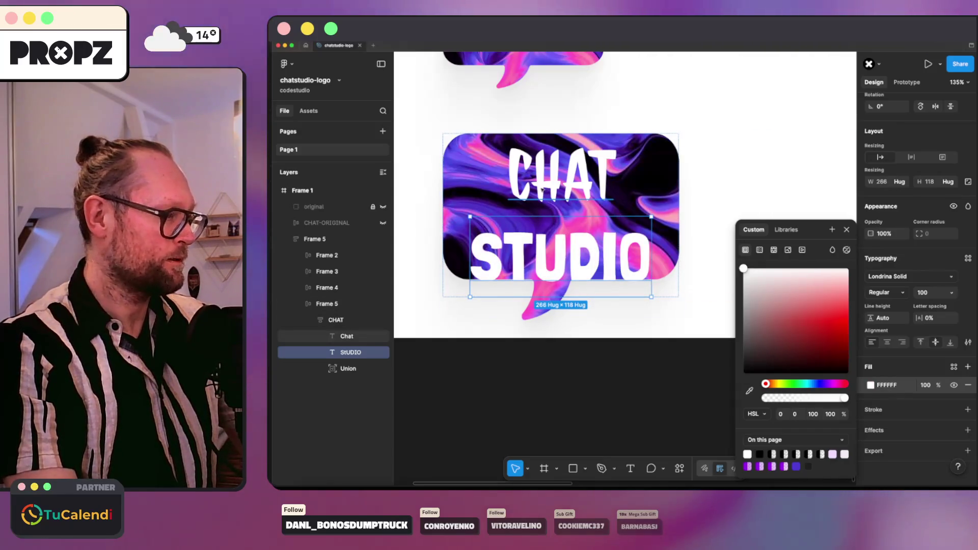
left_click(346, 336)
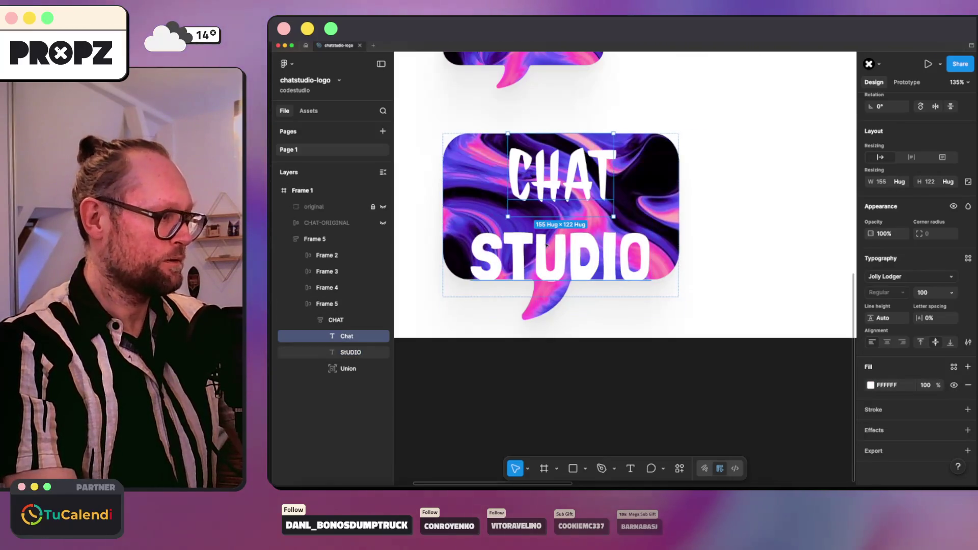
left_click(335, 319)
scroll(576, 267, "down", 5)
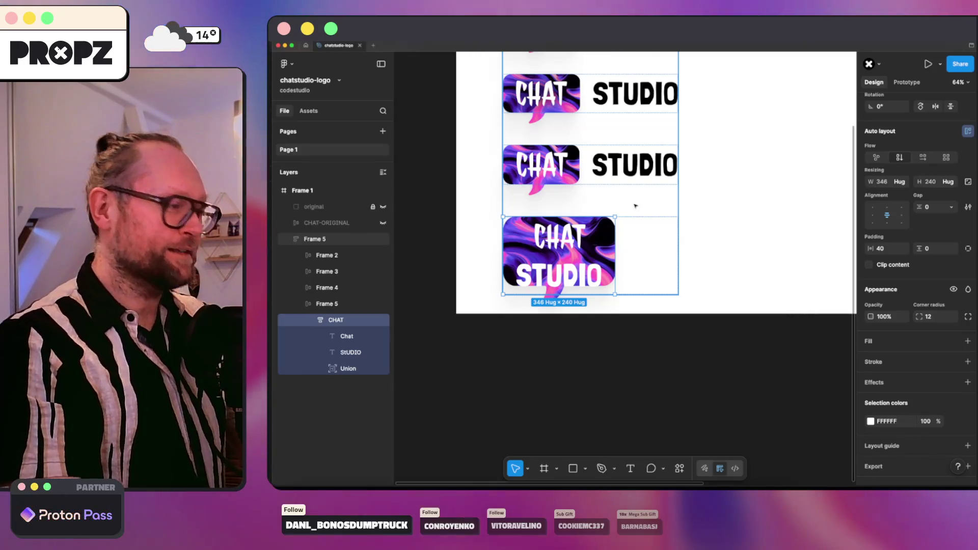
scroll(635, 206, "up", 2)
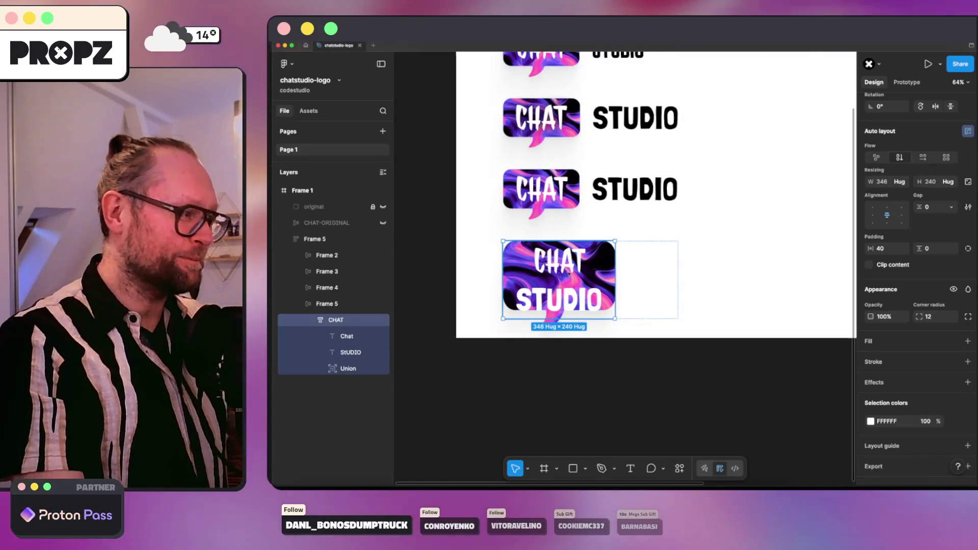
scroll(656, 191, "down", 2)
Move the CHAT bubble out of the extra Frame 5 and delete the empty frame.
left_click(326, 305)
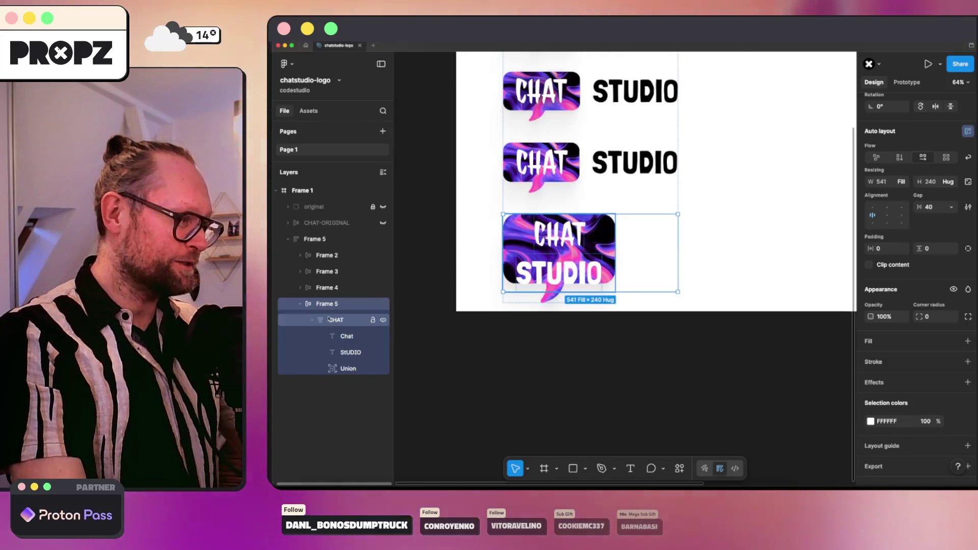
left_click(333, 320)
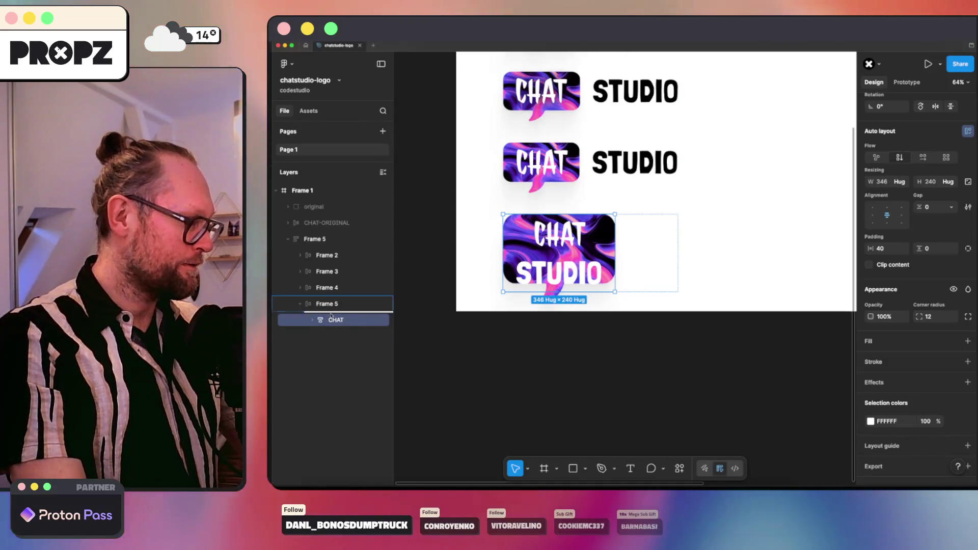
left_click_drag(329, 318, 333, 302)
left_click(328, 319)
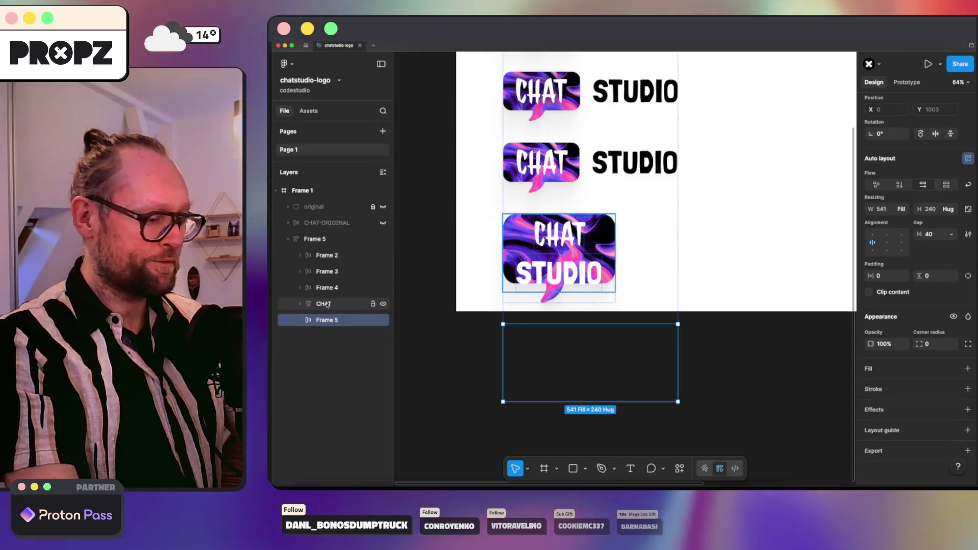
key("Delete")
left_click(306, 304)
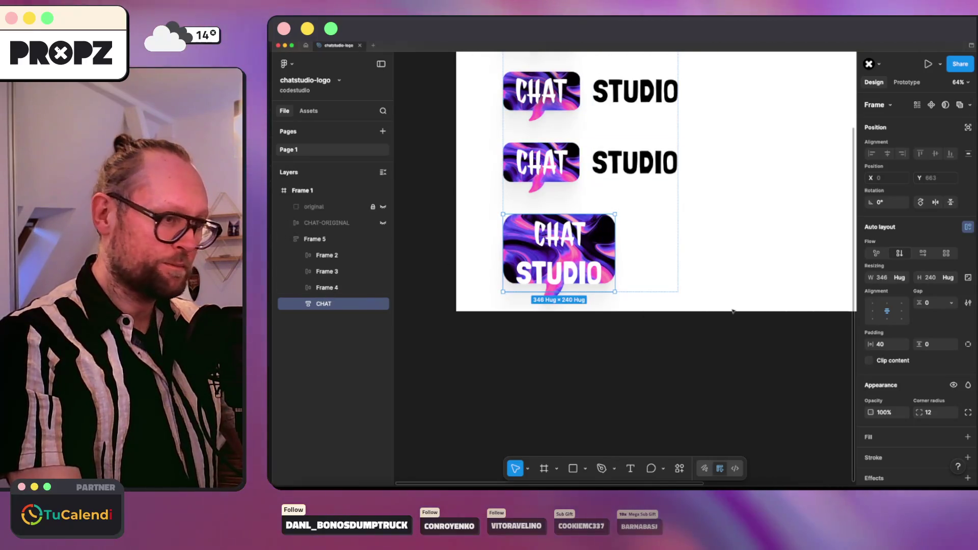
Lay CHAT and STUDIO side by side with horizontal auto layout and a gap of 30.
left_click(924, 254)
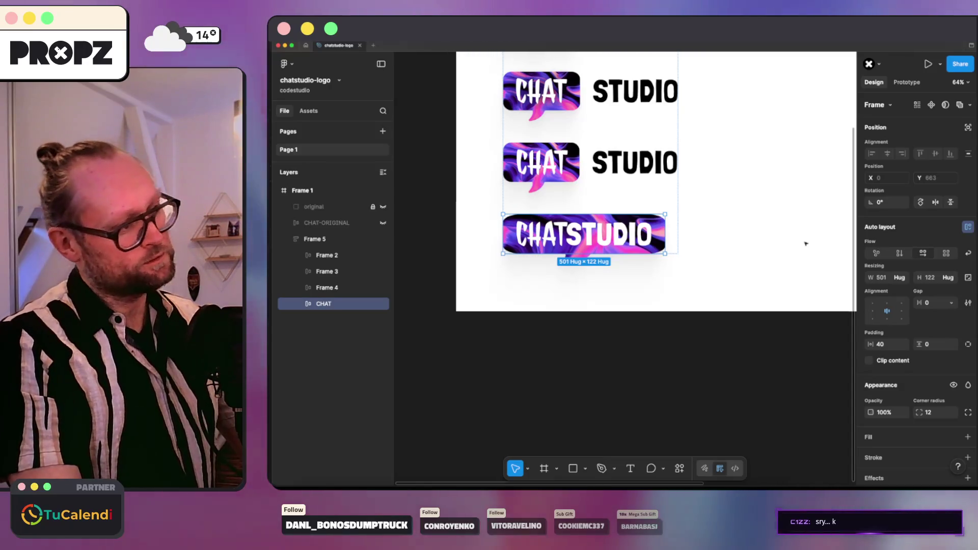
left_click(742, 245)
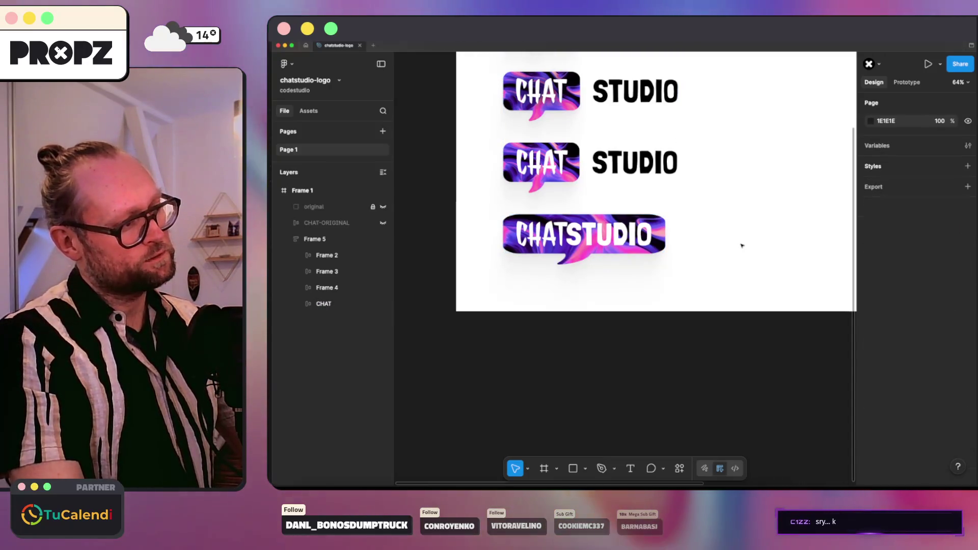
left_click(315, 239)
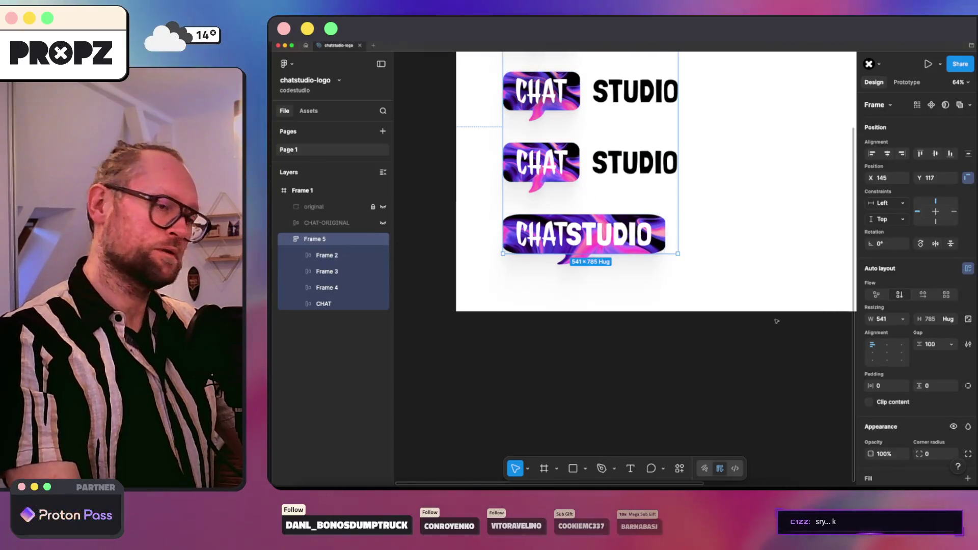
left_click(326, 304)
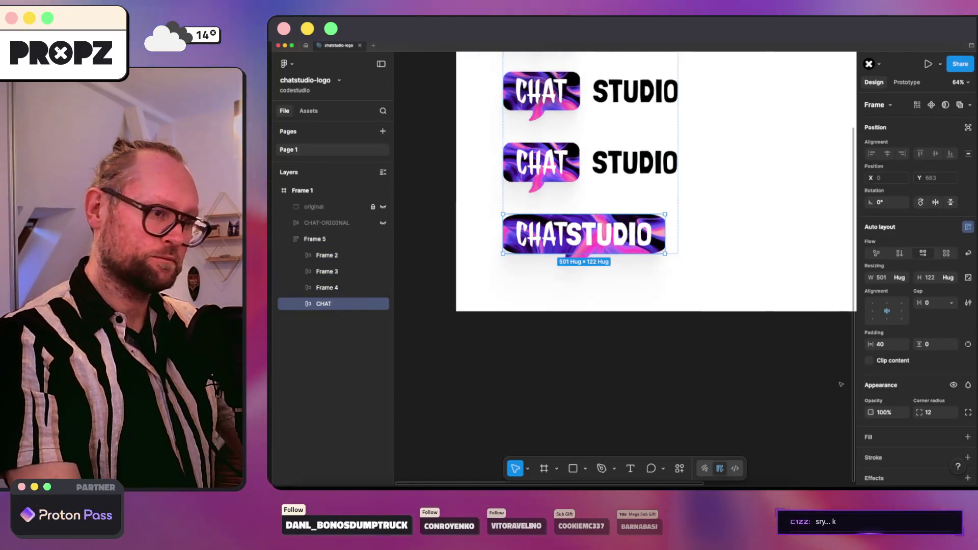
left_click(930, 303)
type("20")
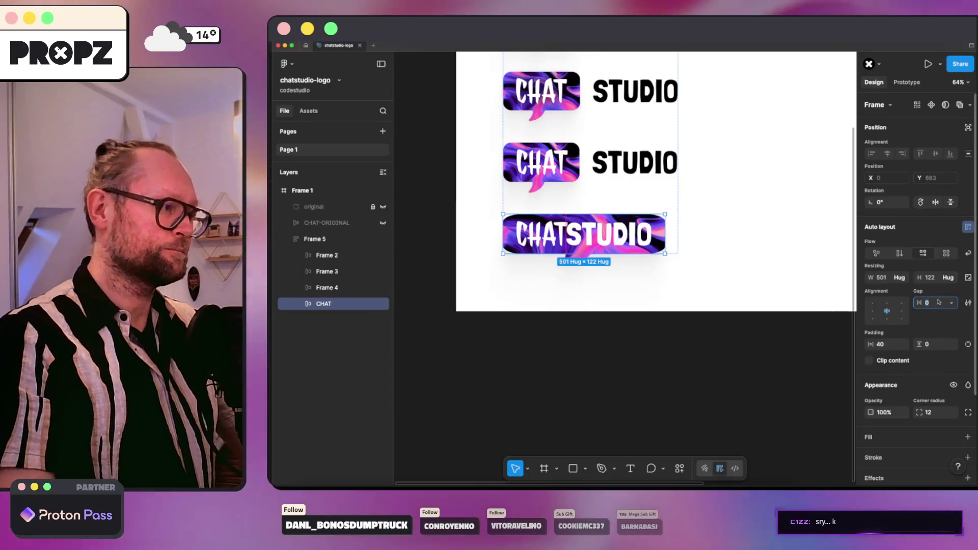
key("Return")
type("30")
key("Return")
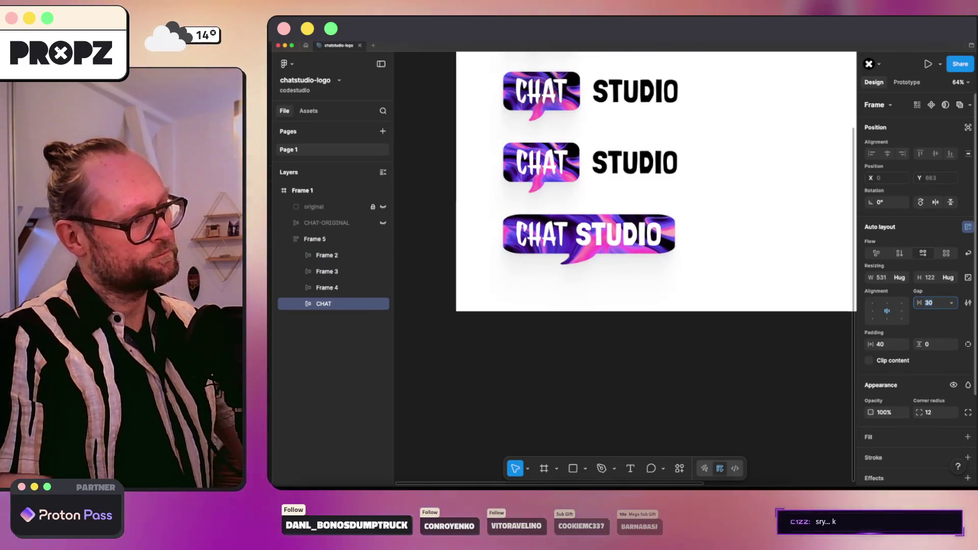
left_click(807, 203)
scroll(803, 204, "up", 2)
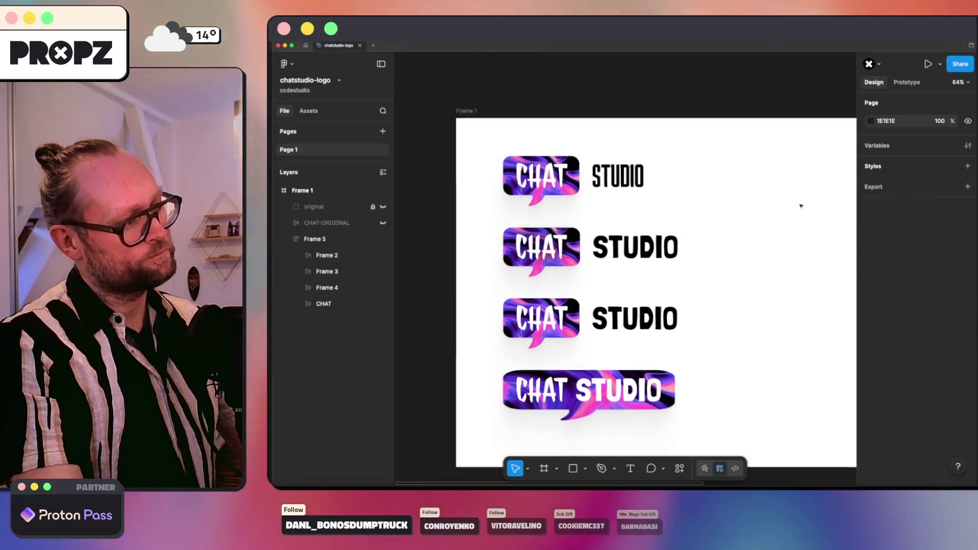
scroll(802, 204, "up", 1)
scroll(801, 205, "down", 3)
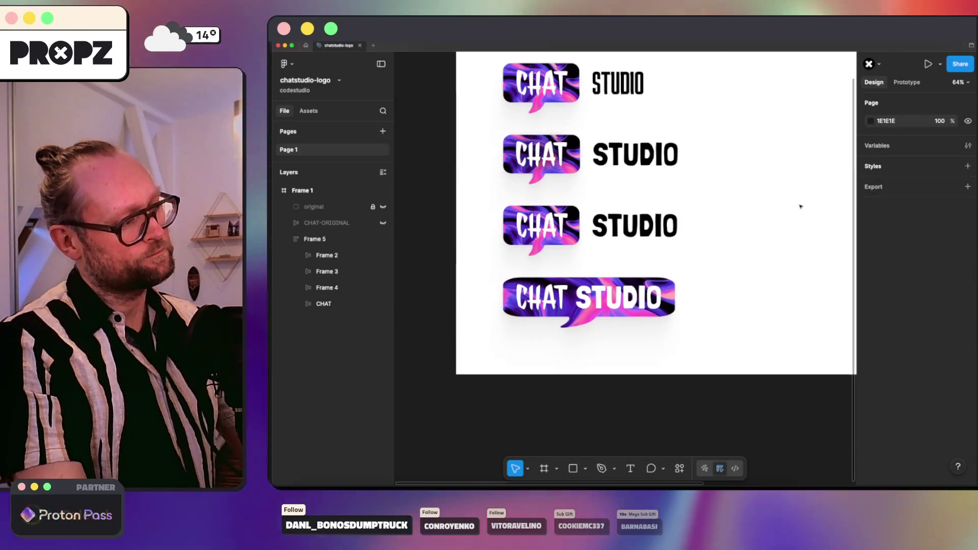
scroll(787, 203, "up", 2)
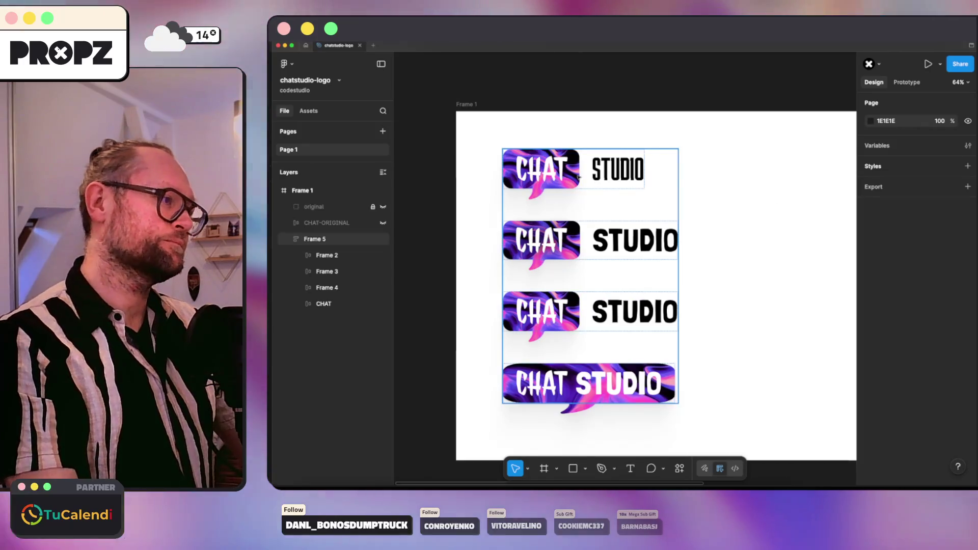
Browse the font list for the top logo's Chat text without changing it, then switch to the terminal.
double_click(585, 169)
left_click(543, 170)
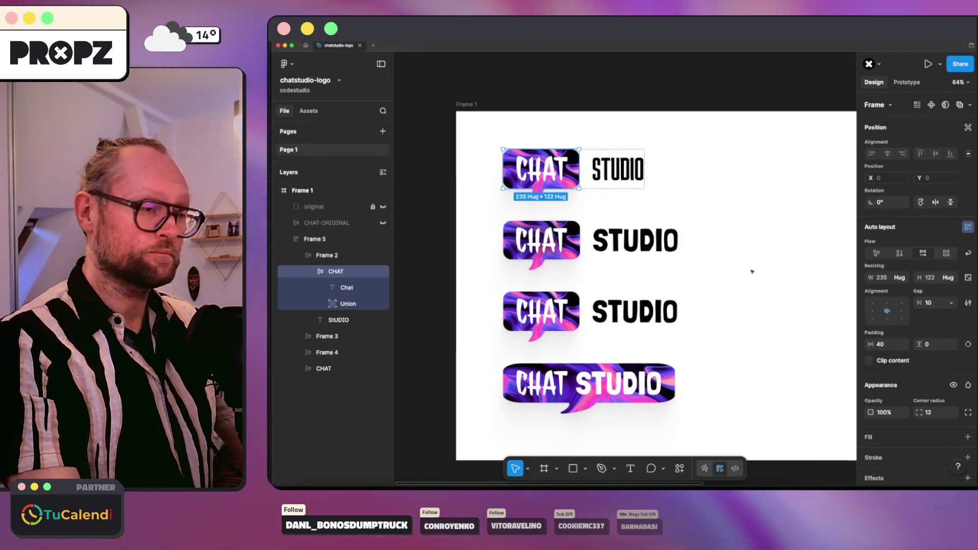
left_click(543, 170)
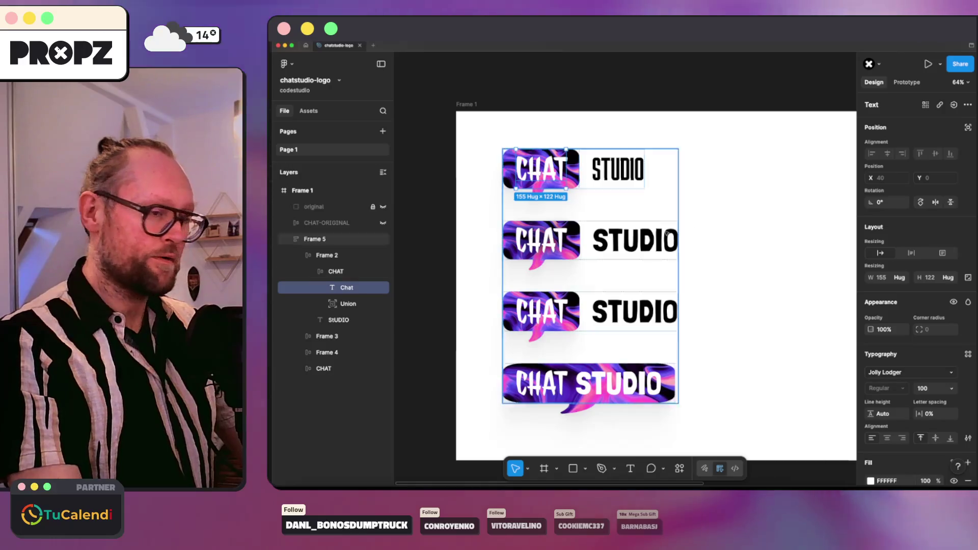
left_click(886, 373)
scroll(812, 368, "down", 10)
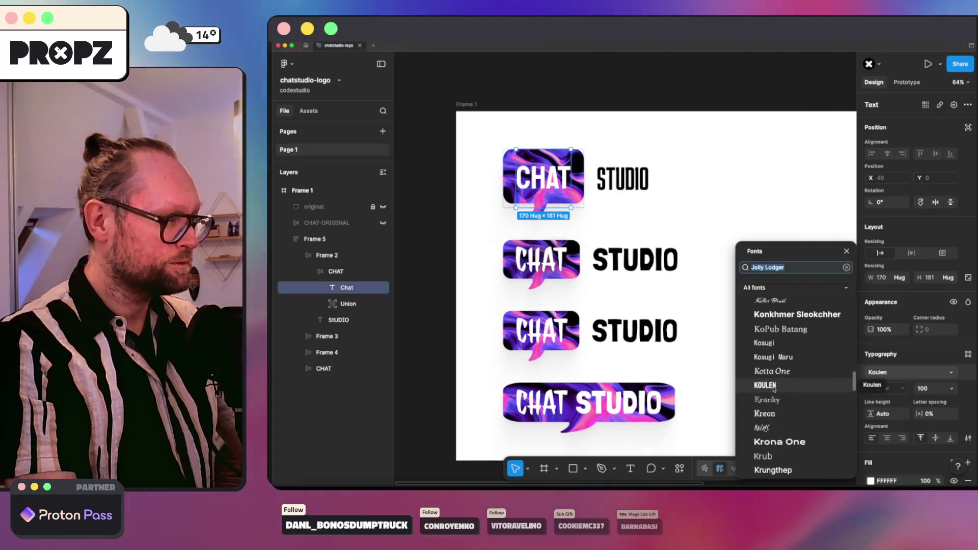
scroll(779, 387, "down", 5)
scroll(780, 387, "down", 5)
scroll(780, 388, "down", 3)
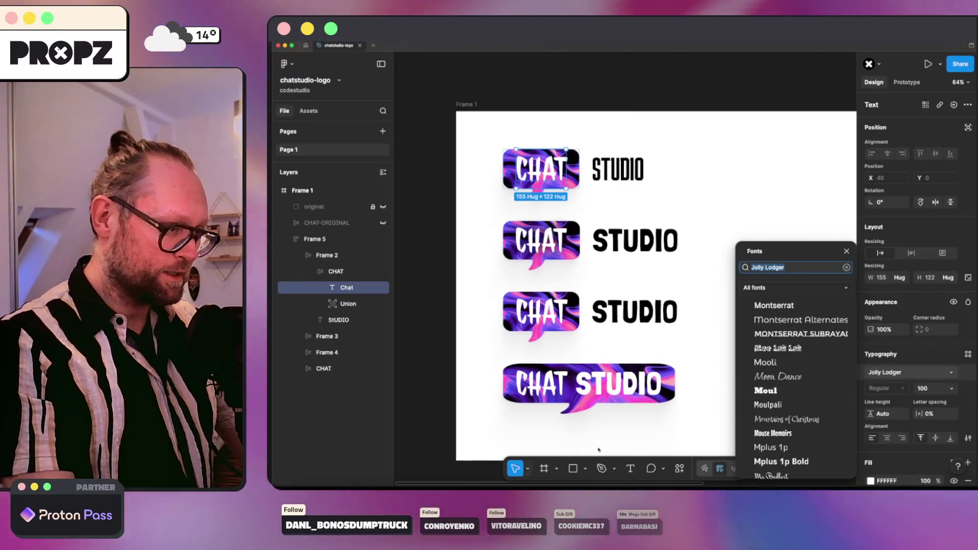
key("super+Tab")
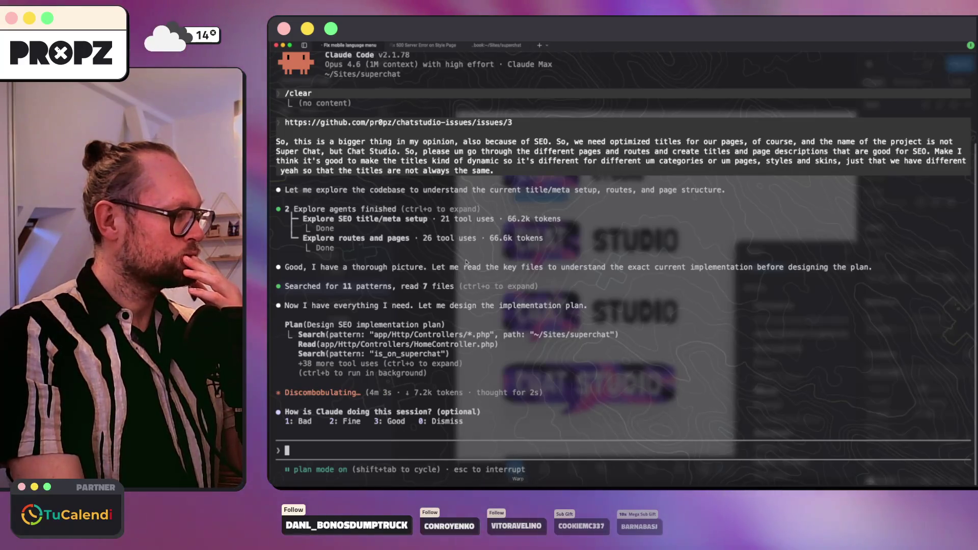
Check the other Claude Code session, then bring up the ChatStudio style page in the browser.
left_click(412, 47)
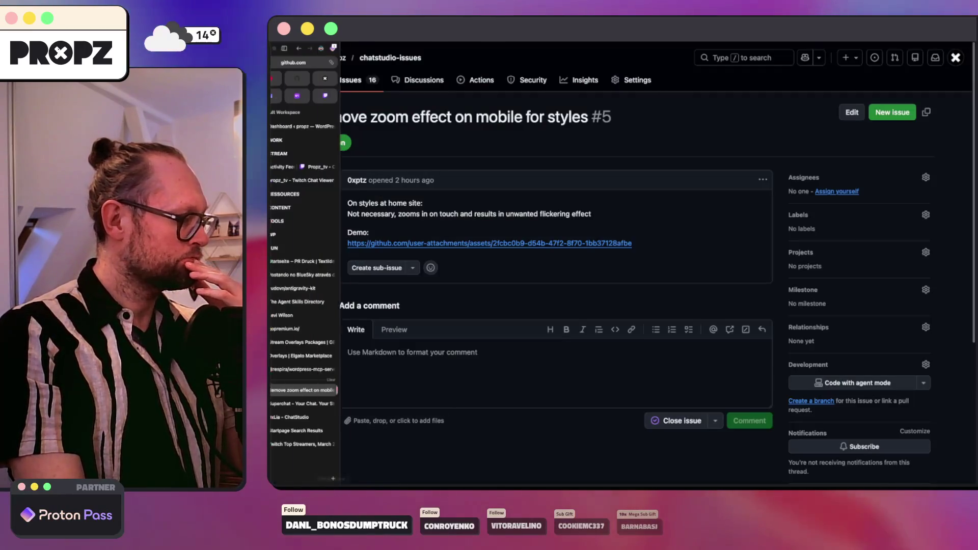
left_click(313, 390)
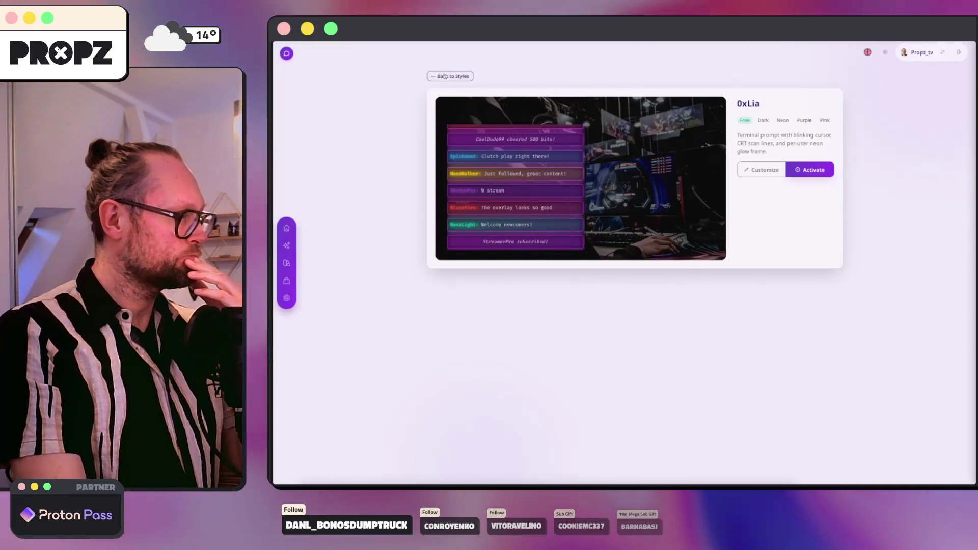
Preview the 0xLia style page at mobile width using DevTools responsive design mode.
key("alt+Left")
right_click(560, 54)
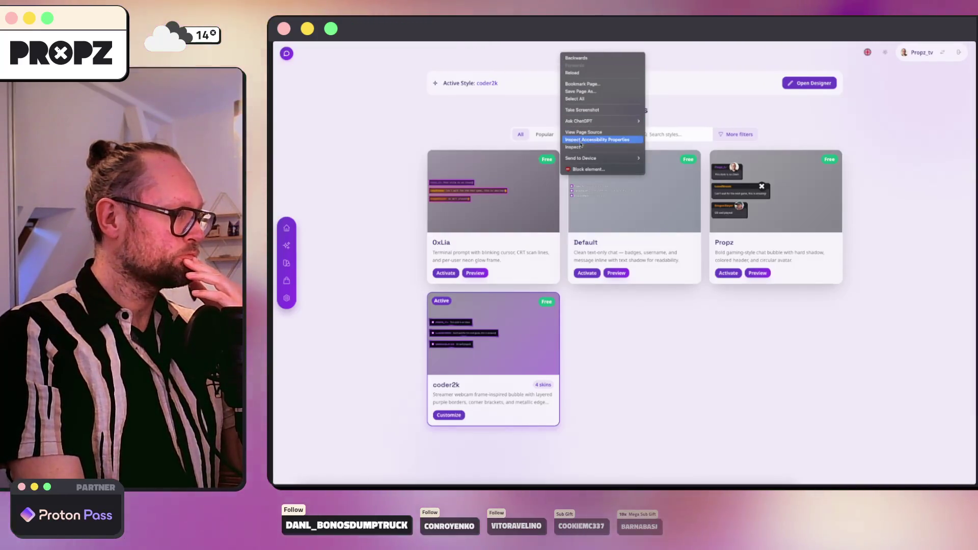
left_click(573, 147)
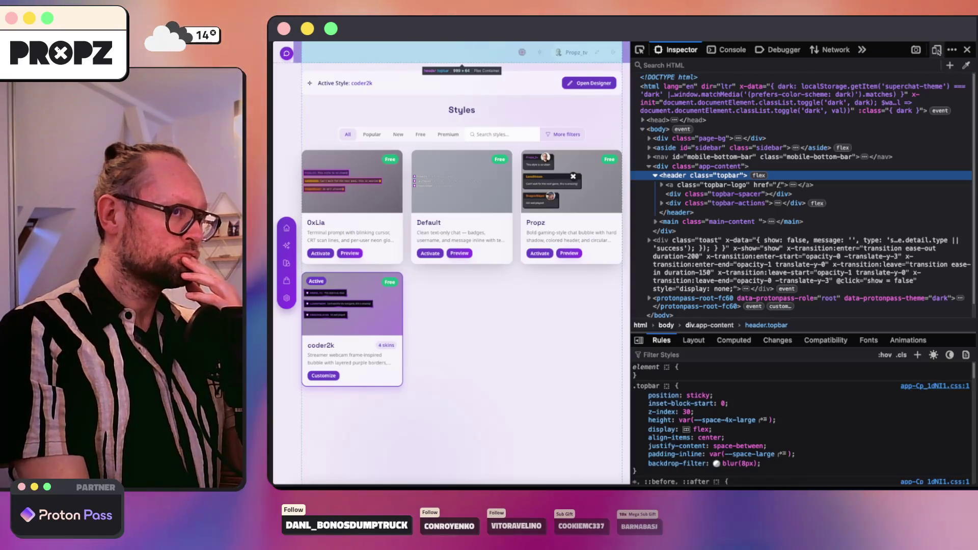
key("ctrl+shift+m")
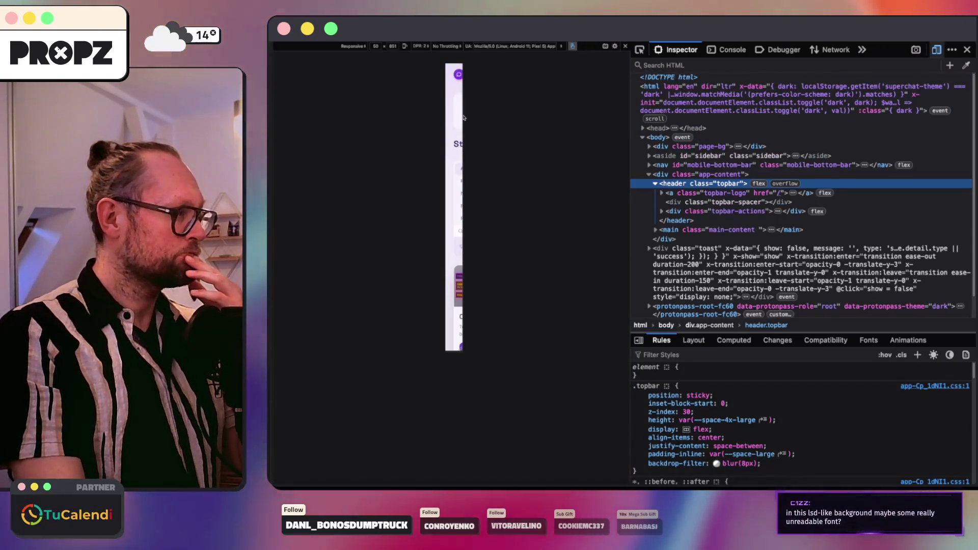
left_click(421, 244)
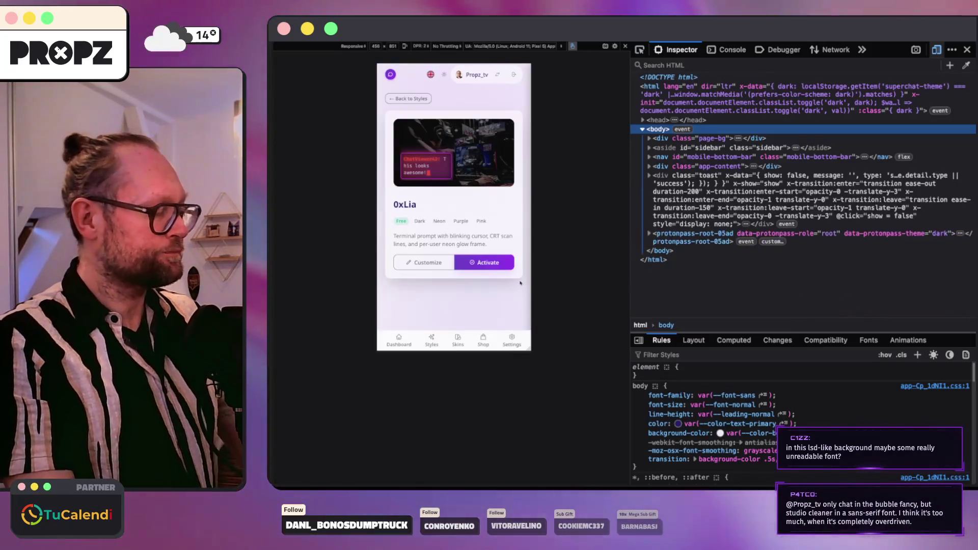
Send 'commit and push' for the touch-zoom fix, check the other Claude sessions, and return to GitHub in the browser.
left_click(519, 486)
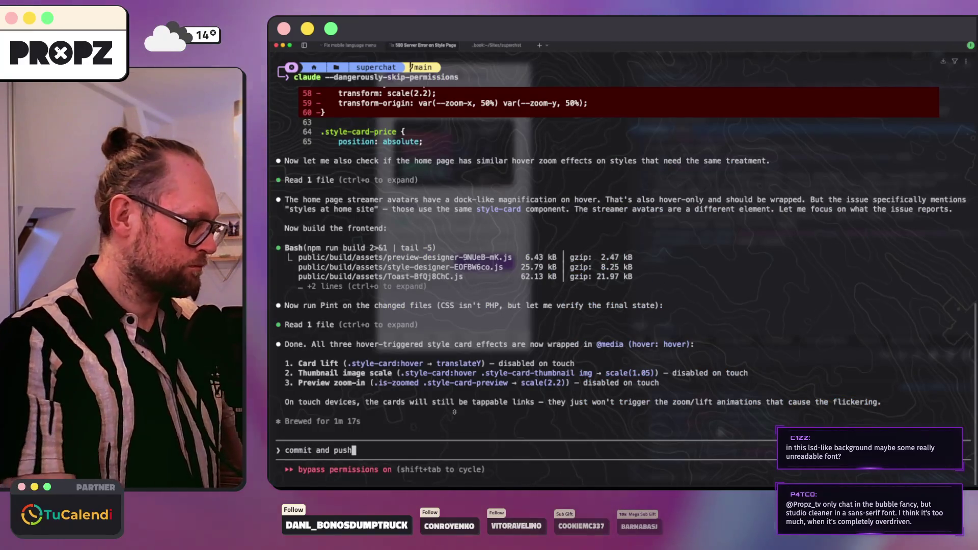
key("Return")
left_click(352, 46)
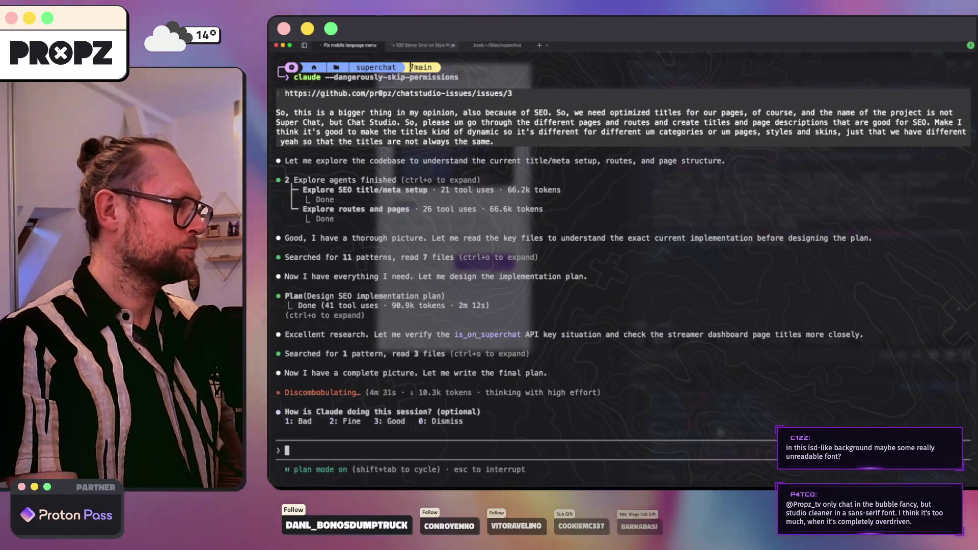
left_click(493, 44)
left_click(424, 45)
left_click(352, 44)
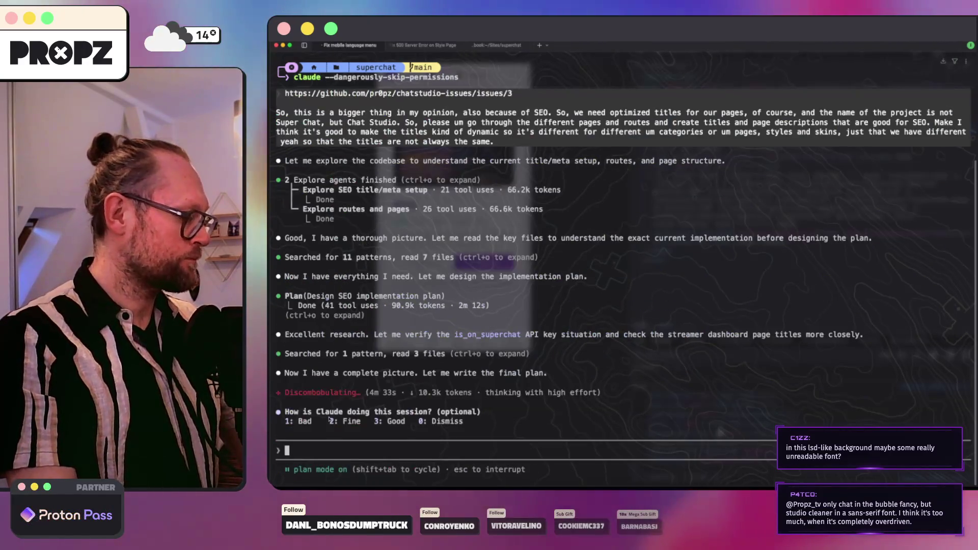
left_click(333, 485)
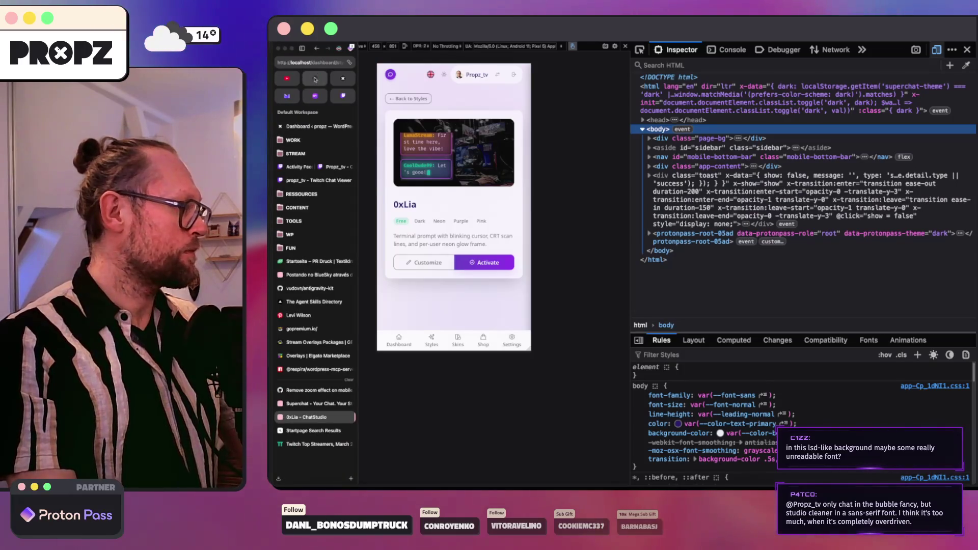
left_click(314, 79)
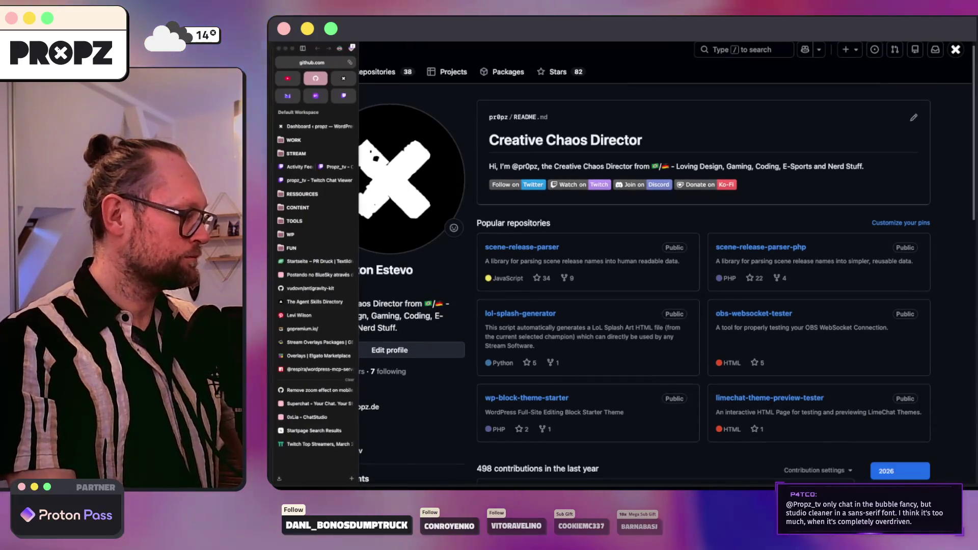
Close issue #5 with a 'Fixed!' comment and go back to the issues list.
left_click(318, 390)
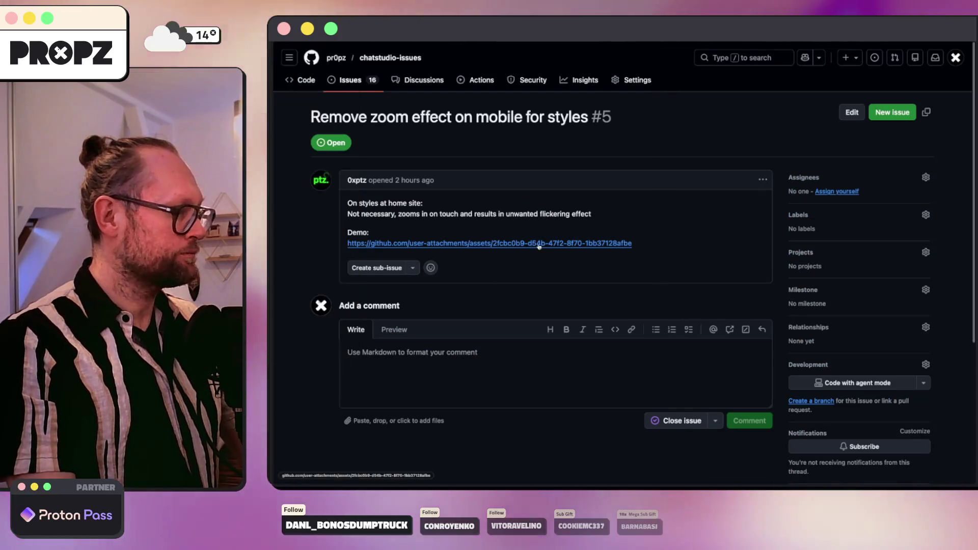
left_click(422, 383)
type("F")
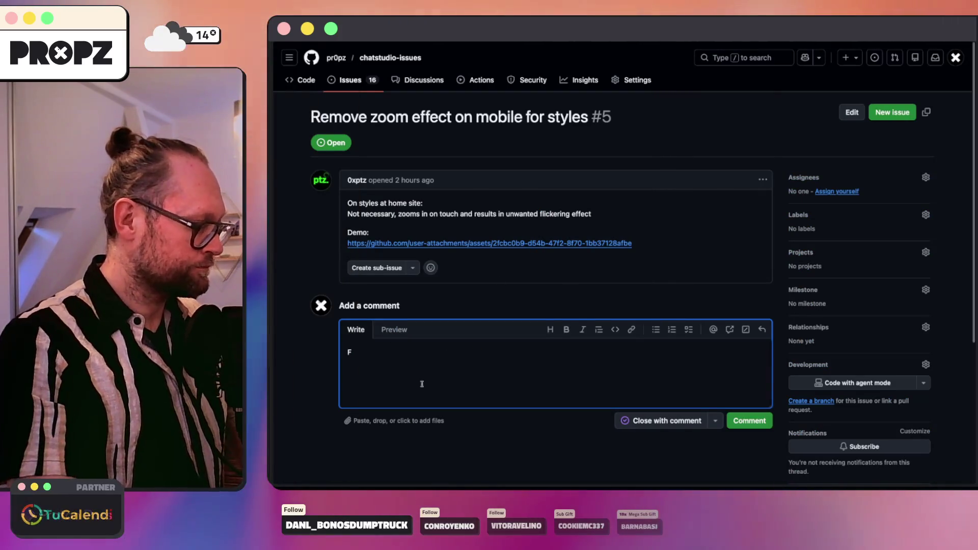
type("ixed!")
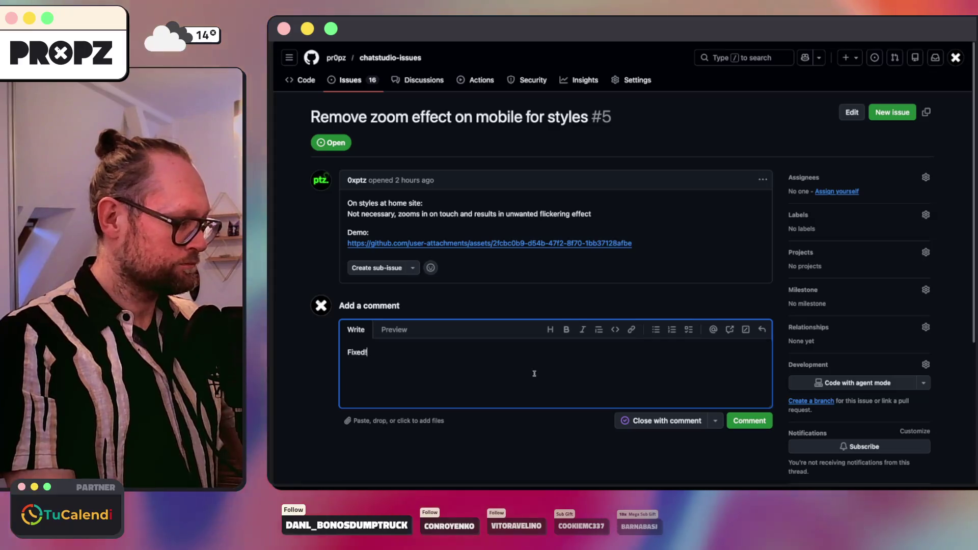
left_click(662, 420)
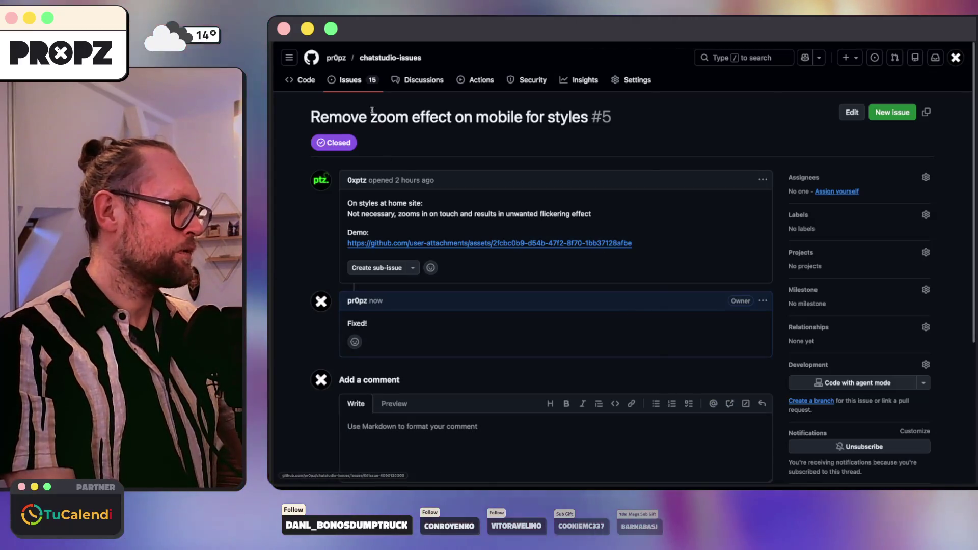
left_click(350, 79)
scroll(428, 230, "down", 5)
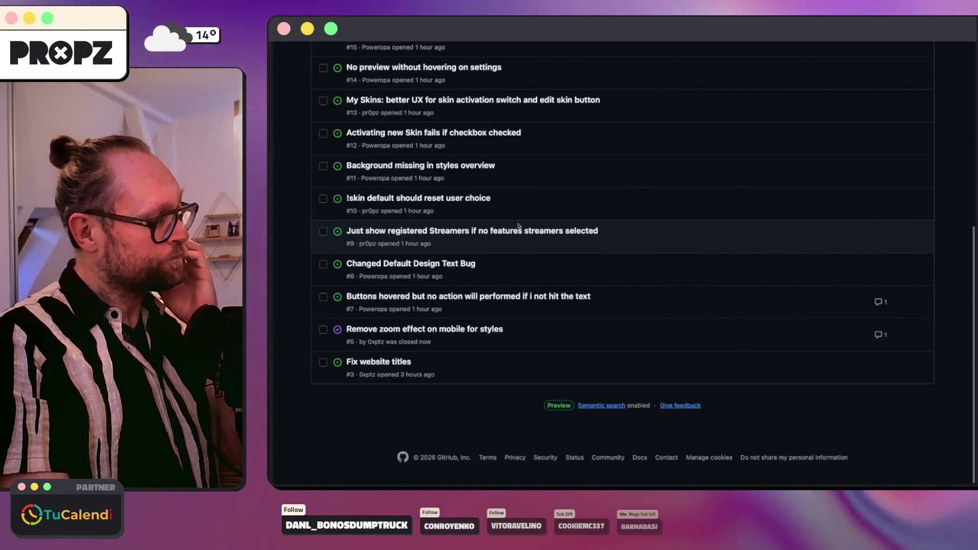
mouse_move(469, 296)
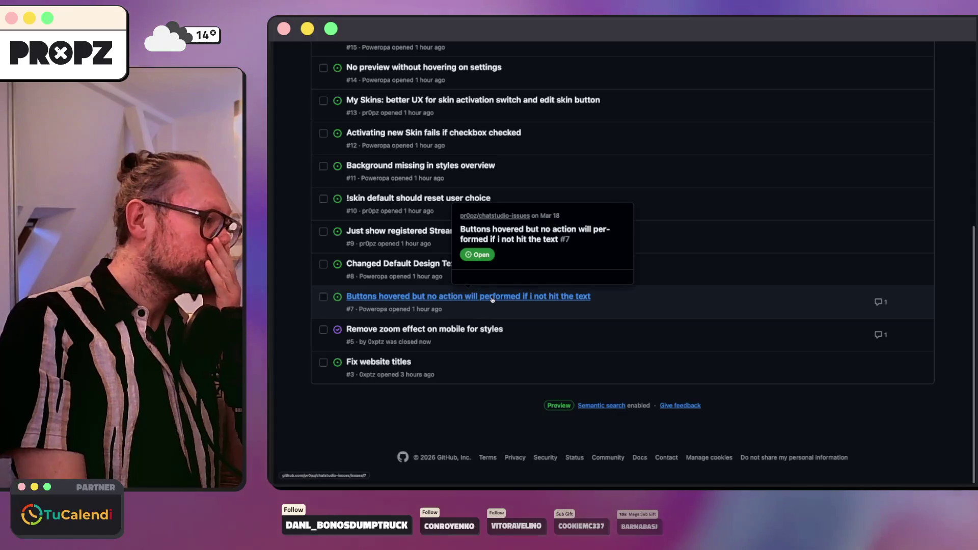
scroll(348, 264, "up", 2)
scroll(348, 268, "up", 5)
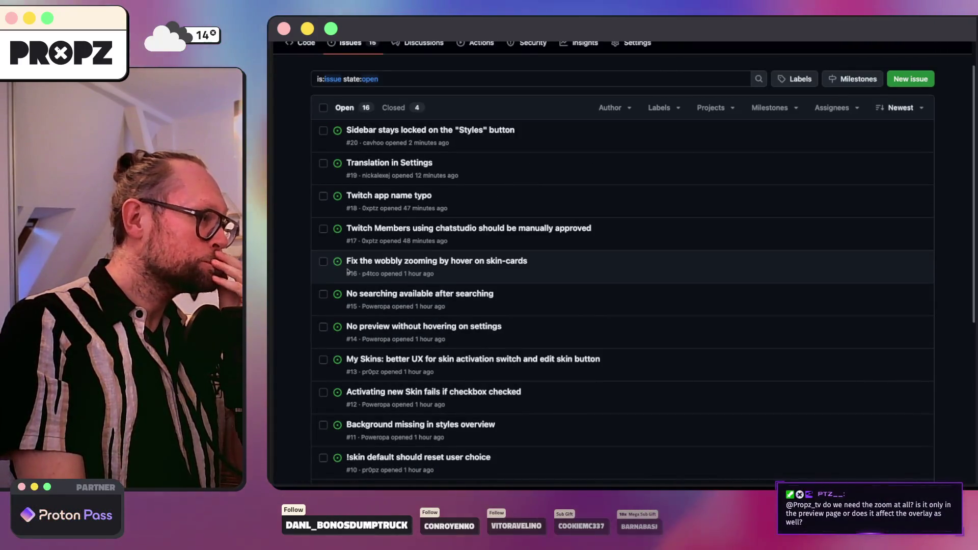
scroll(433, 258, "down", 2)
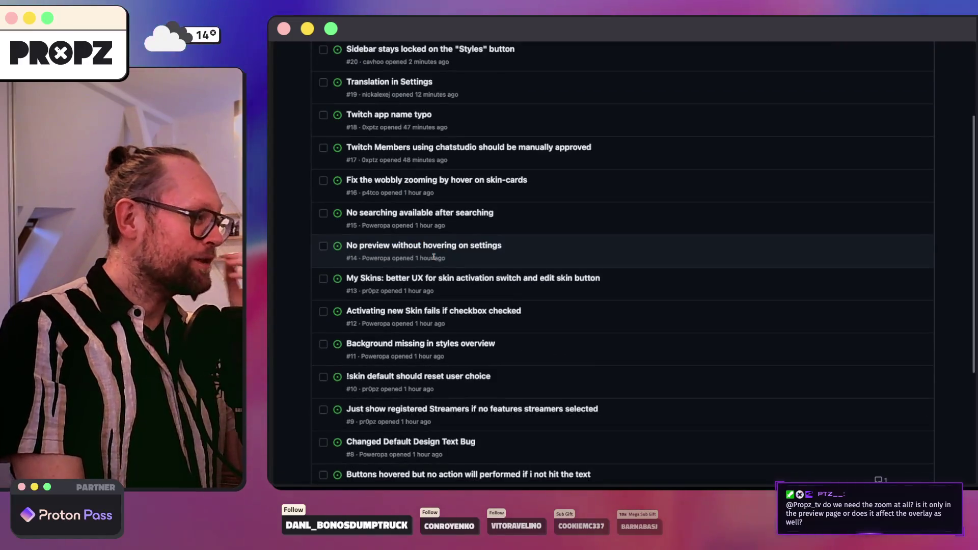
scroll(413, 245, "up", 3)
scroll(413, 230, "down", 8)
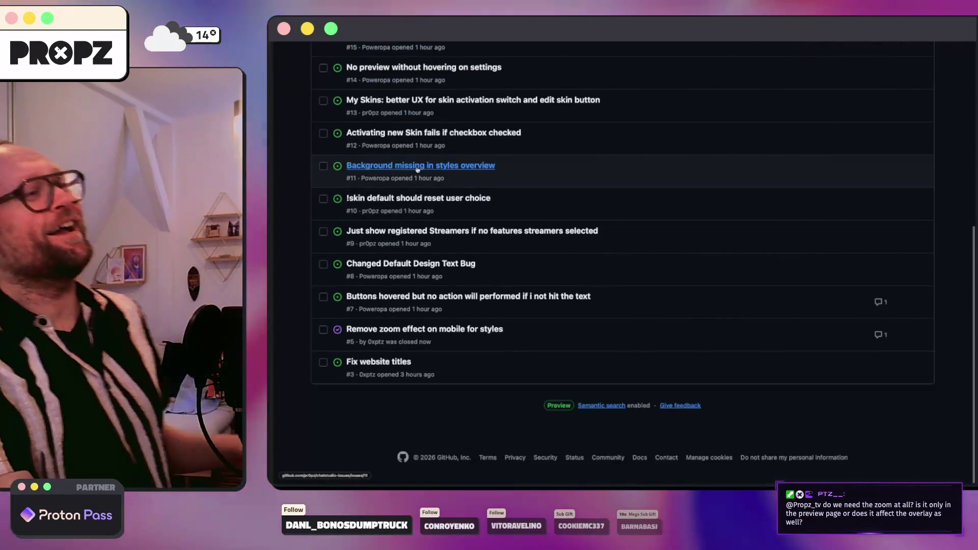
scroll(412, 199, "up", 8)
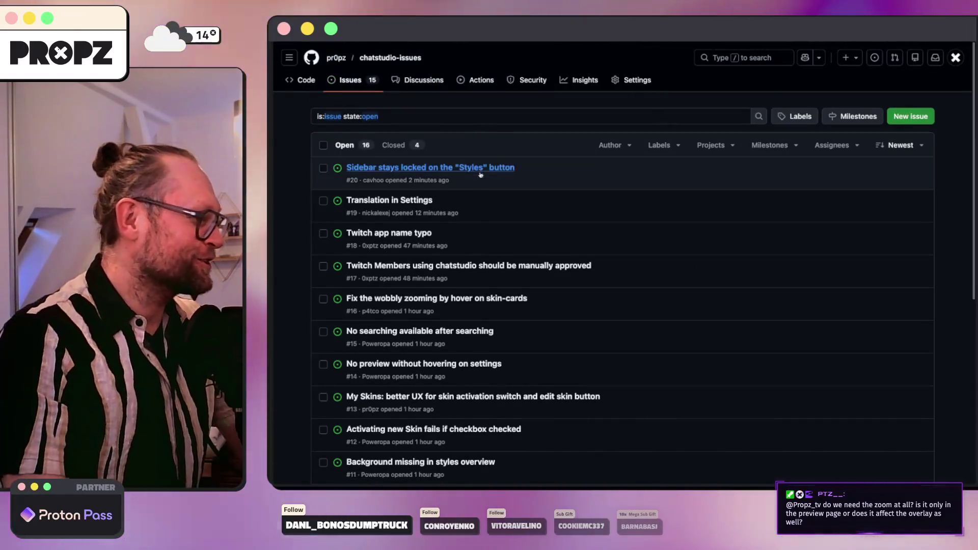
left_click(534, 117)
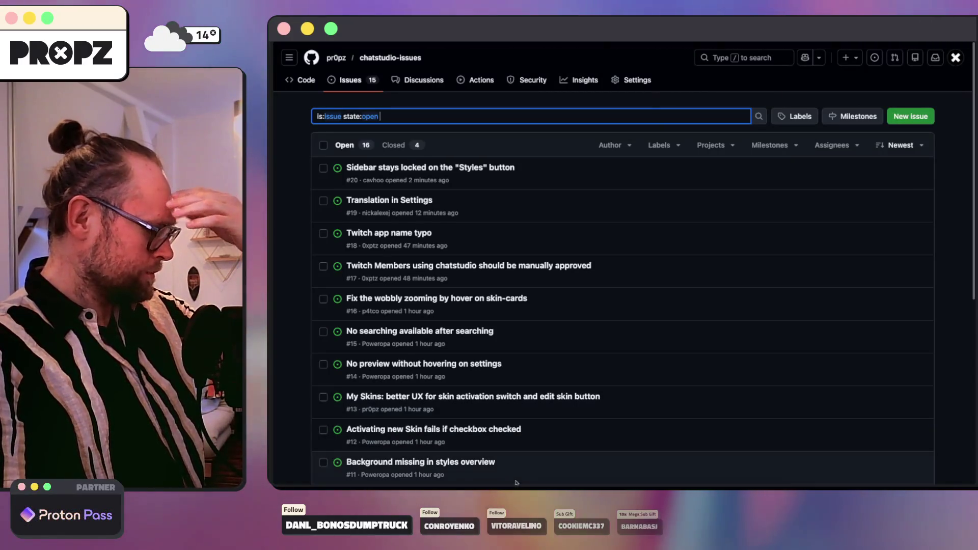
left_click(497, 486)
left_click(522, 487)
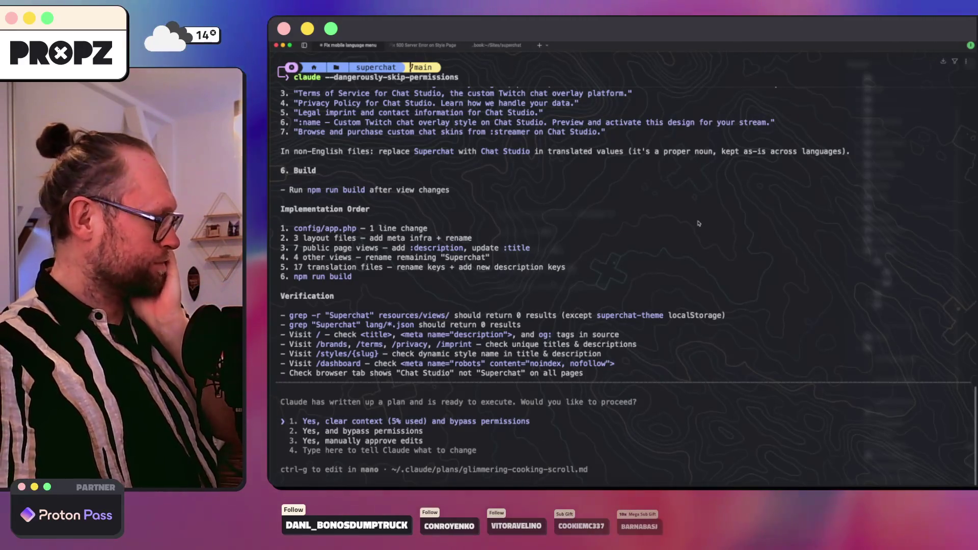
scroll(683, 244, "up", 5)
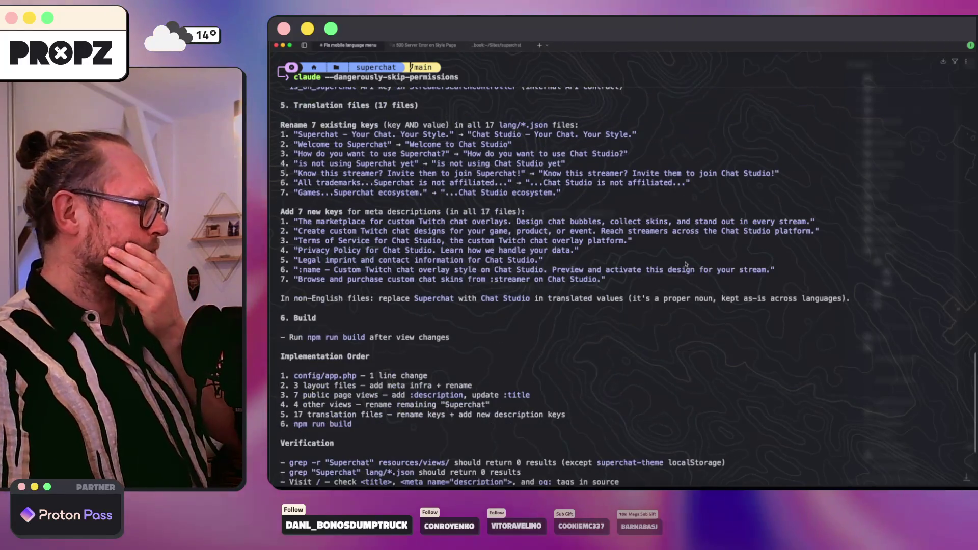
scroll(687, 260, "up", 1)
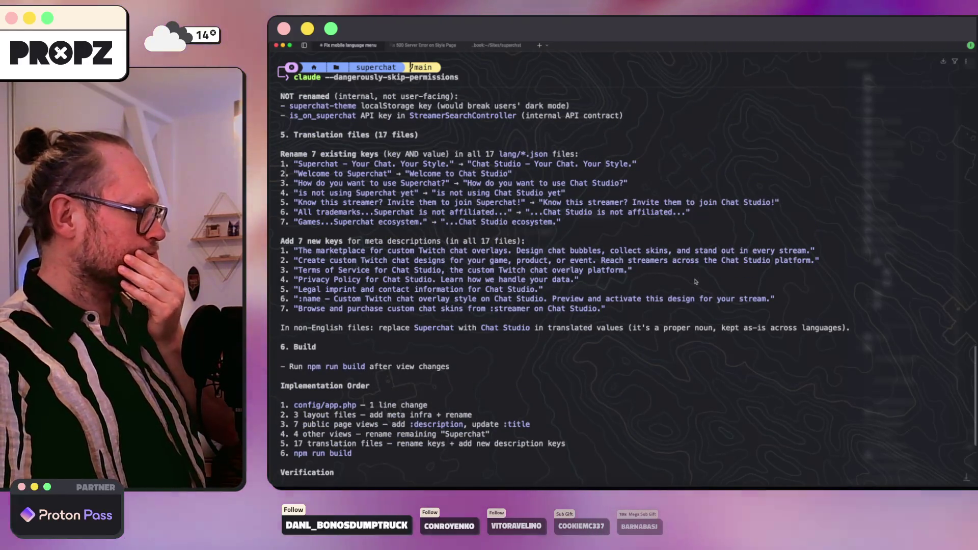
scroll(697, 282, "up", 2)
scroll(695, 282, "up", 3)
scroll(690, 278, "up", 5)
scroll(690, 277, "up", 5)
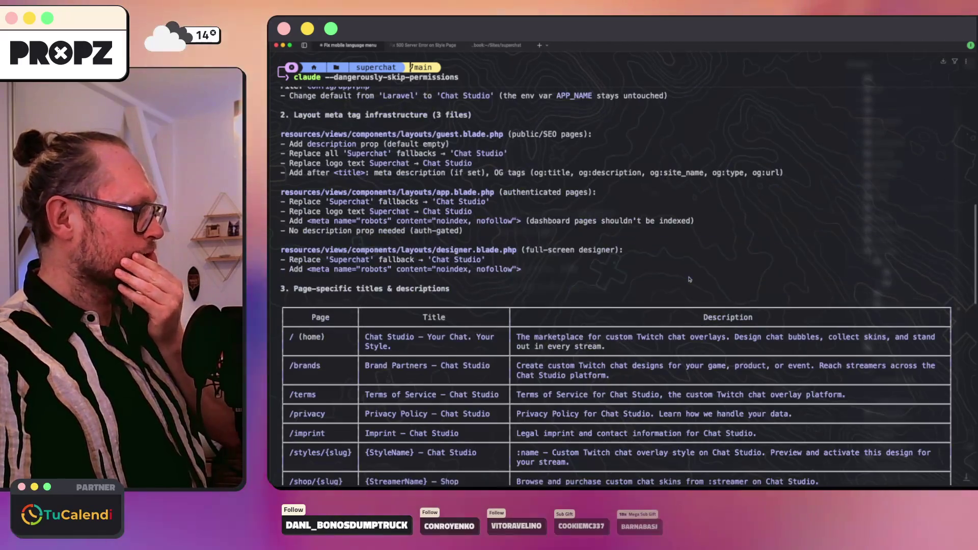
scroll(688, 276, "up", 5)
scroll(686, 272, "up", 3)
scroll(682, 269, "up", 5)
scroll(683, 268, "up", 3)
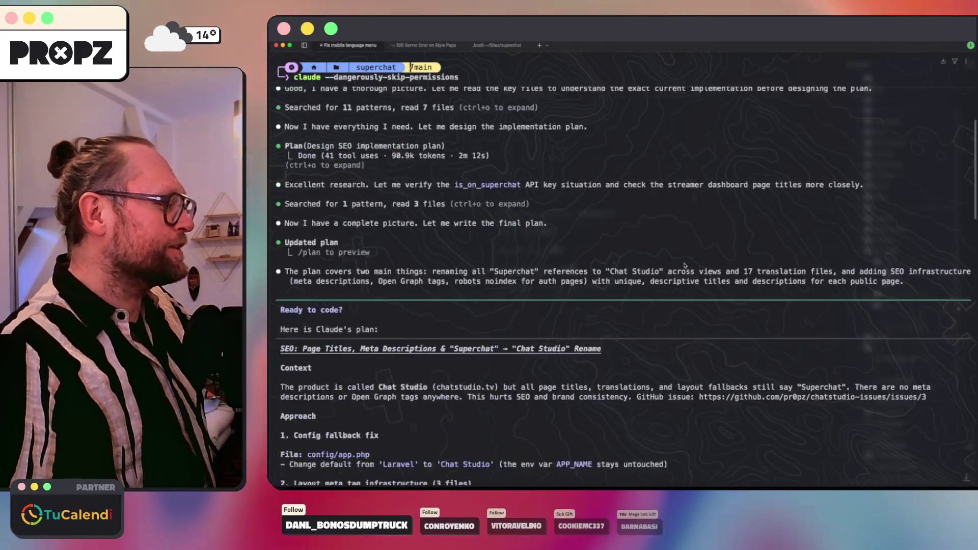
scroll(684, 268, "down", 5)
scroll(684, 267, "down", 1)
scroll(685, 265, "down", 1)
scroll(684, 264, "down", 2)
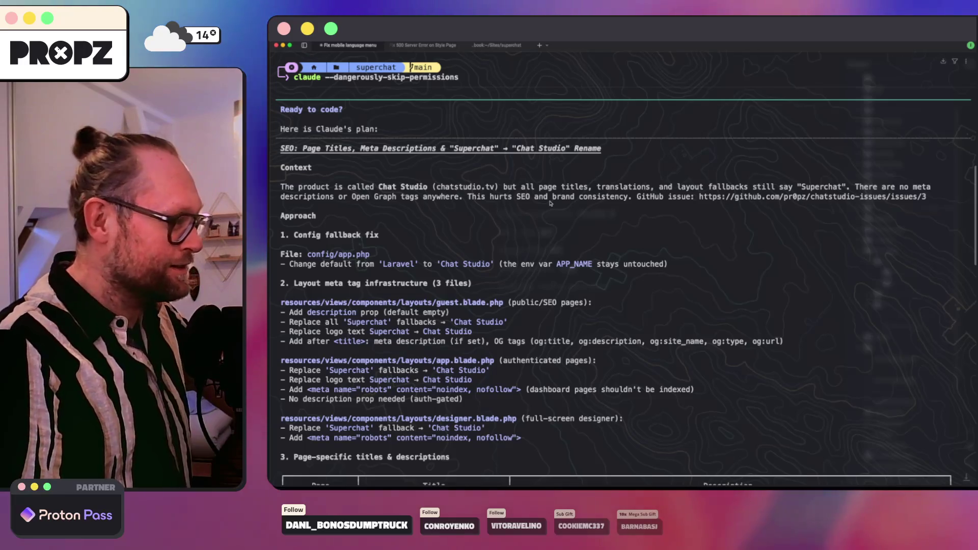
scroll(550, 205, "down", 4)
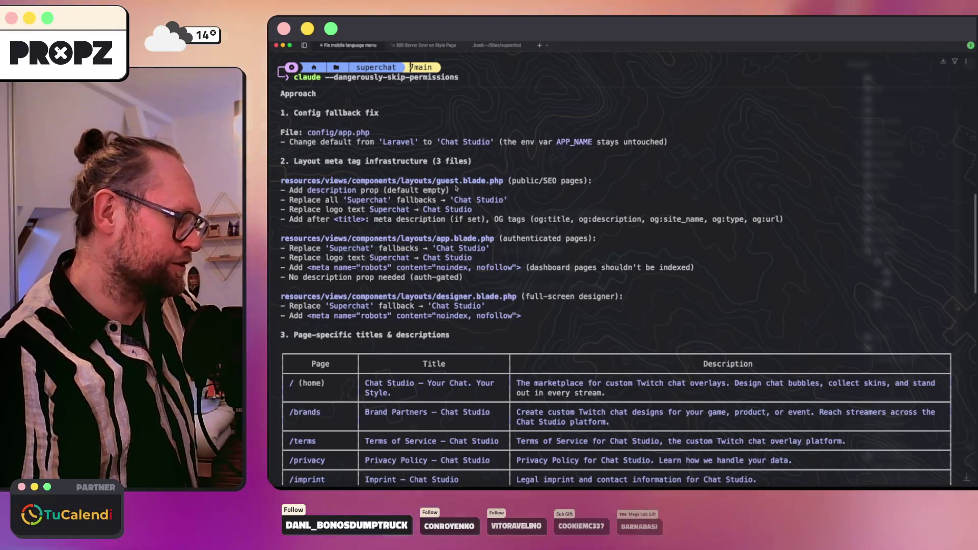
scroll(405, 211, "down", 3)
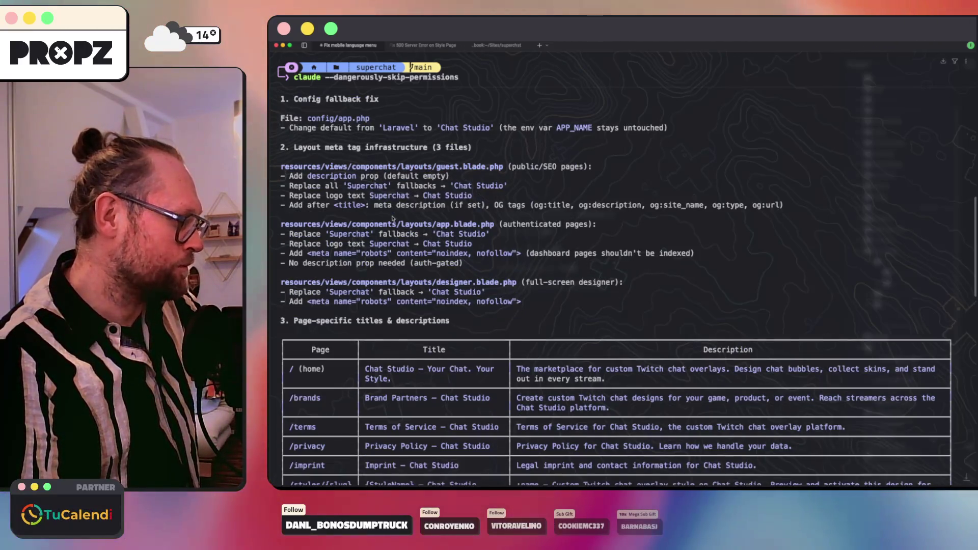
scroll(432, 208, "down", 2)
scroll(433, 208, "down", 5)
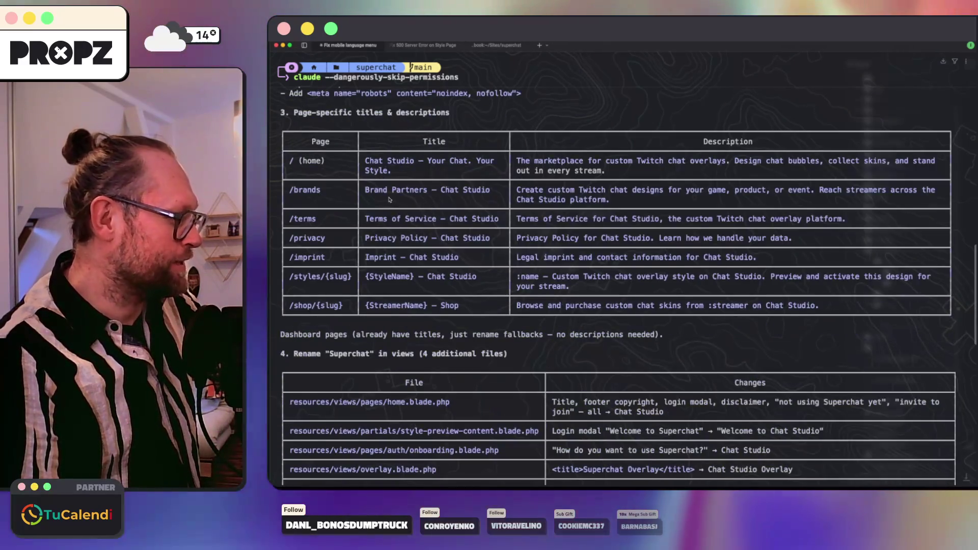
scroll(420, 191, "up", 1)
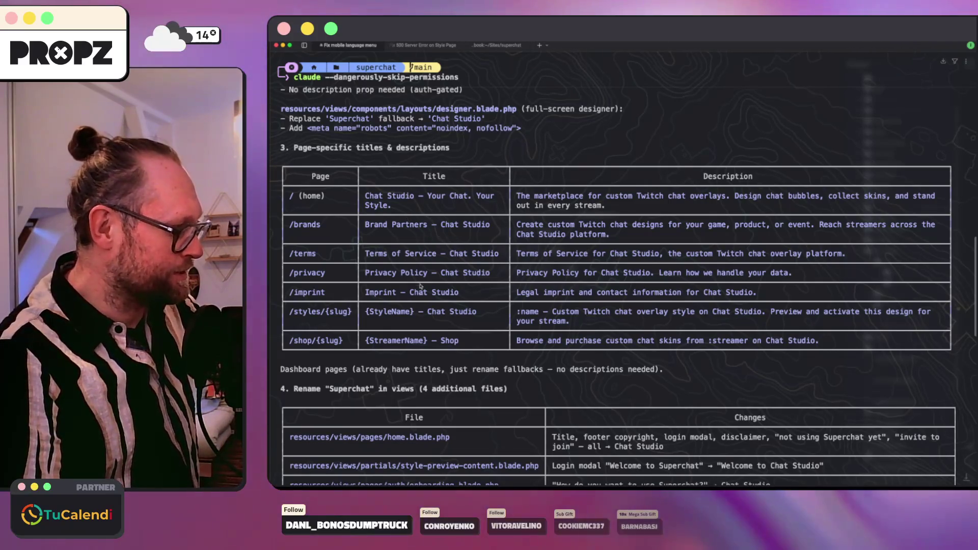
scroll(413, 226, "down", 5)
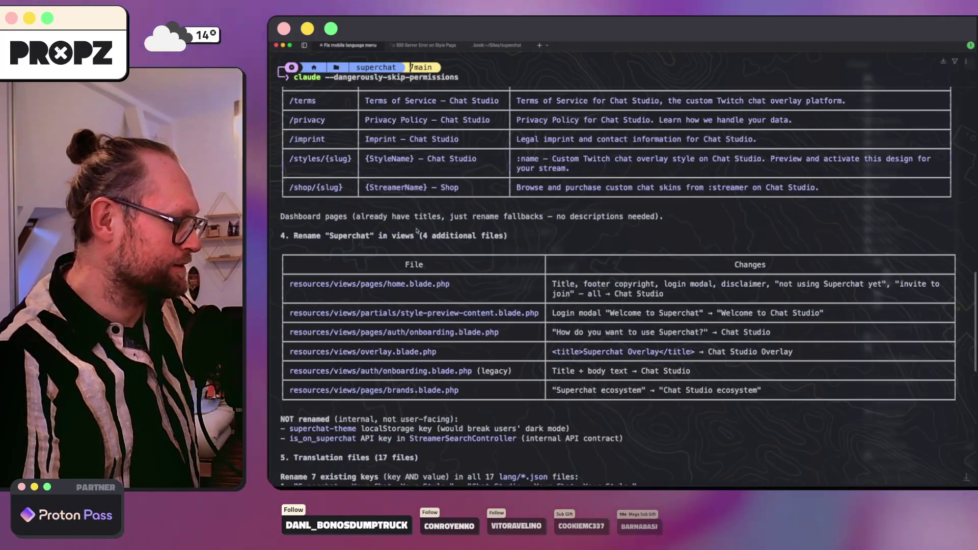
scroll(544, 182, "up", 1)
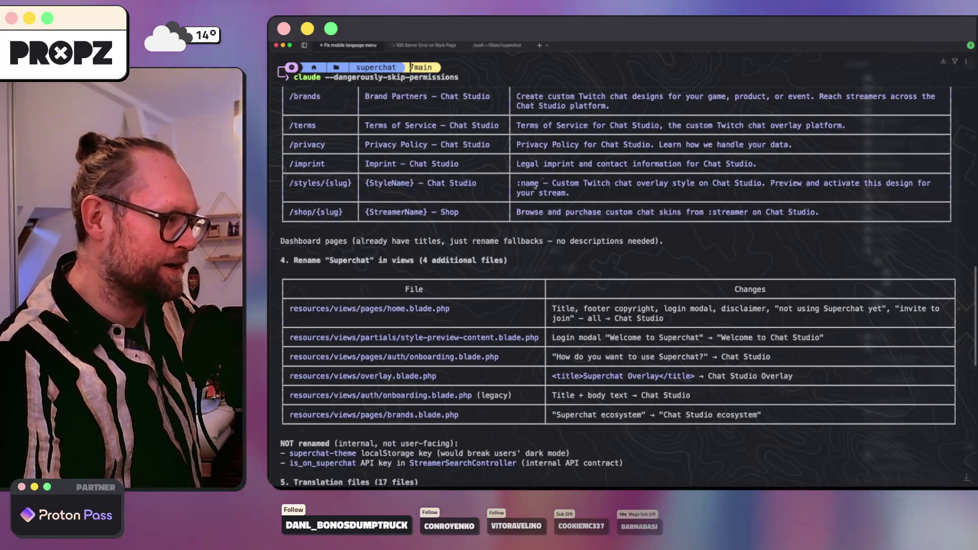
scroll(406, 246, "down", 1)
scroll(404, 244, "down", 1)
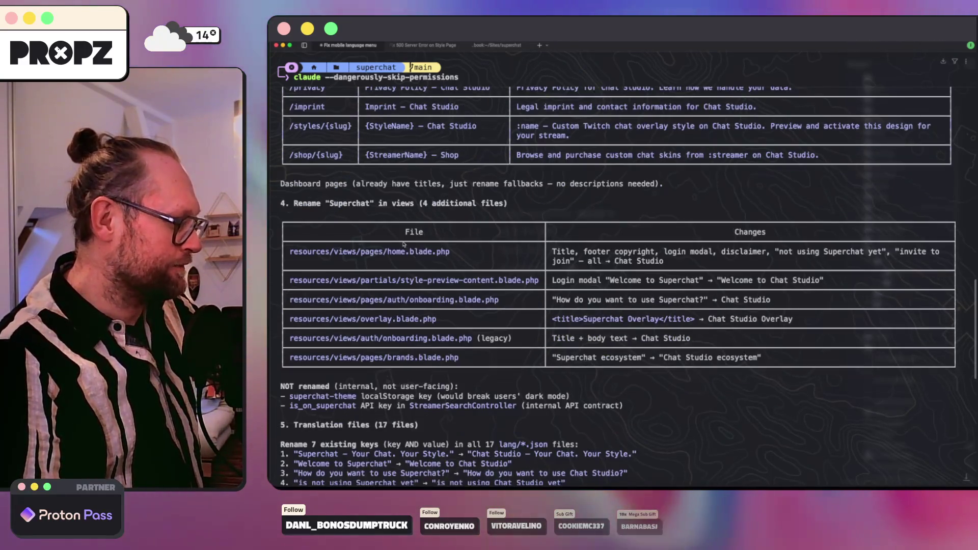
scroll(428, 239, "down", 1)
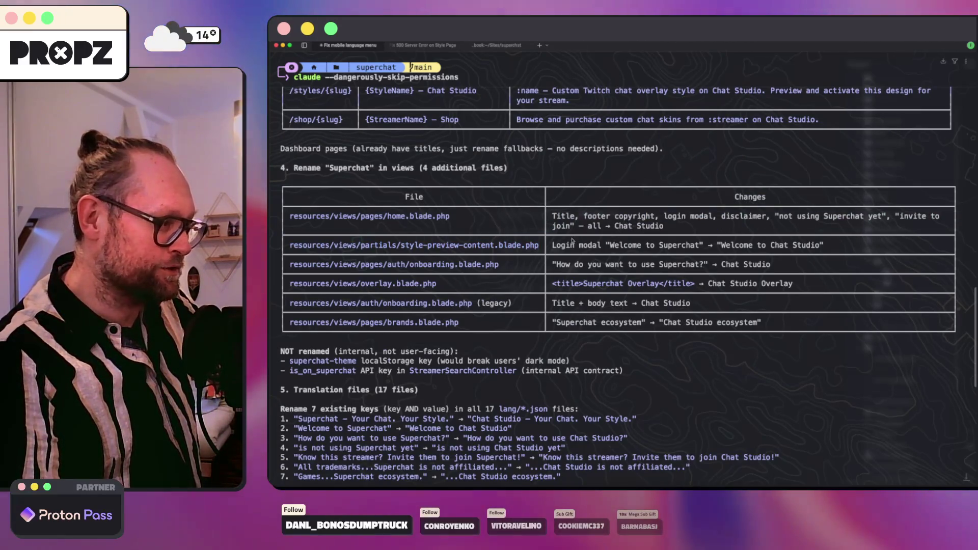
scroll(535, 256, "down", 2)
scroll(490, 270, "down", 1)
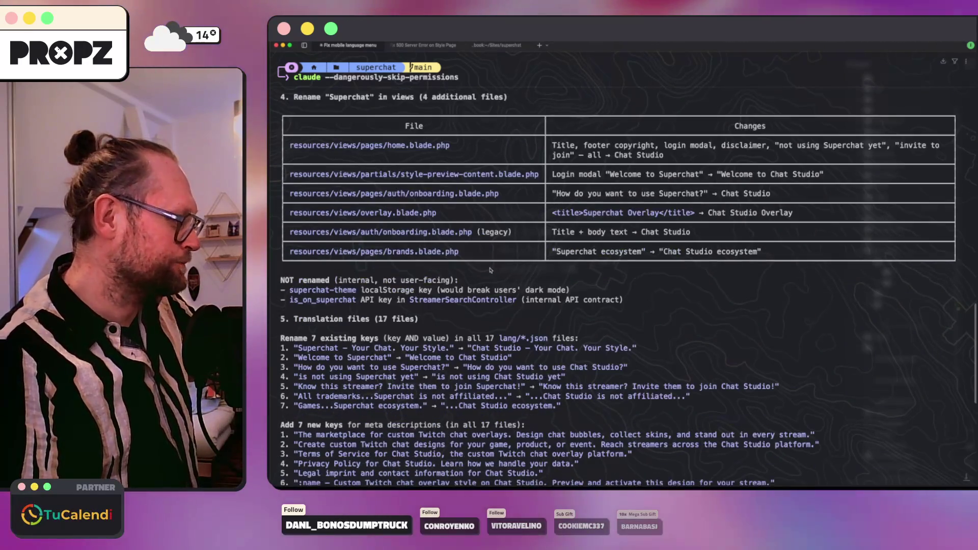
scroll(490, 270, "down", 1)
scroll(485, 267, "down", 5)
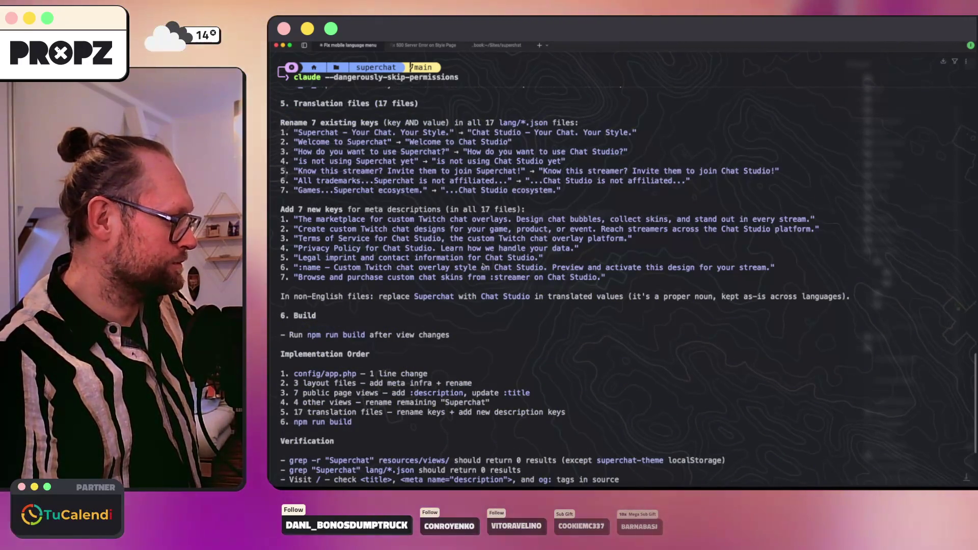
scroll(483, 268, "down", 1)
scroll(489, 268, "down", 2)
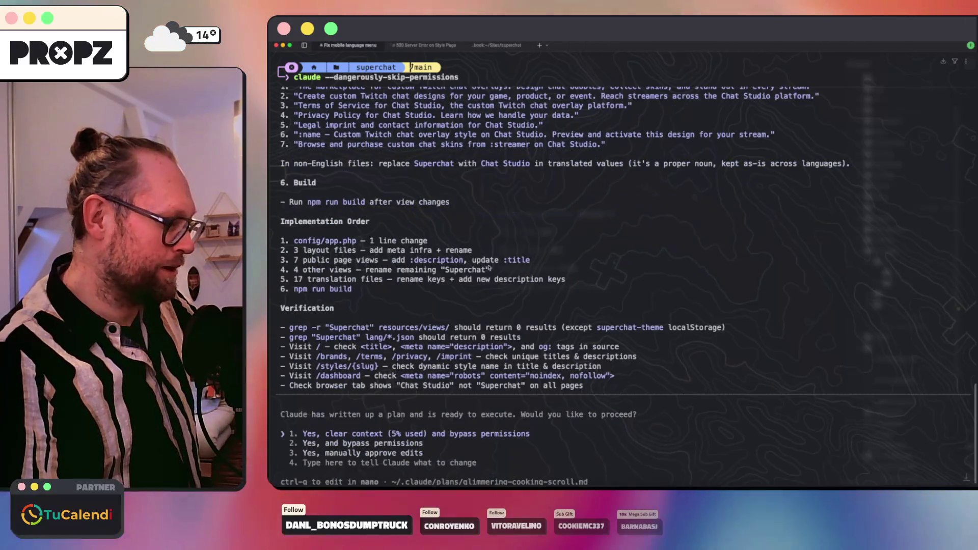
scroll(505, 266, "down", 1)
Approve the plan with 'Yes, clear context and bypass permissions' so Claude begins executing.
key("Return")
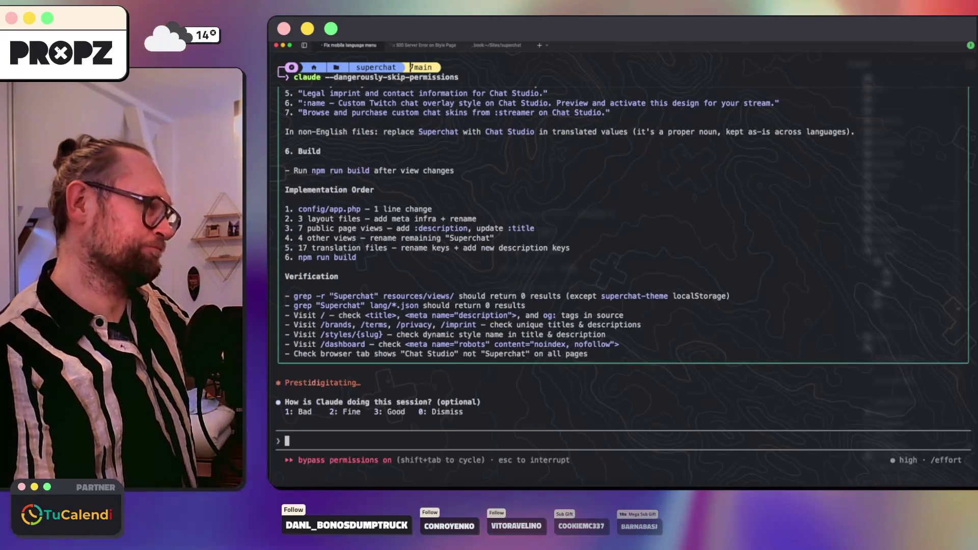
Run /clear on the finished touch-zoom session, check the deploy output, and bring PhpStorm forward.
left_click(428, 45)
left_click(389, 45)
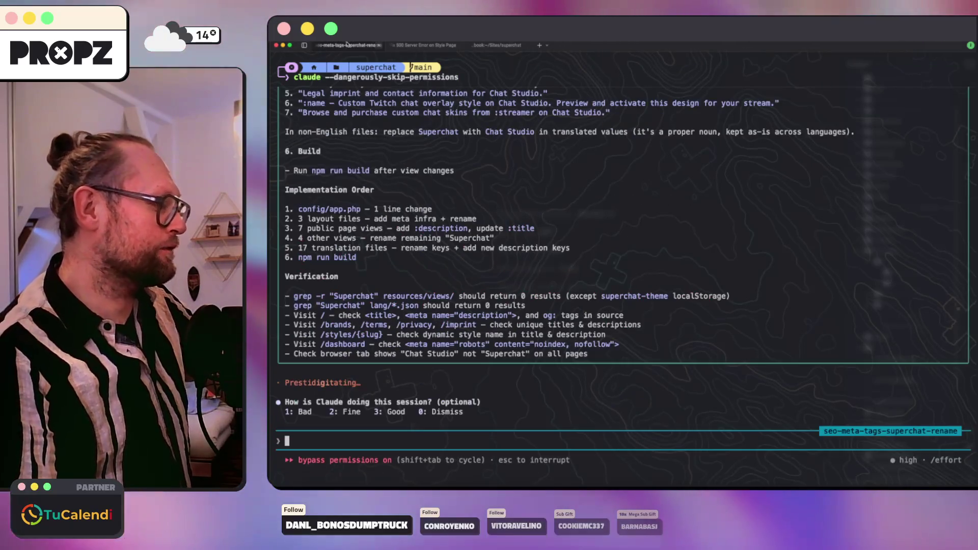
left_click(417, 45)
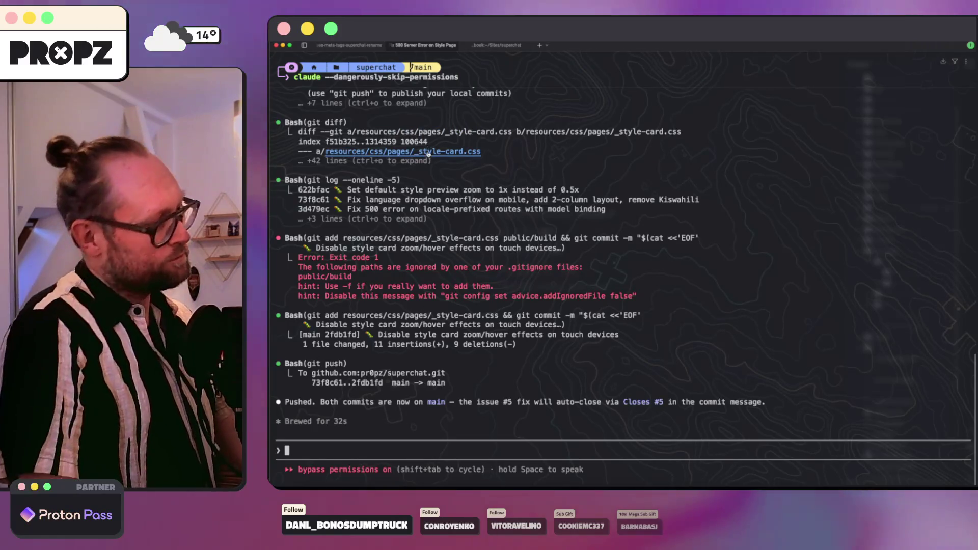
type("/clear")
key("Return")
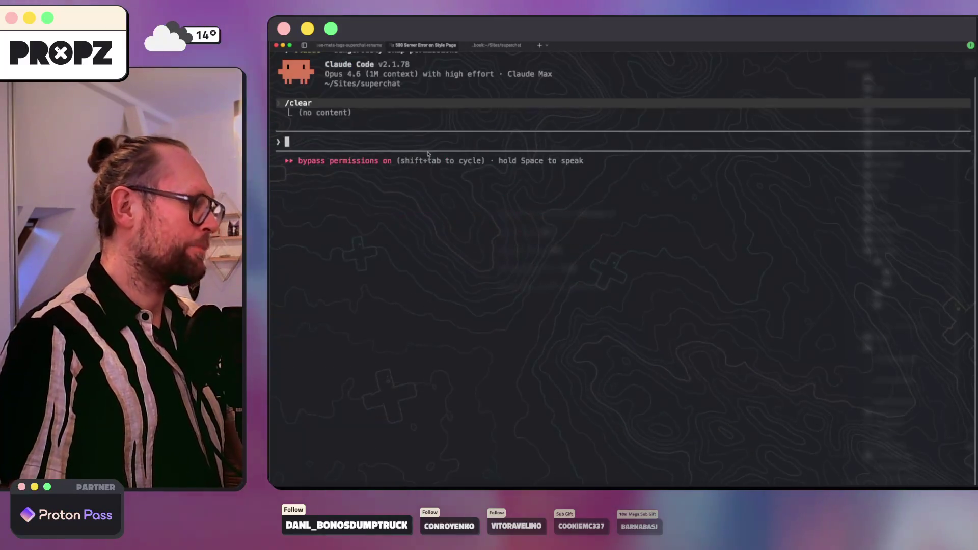
left_click(488, 45)
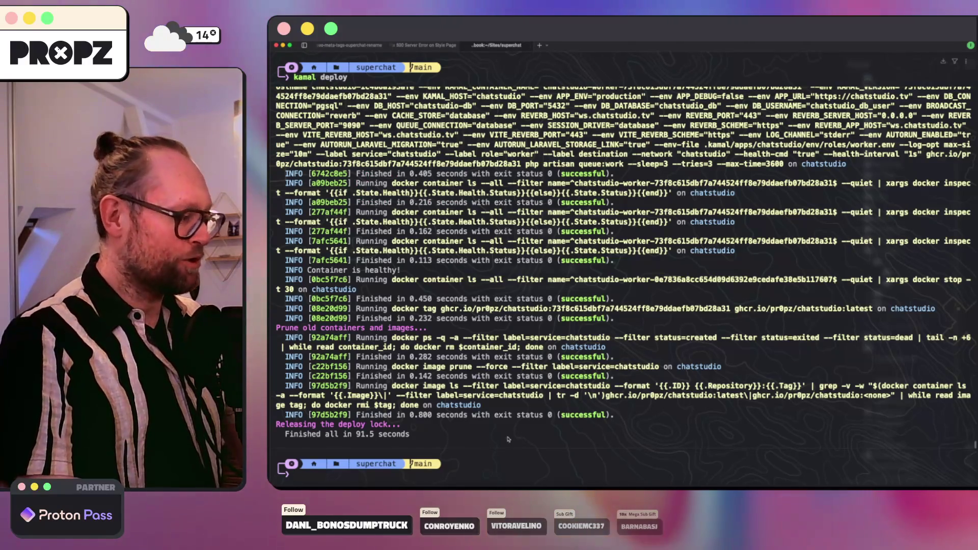
left_click(494, 485)
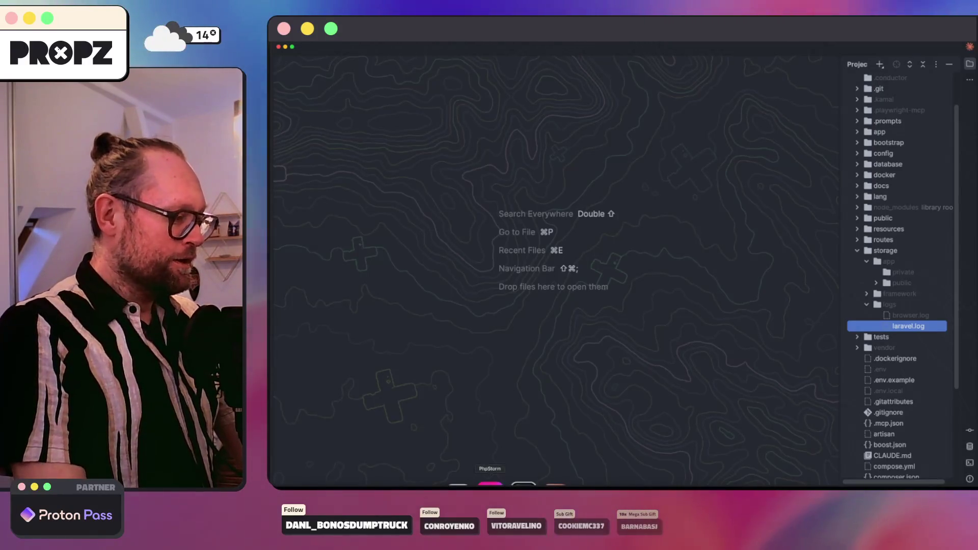
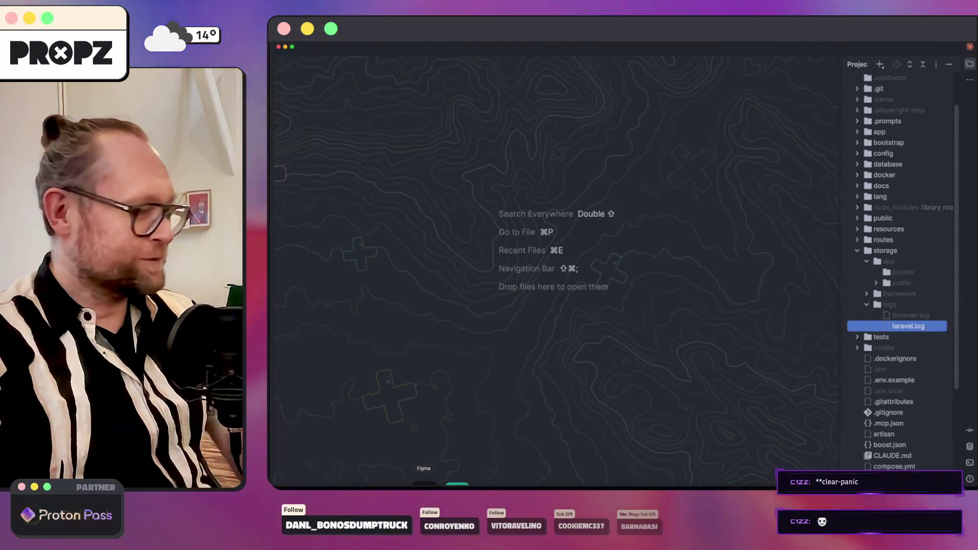
Switch from the JetBrains IDE back to the Figma CHAT STUDIO logo design.
key("super+Tab")
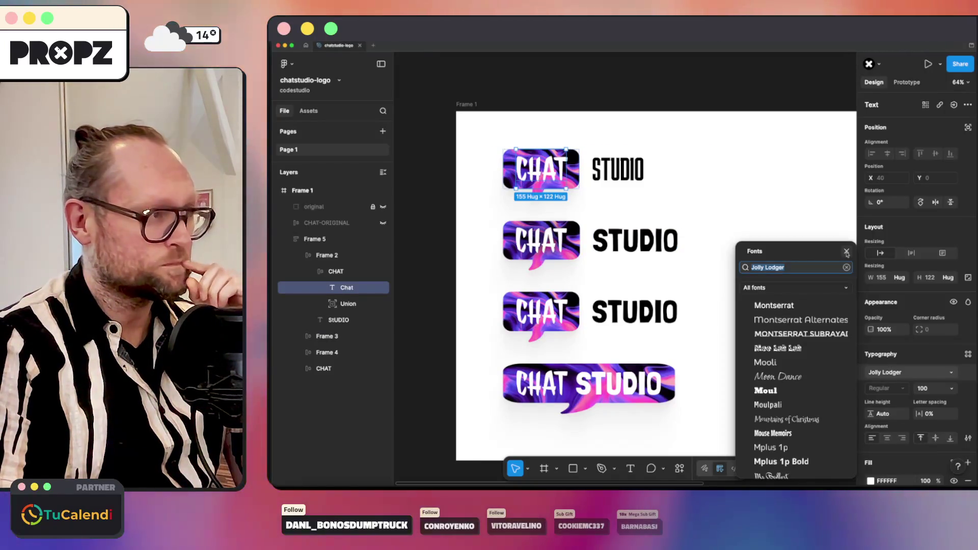
Delete the wide single-bubble CHAT STUDIO variant from the logo stack.
left_click(848, 253)
left_click(771, 242)
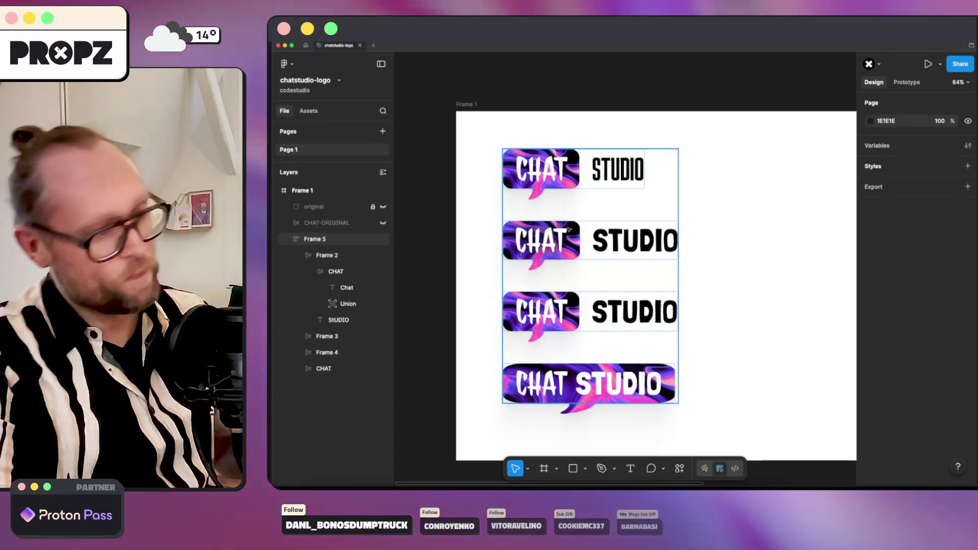
scroll(635, 298, "down", 3)
scroll(626, 306, "up", 5)
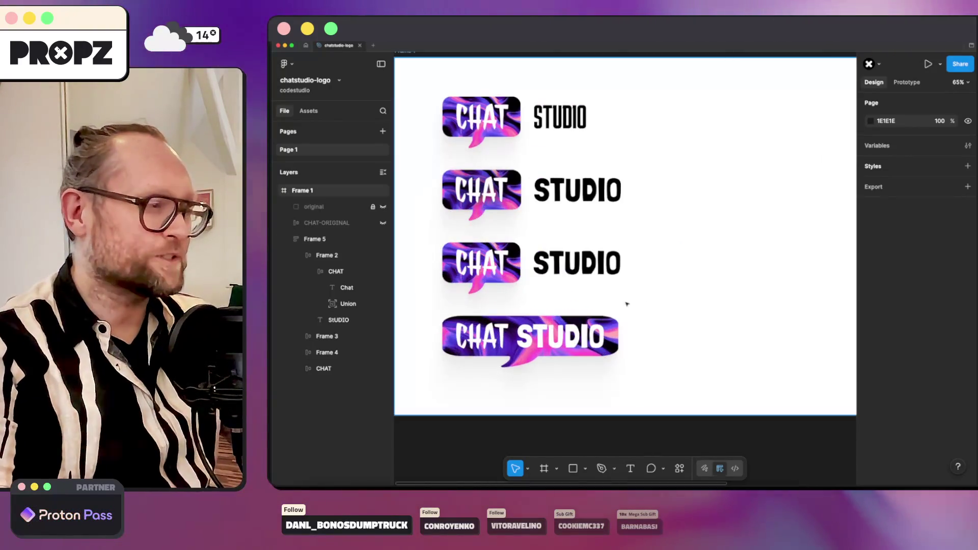
left_click(580, 331)
left_click(520, 340)
key("Delete")
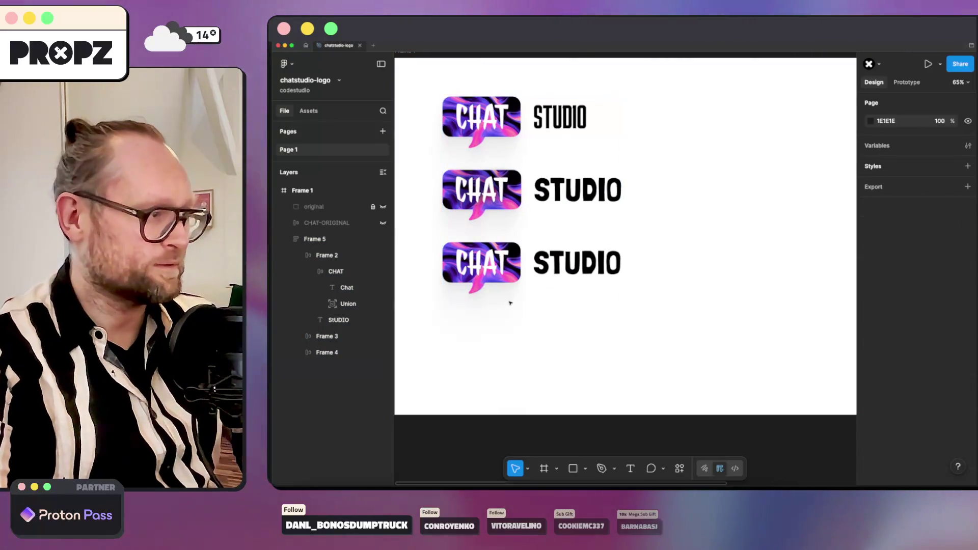
left_click(546, 265)
Set the top logo's CHAT lettering in the Karantina font.
double_click(507, 112)
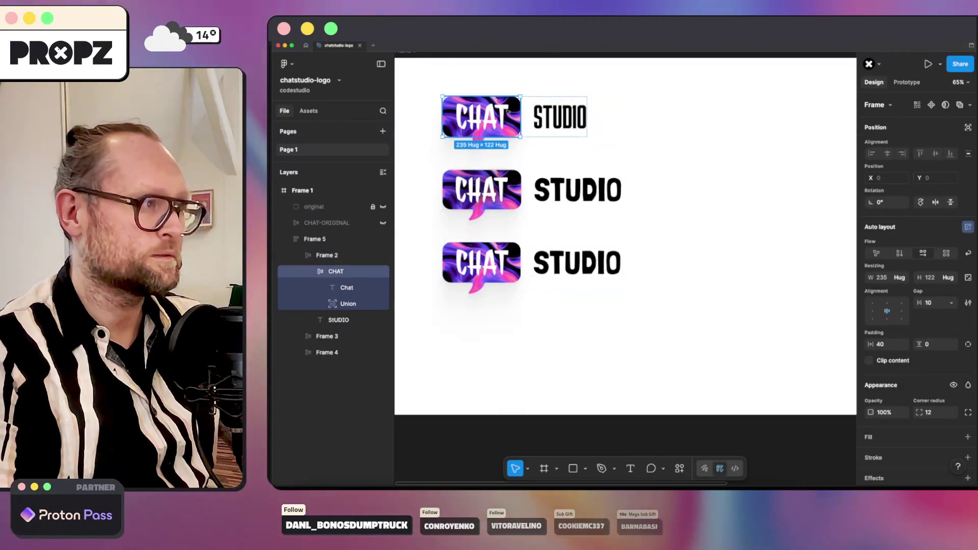
left_click(553, 114)
left_click(517, 115)
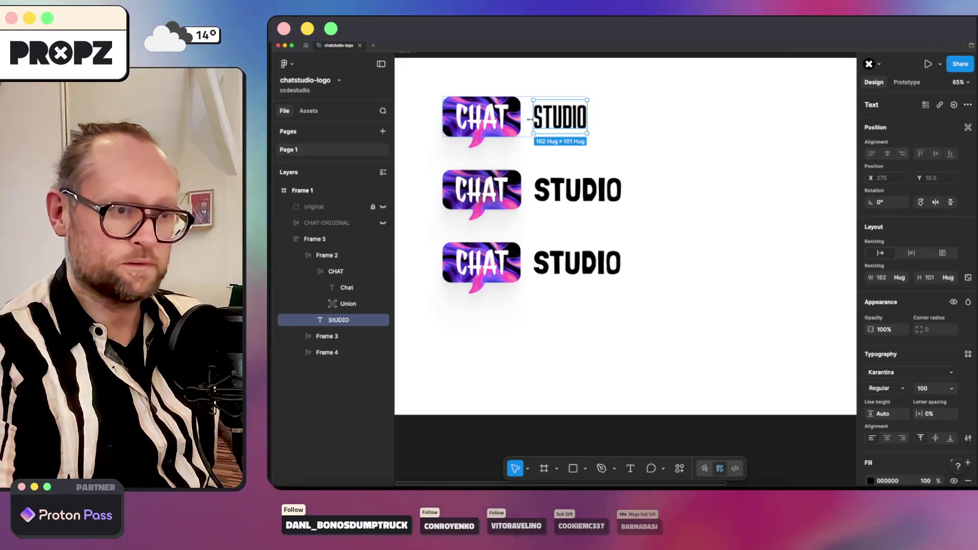
double_click(482, 116)
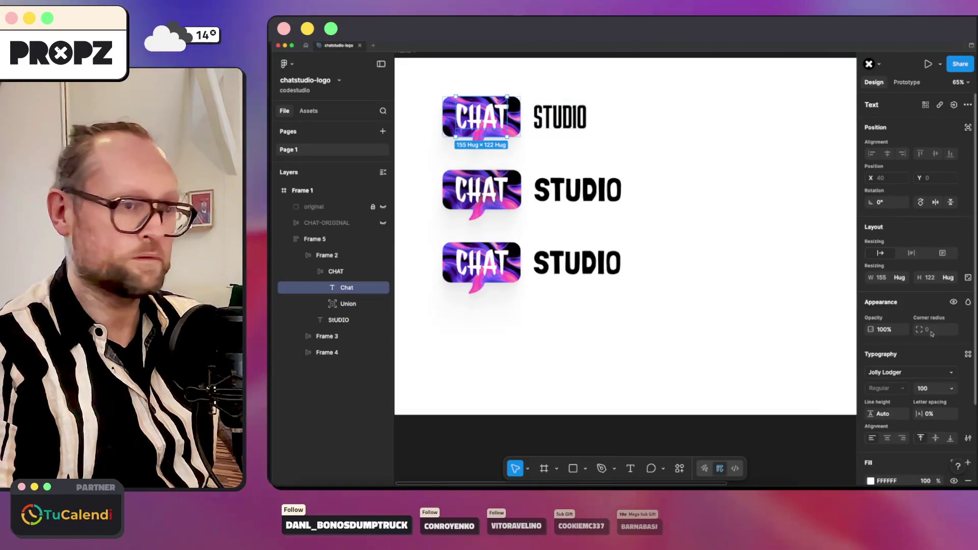
left_click(897, 372)
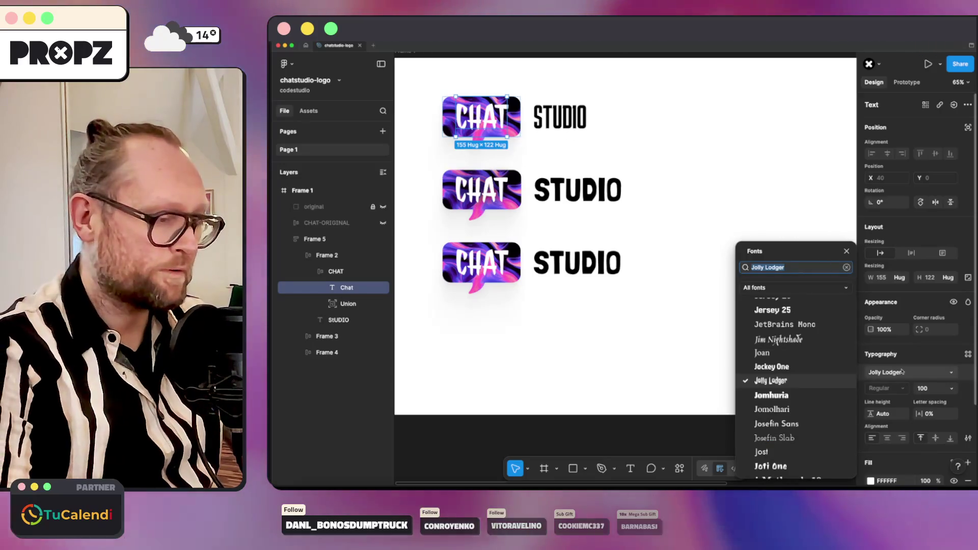
type("kar")
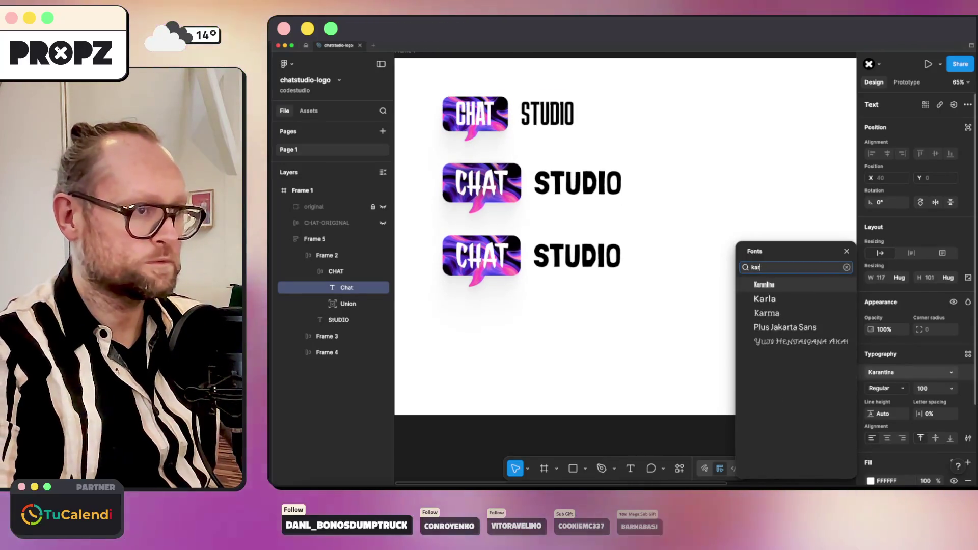
key("Return")
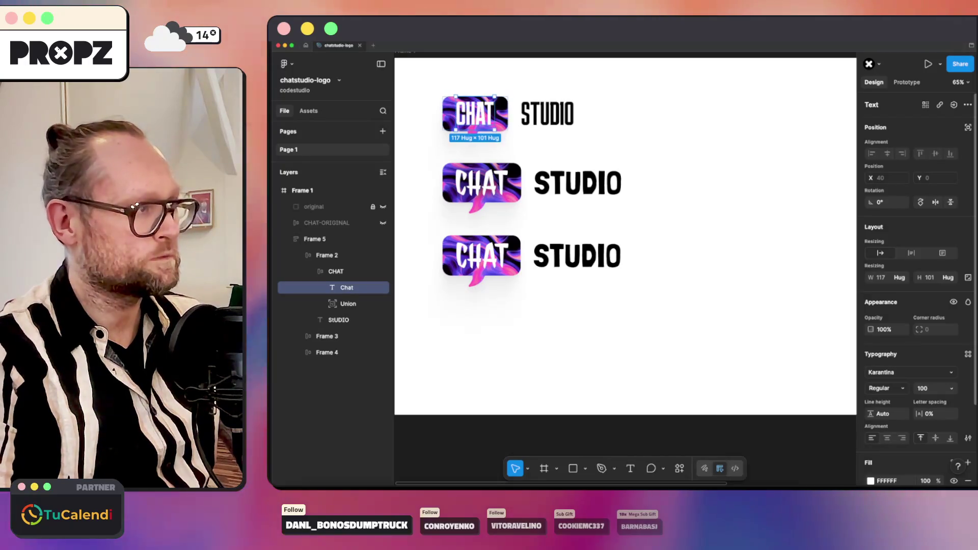
left_click(772, 186)
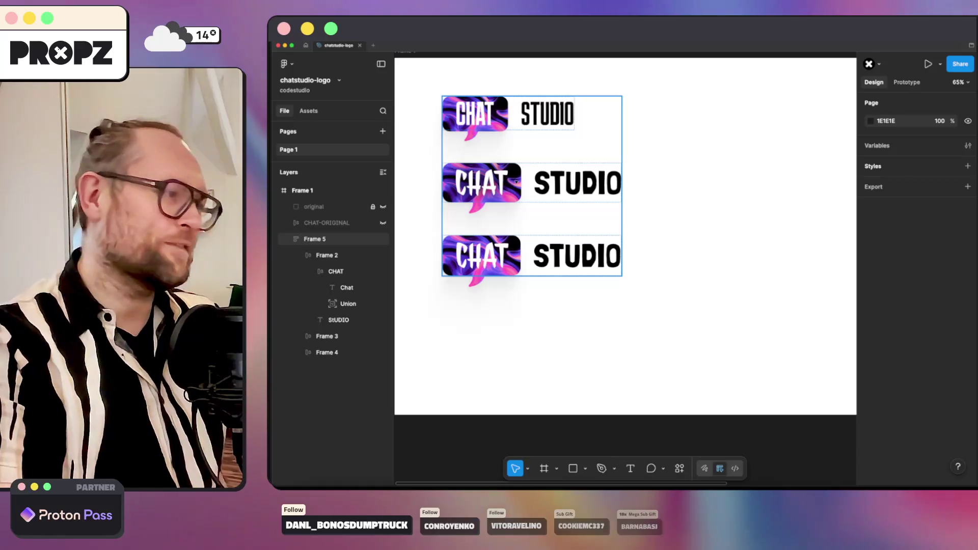
Select the CHAT lettering layer inside the middle logo's badge.
left_click(603, 227)
scroll(602, 227, "up", 1)
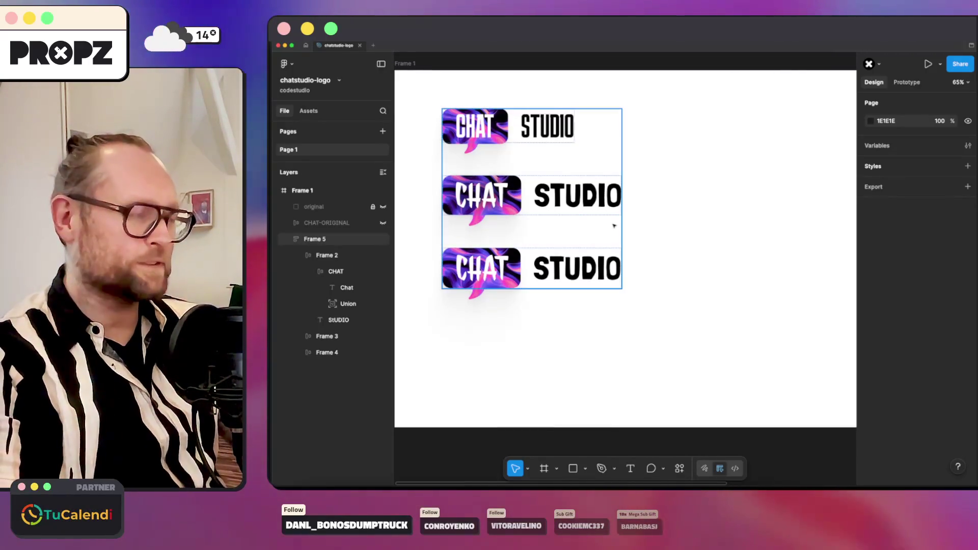
scroll(613, 226, "up", 2)
left_click(480, 166)
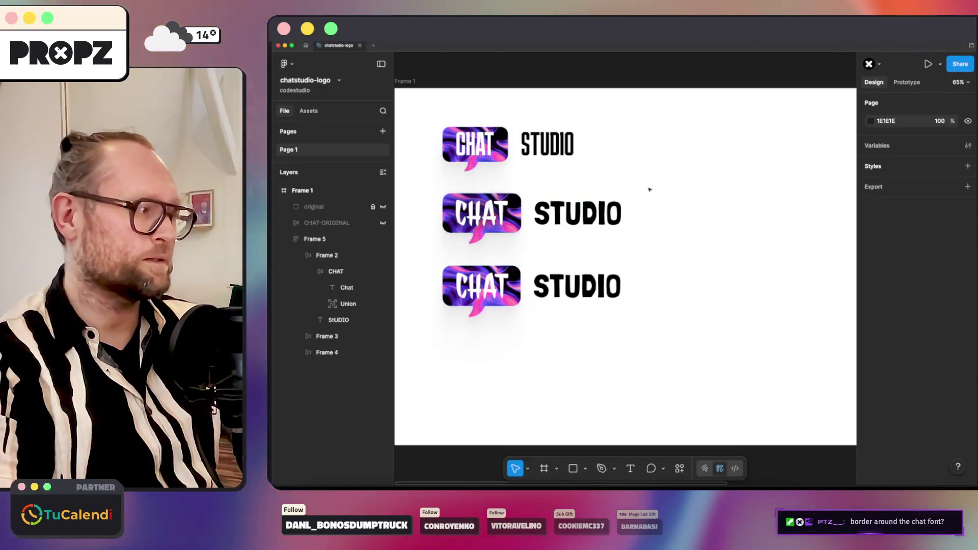
double_click(481, 212)
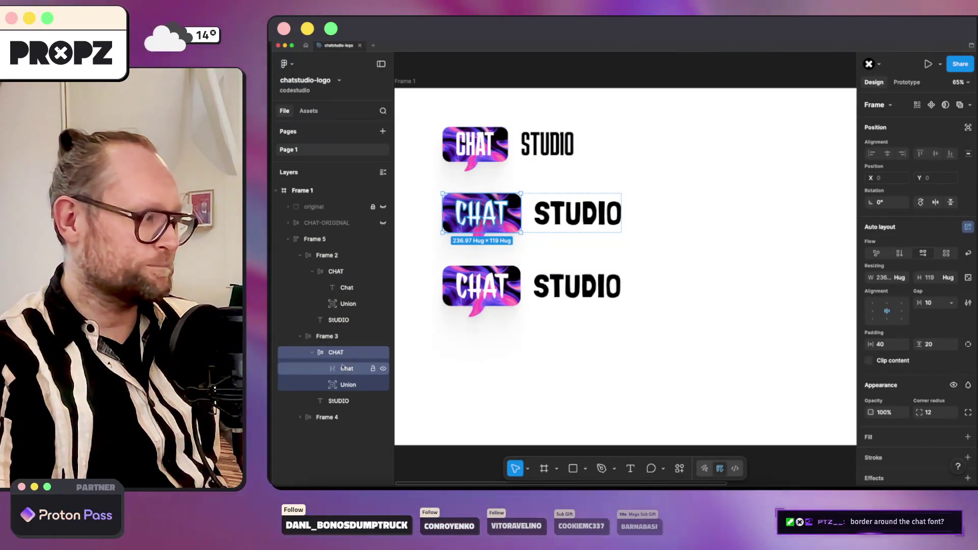
left_click(346, 370)
scroll(932, 349, "down", 2)
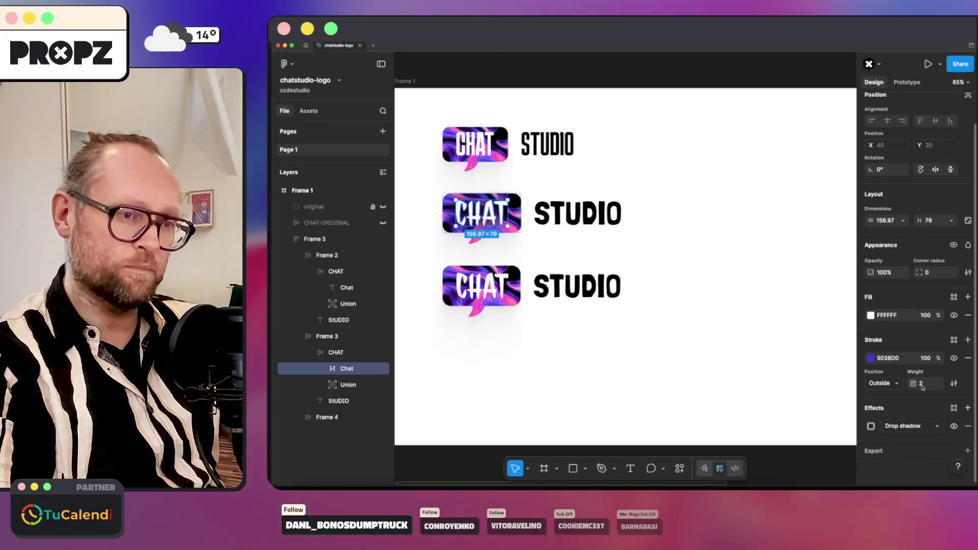
Change the stroke outline around the middle CHAT lettering to black.
left_click(870, 358)
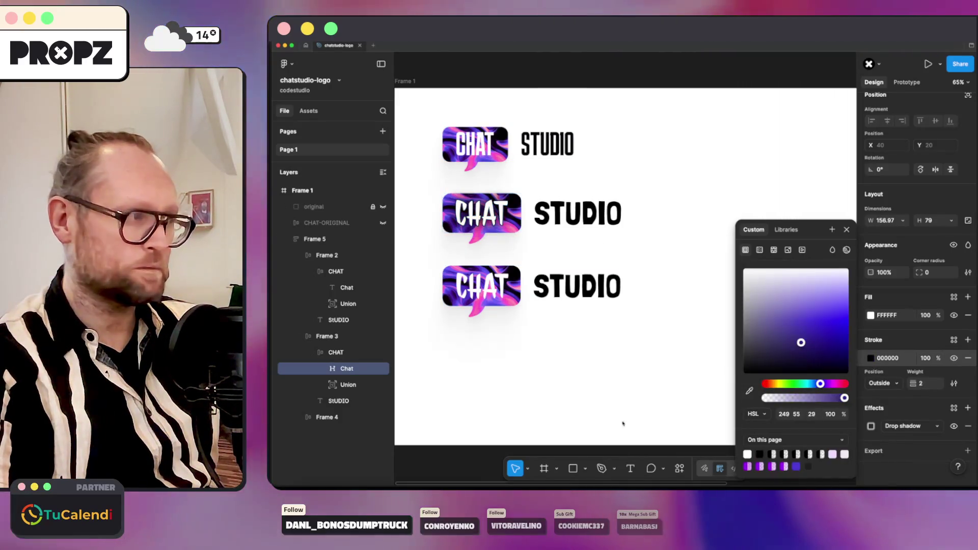
left_click_drag(807, 367, 603, 437)
left_click(749, 390)
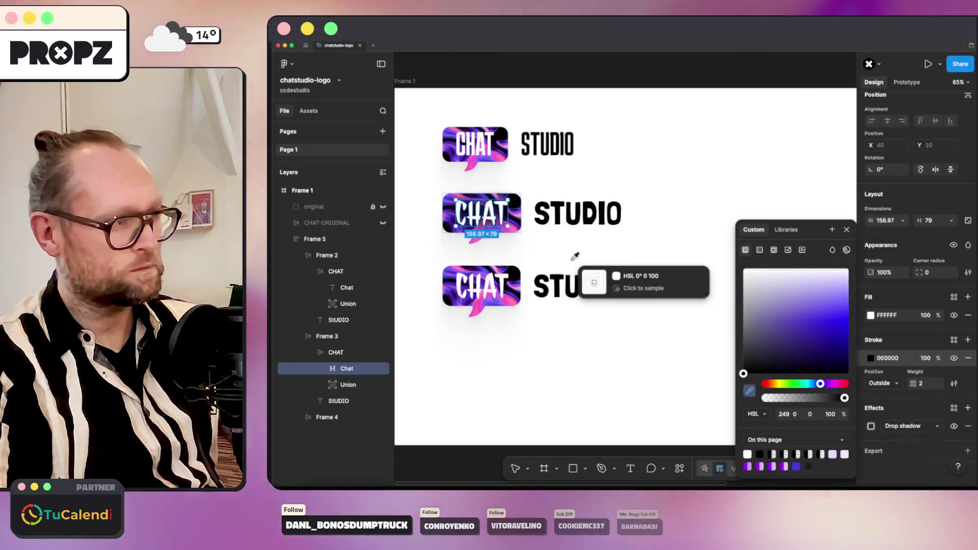
left_click(567, 200)
left_click(642, 174)
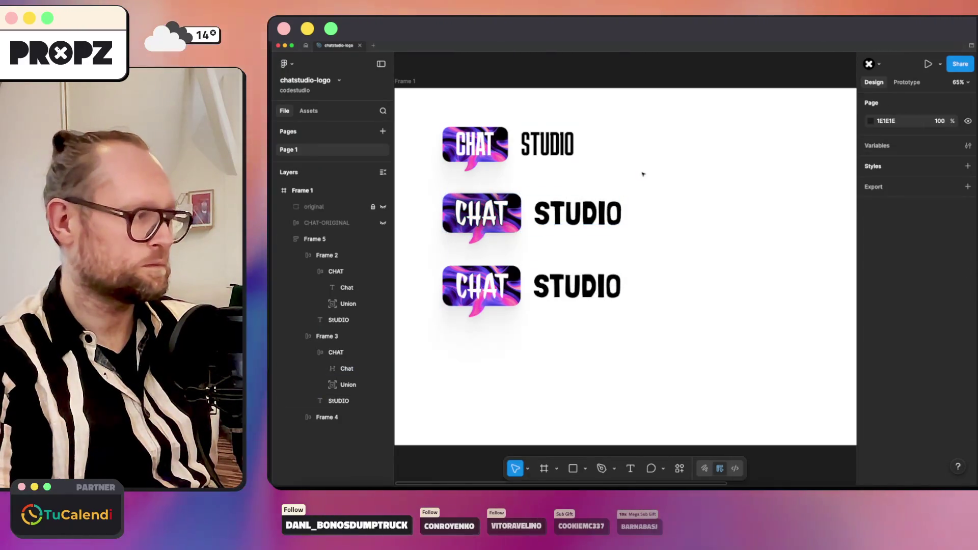
scroll(571, 233, "up", 5)
scroll(564, 130, "up", 5)
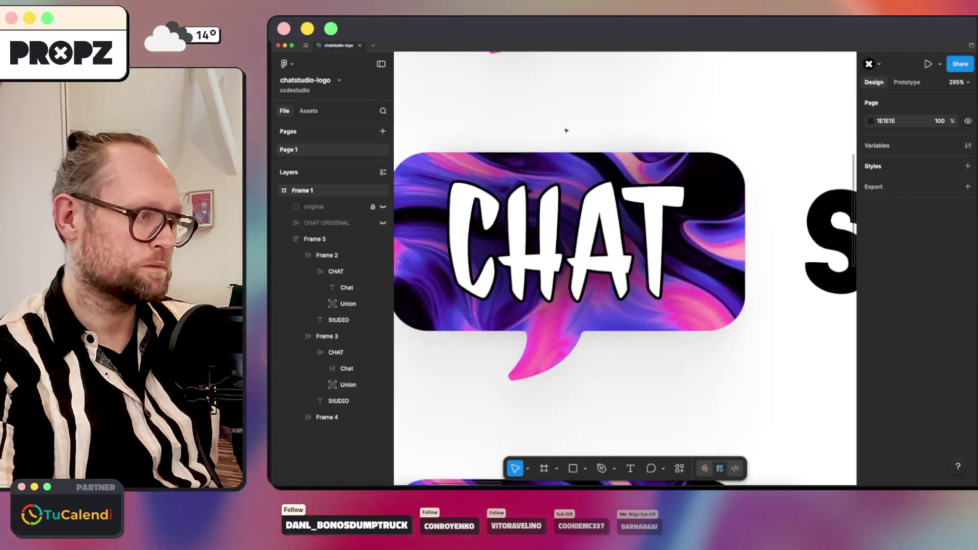
scroll(531, 122, "down", 5)
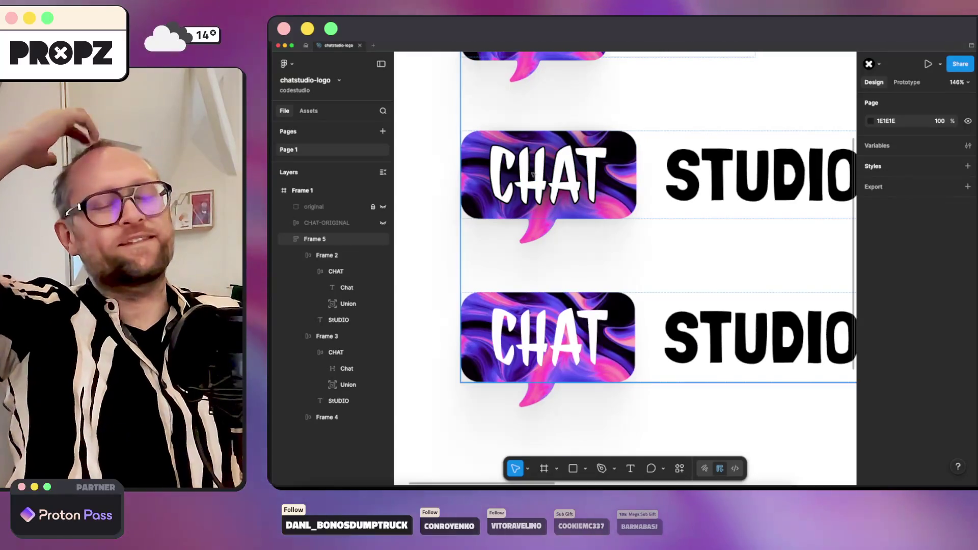
scroll(569, 175, "down", 3)
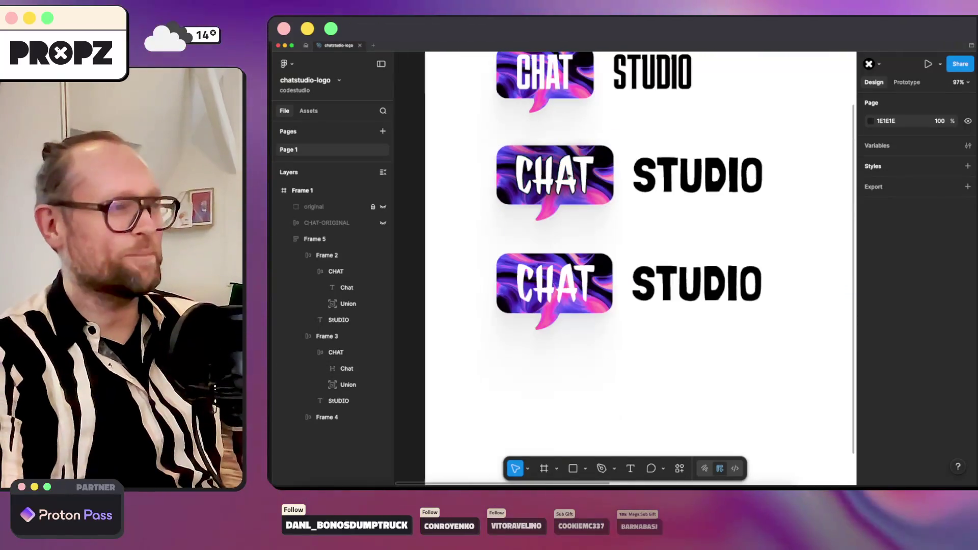
left_click_drag(775, 133, 747, 204)
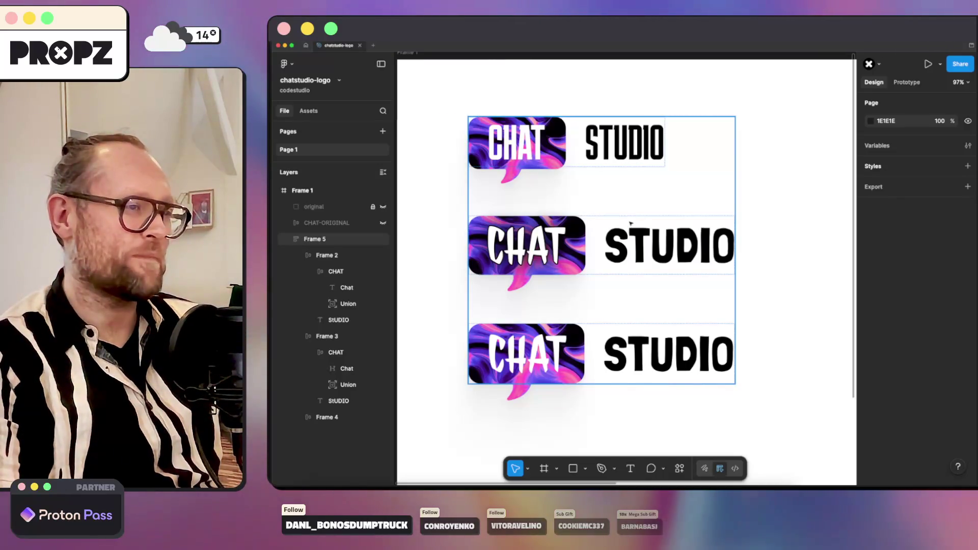
left_click(662, 251)
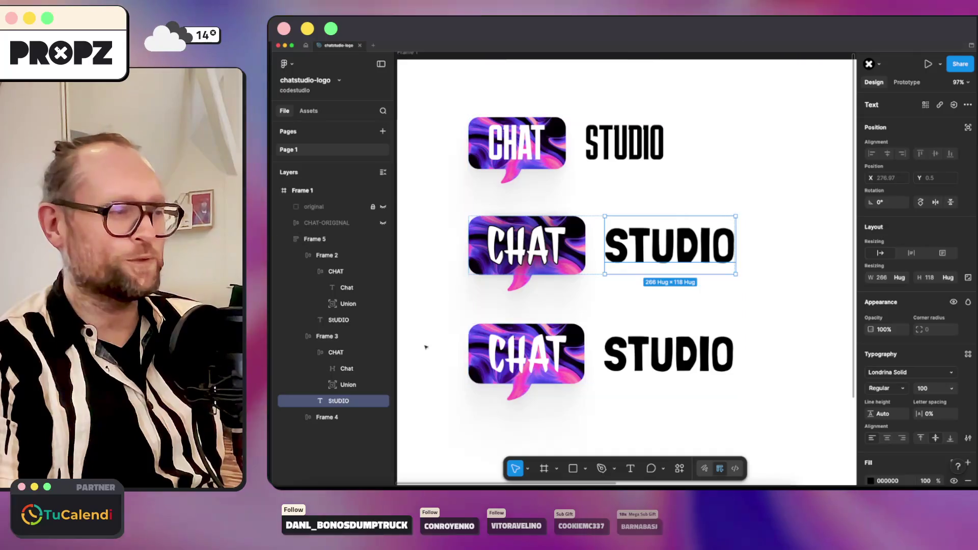
left_click(326, 254)
double_click(478, 141)
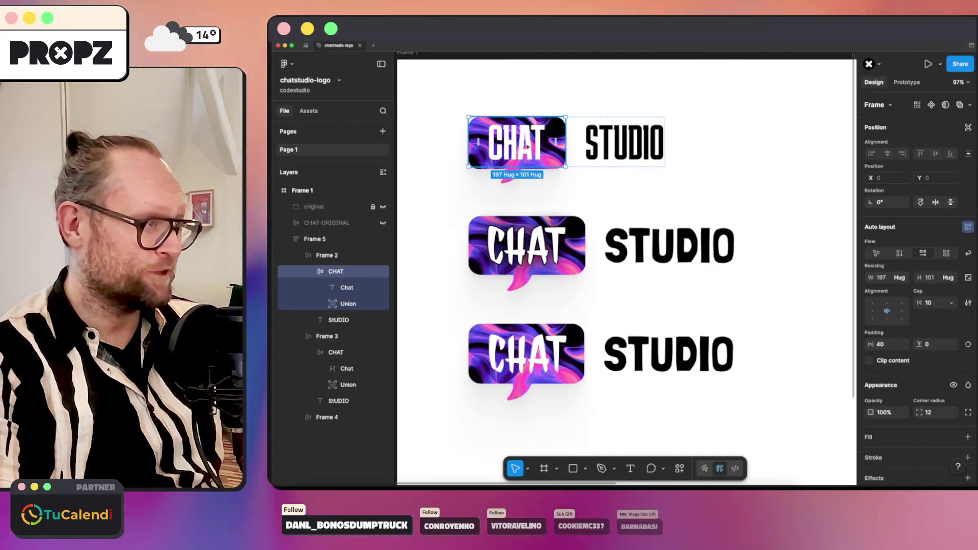
double_click(478, 141)
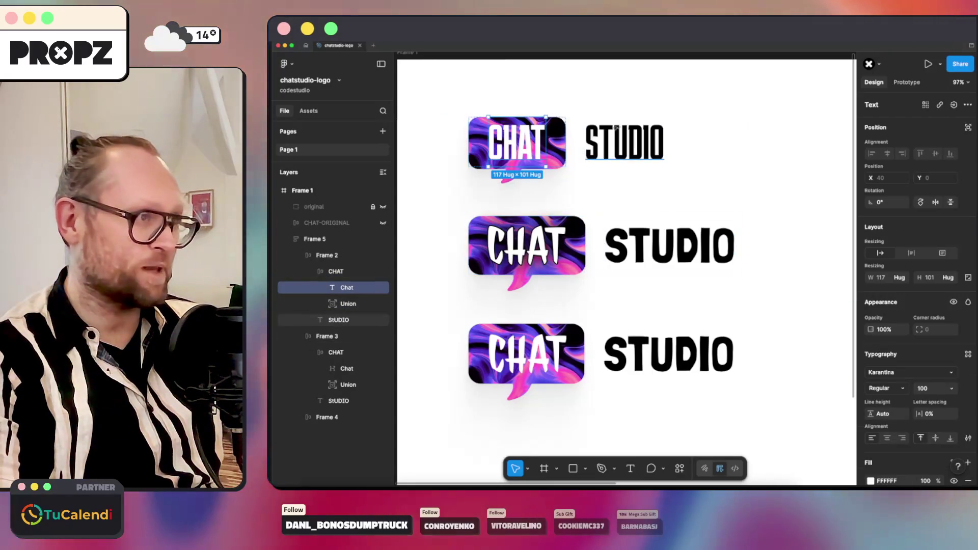
left_click(624, 141, "shift")
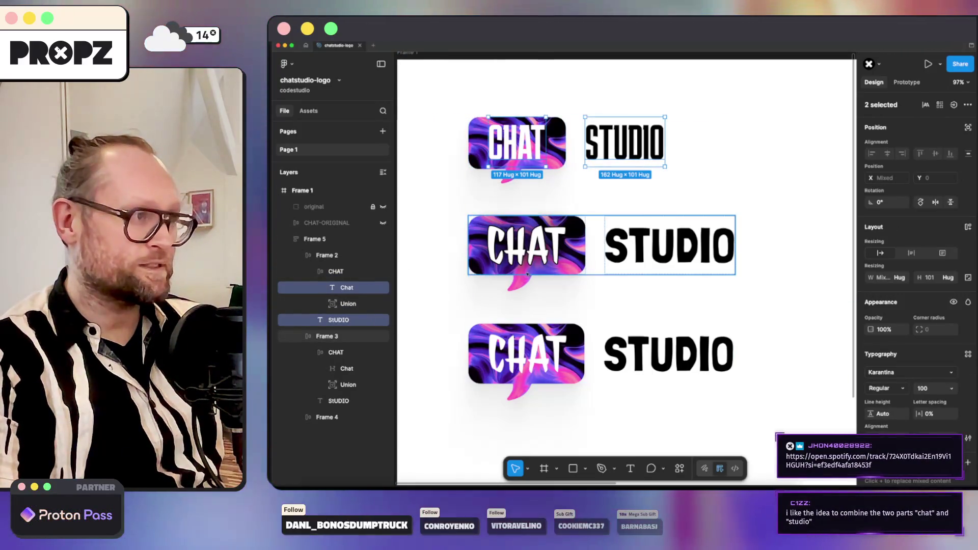
Switch to the browser and go to the Google Fonts site.
key("super+Tab")
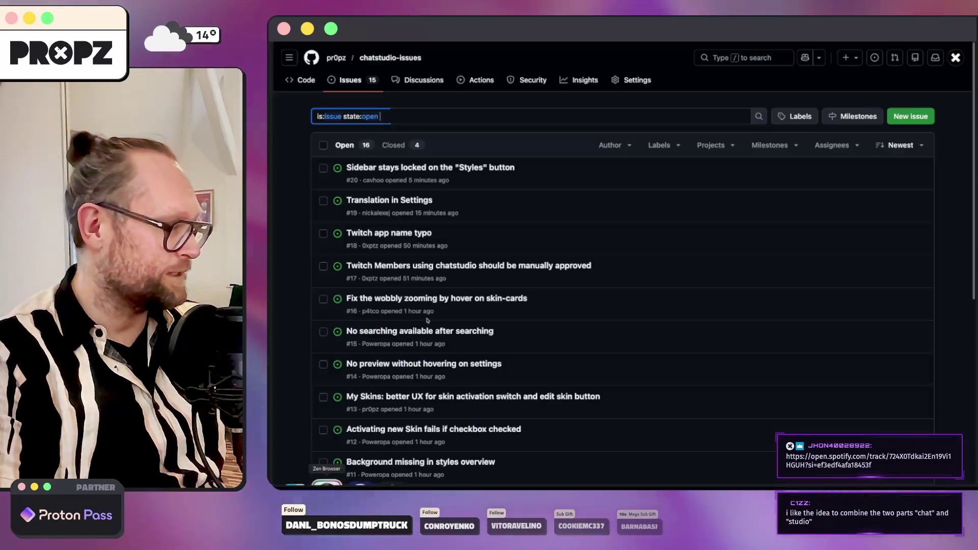
key("super+t")
type("fonts.google.com/")
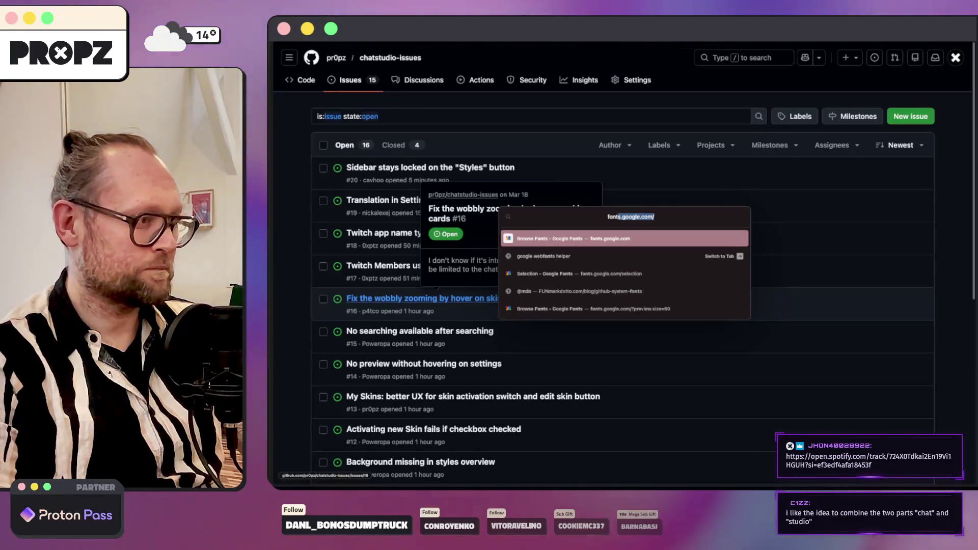
key("Return")
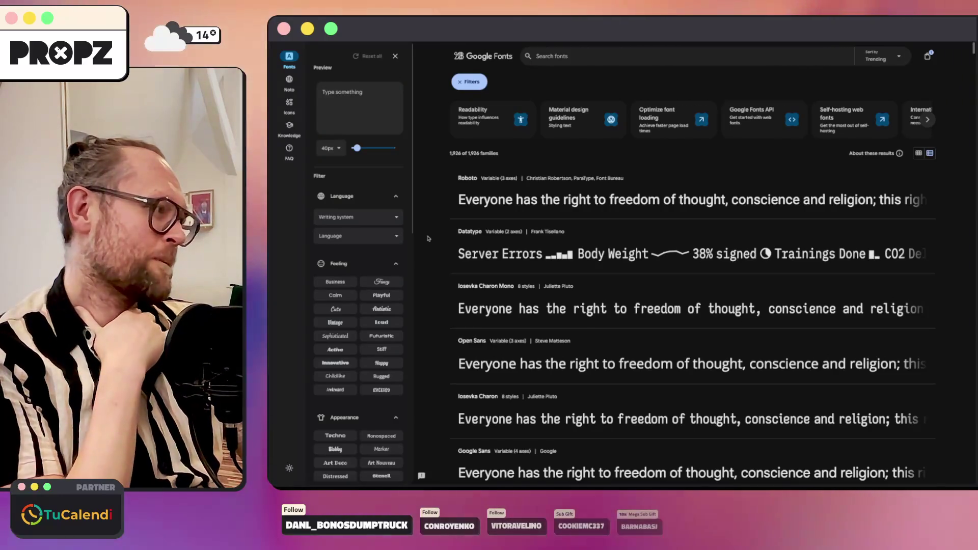
Preview 'CHAT STUDIO' at large size across fonts filtered by the Active feeling, then return to Figma.
left_click(335, 348)
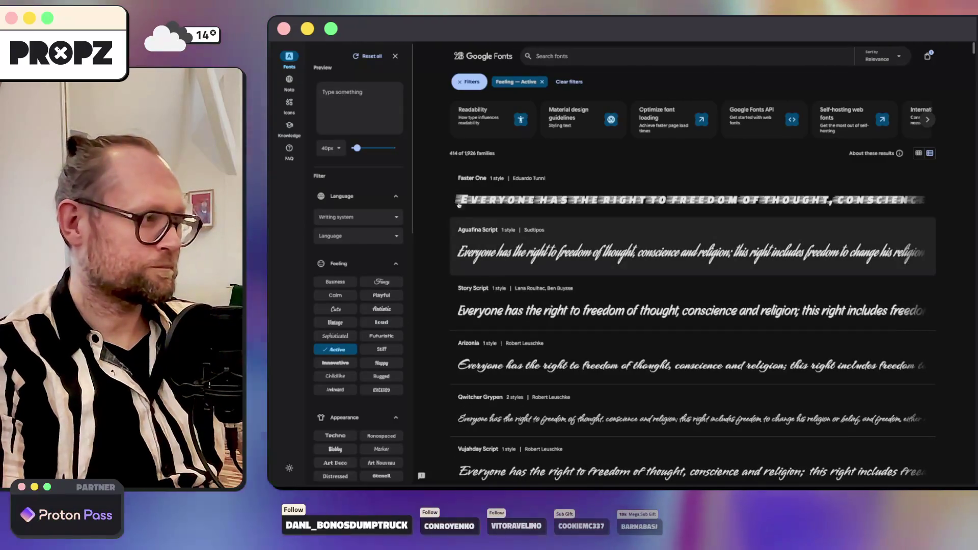
left_click_drag(356, 148, 372, 147)
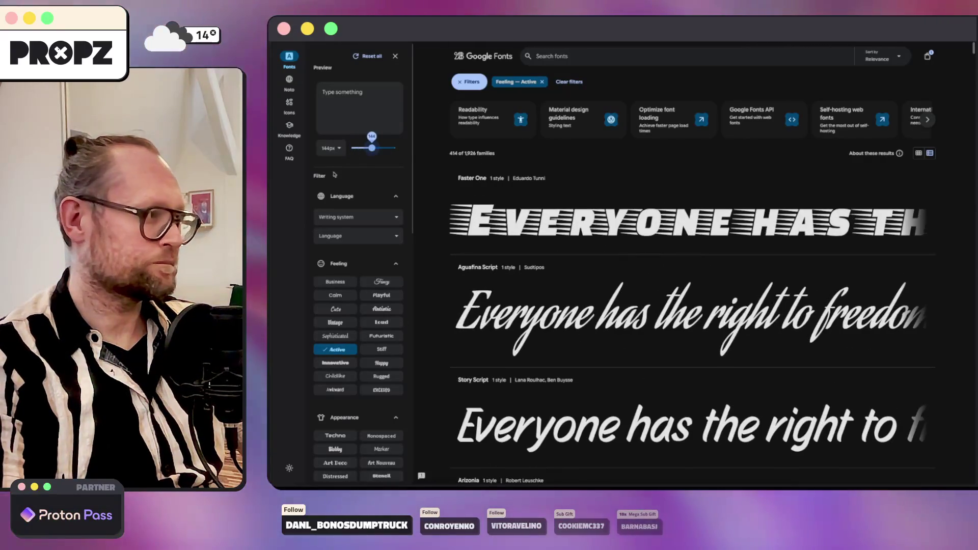
left_click(363, 99)
type("C")
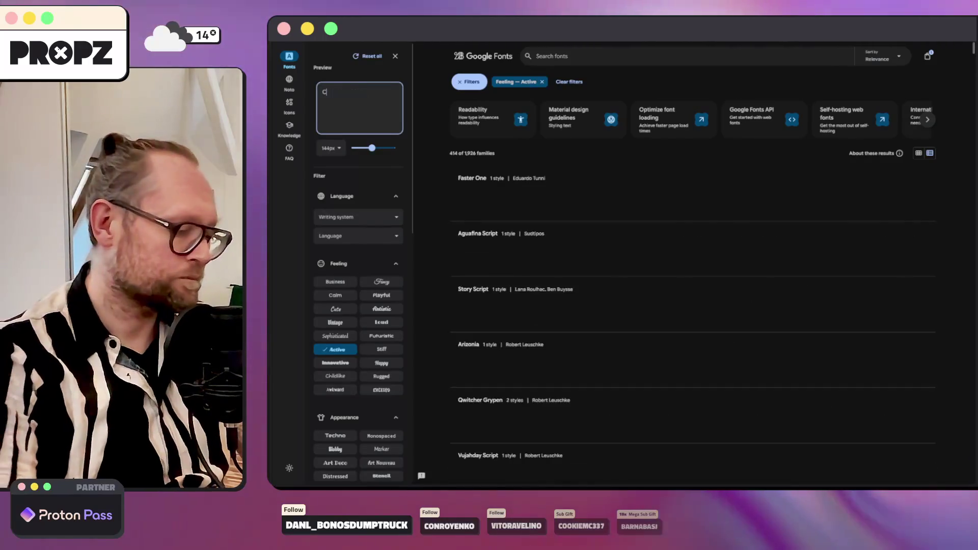
type("HAT STUDIO")
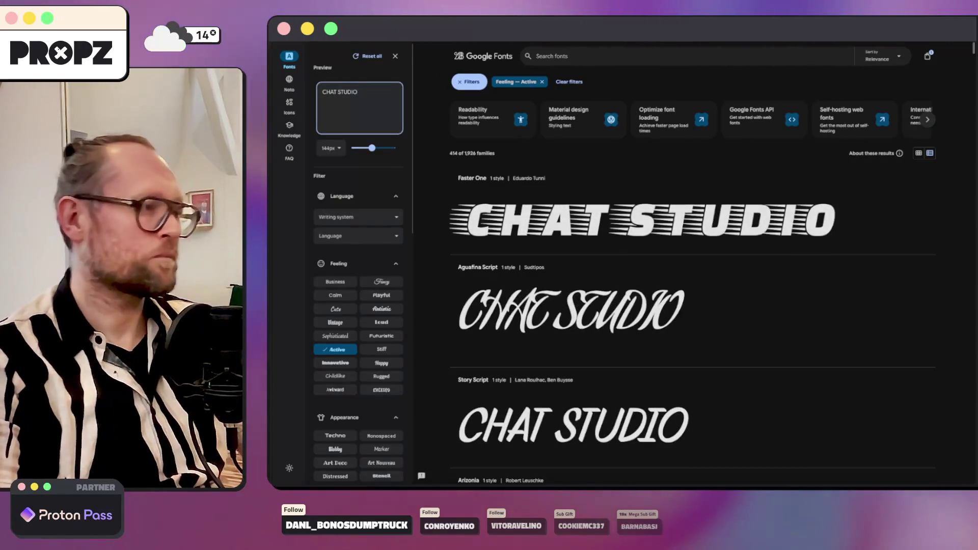
scroll(550, 145, "down", 1)
scroll(737, 257, "down", 2)
scroll(736, 258, "down", 2)
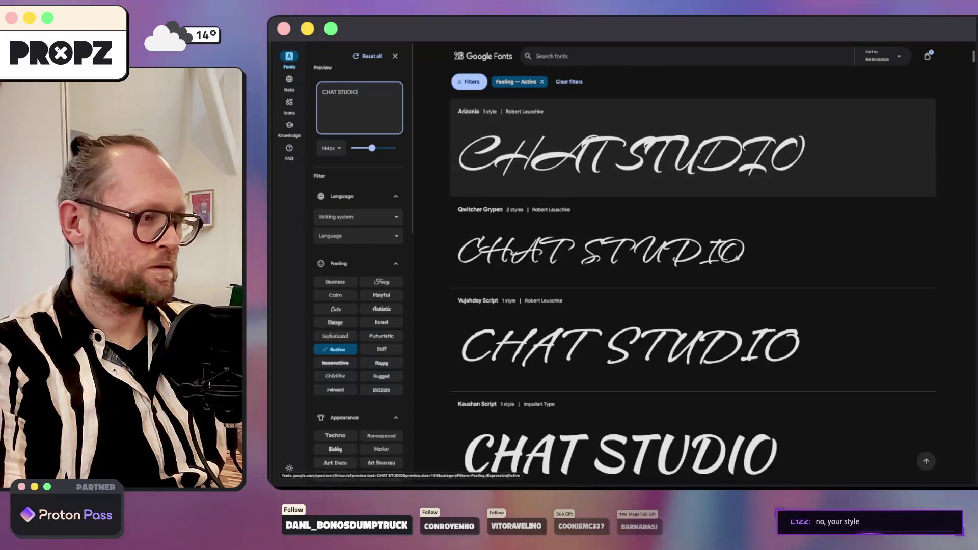
scroll(737, 258, "down", 3)
scroll(736, 258, "down", 1)
scroll(736, 258, "down", 1)
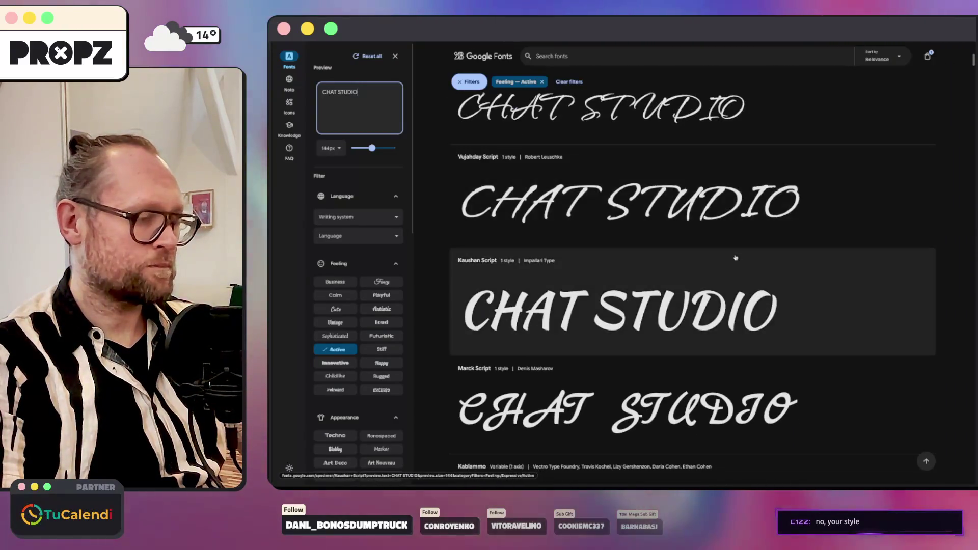
scroll(726, 252, "down", 2)
scroll(716, 248, "down", 2)
scroll(716, 252, "down", 2)
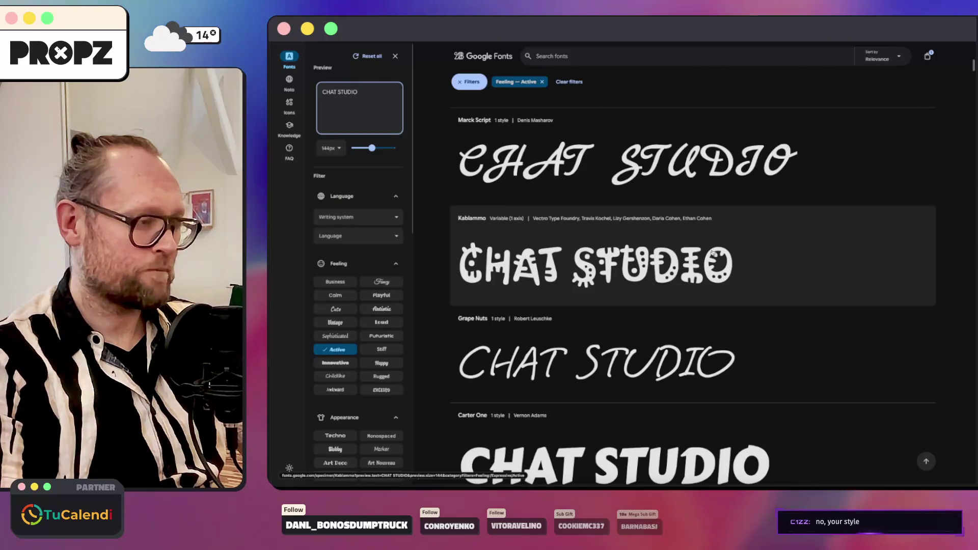
scroll(713, 251, "down", 2)
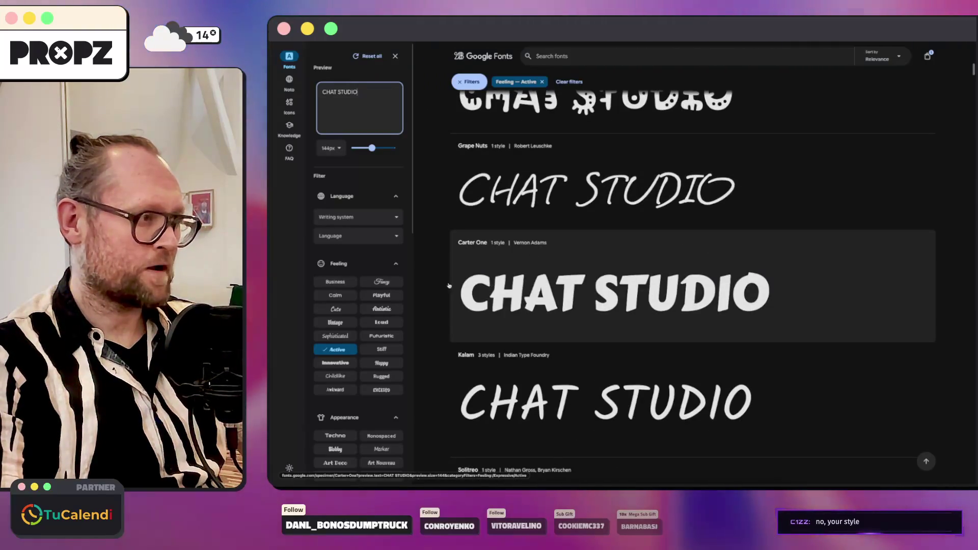
key("super+Tab")
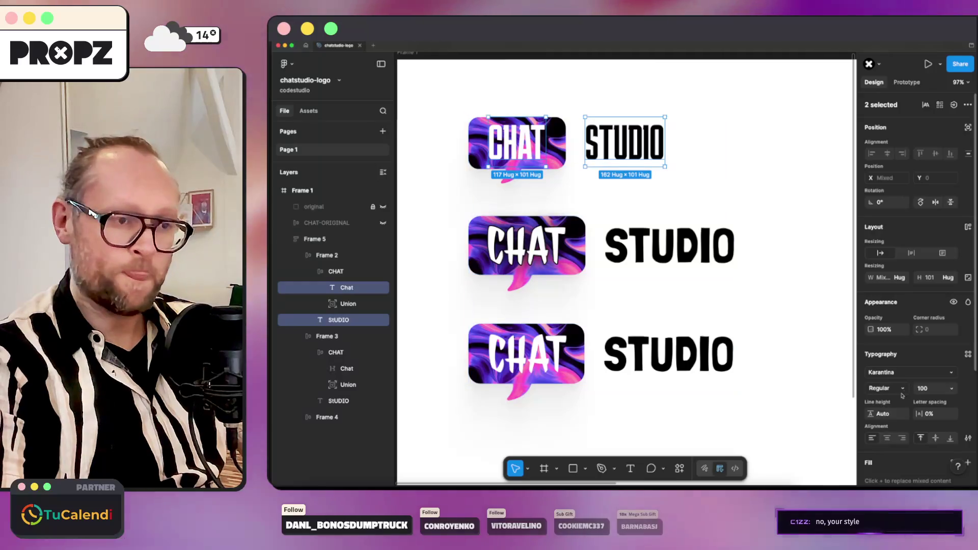
Set the top logo's CHAT and STUDIO text layers in Carter One.
left_click(898, 374)
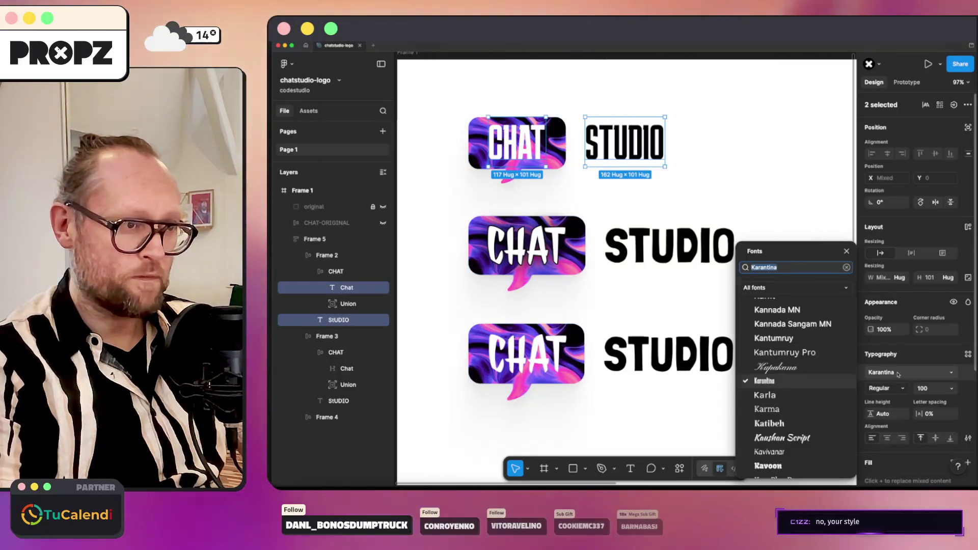
type("cart")
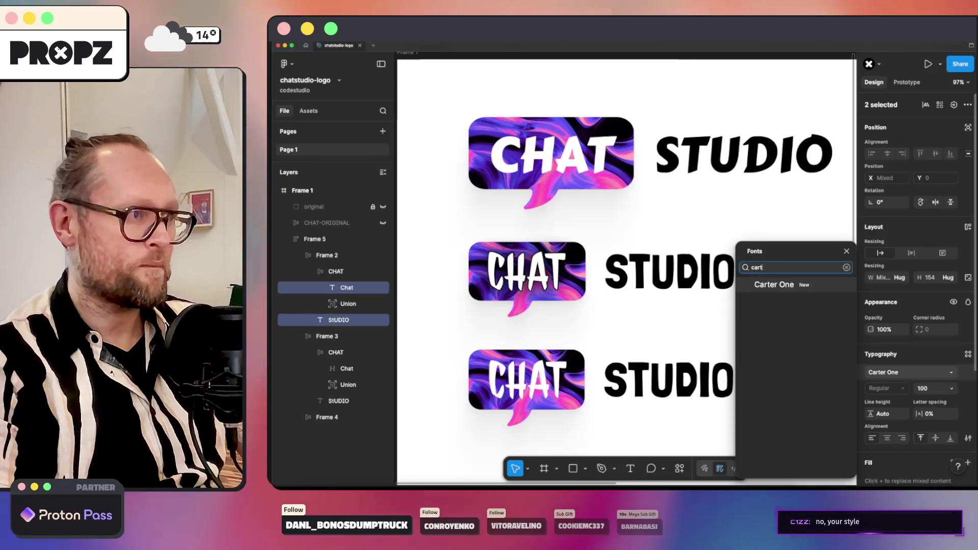
key("Escape")
left_click(797, 276)
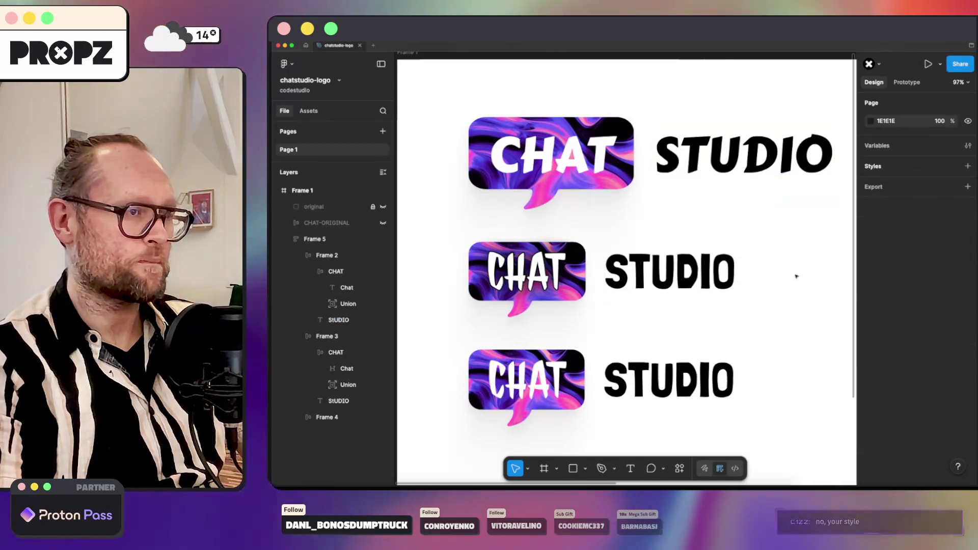
scroll(796, 277, "down", 2)
scroll(757, 271, "down", 2)
scroll(718, 306, "down", 1)
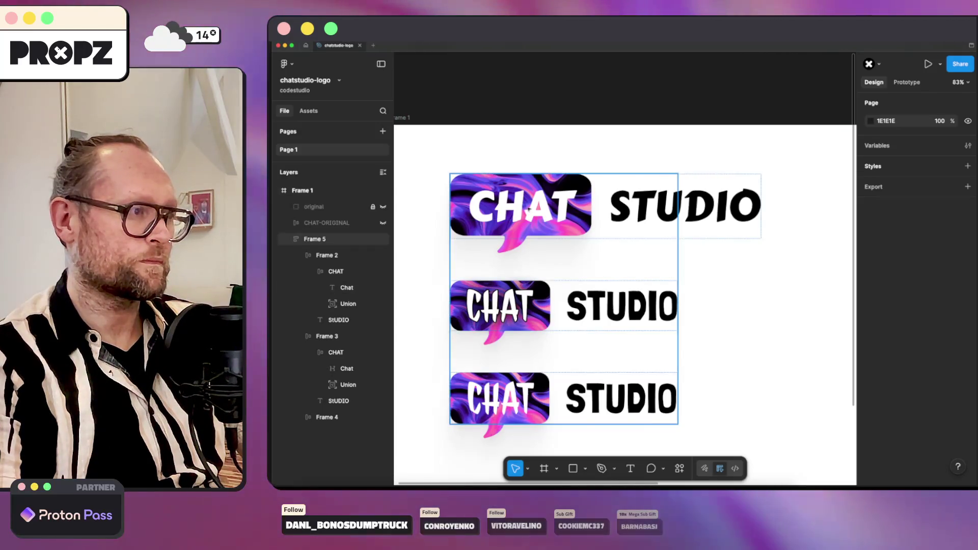
left_click(519, 207)
double_click(520, 206)
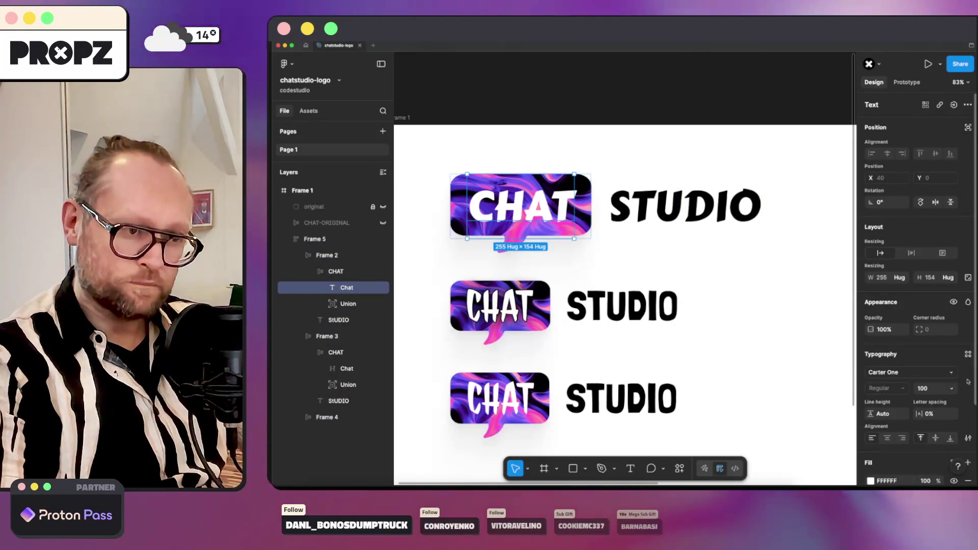
scroll(955, 402, "down", 1)
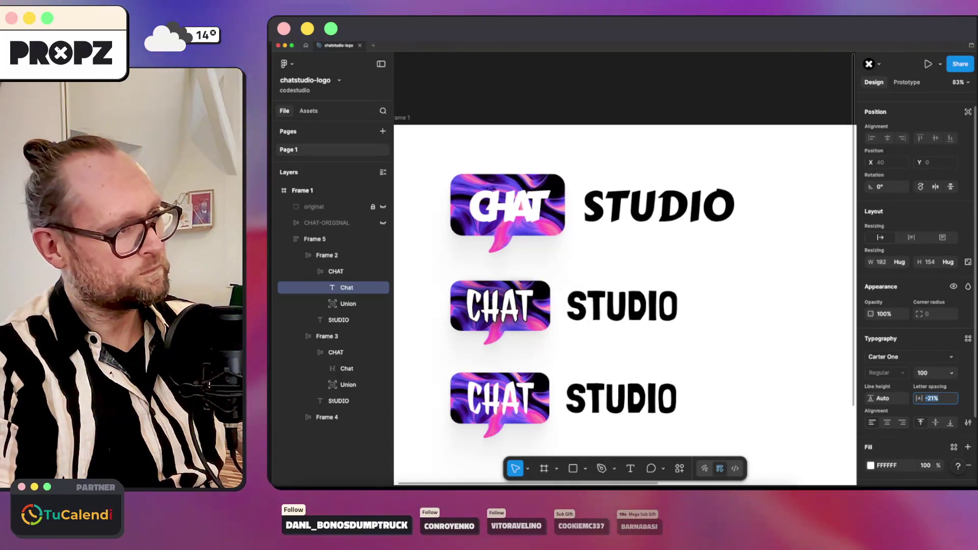
Nudge the CHAT letter spacing tighter then looser until it fits snugly in the bubble.
key("Down")
key("Down")
key("Down")
key("Down")
key("Down")
key("Down")
key("Down")
key("Down")
key("Down")
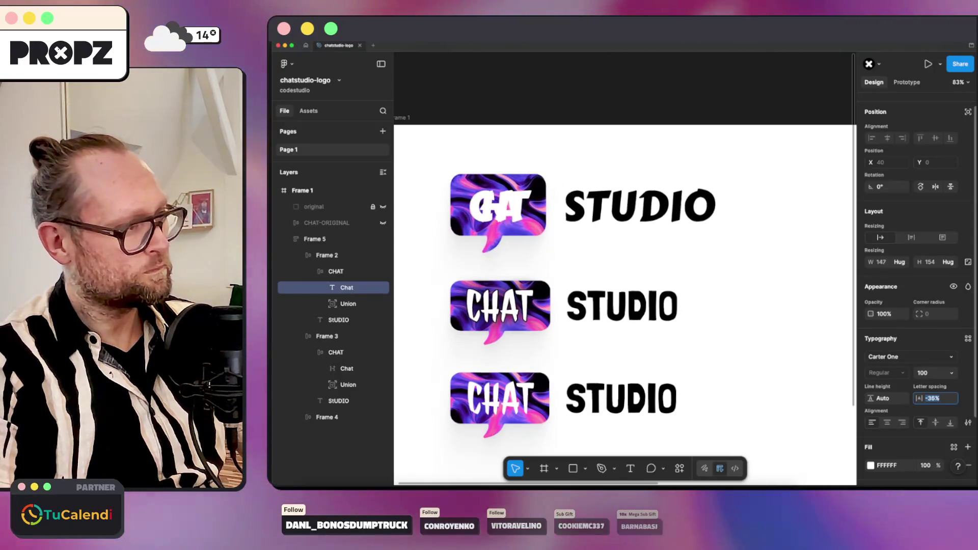
key("Down")
key("Down")
key("Down")
key("Down")
key("Down")
key("Down")
key("Down")
key("Down")
key("Down")
key("Down")
key("Down")
key("Down")
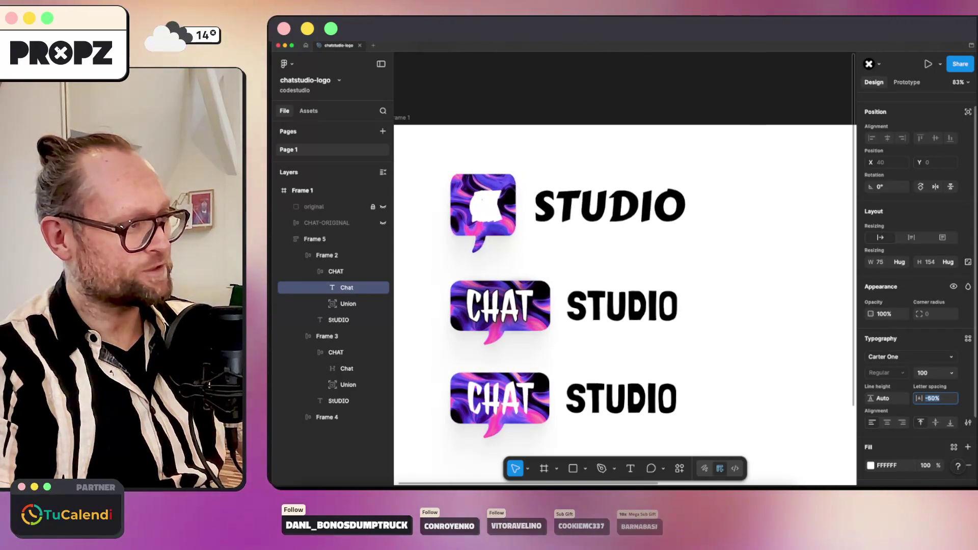
key("Down")
key("Down")
key("Down")
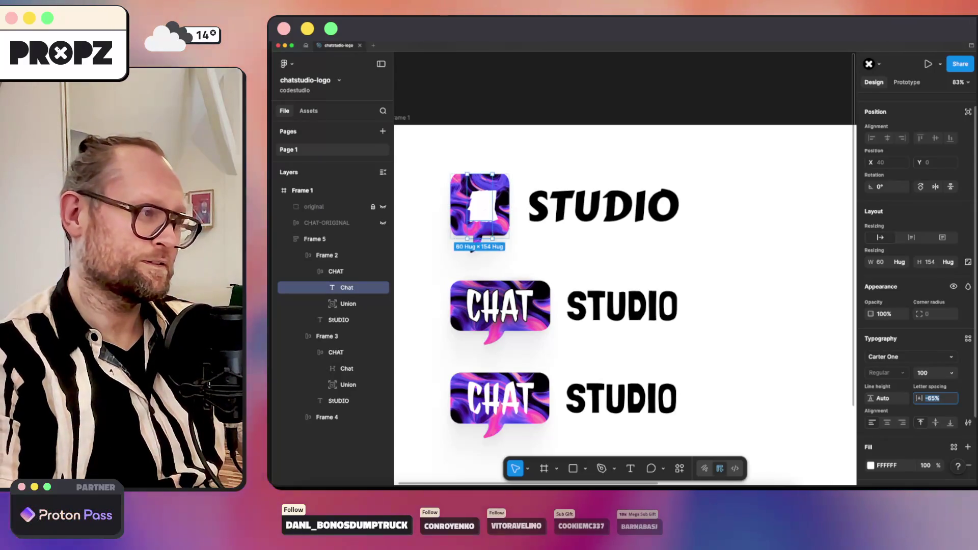
key("Up")
key("Up")
key("Up")
key("Up")
key("Up")
key("Up")
key("Up")
key("Up")
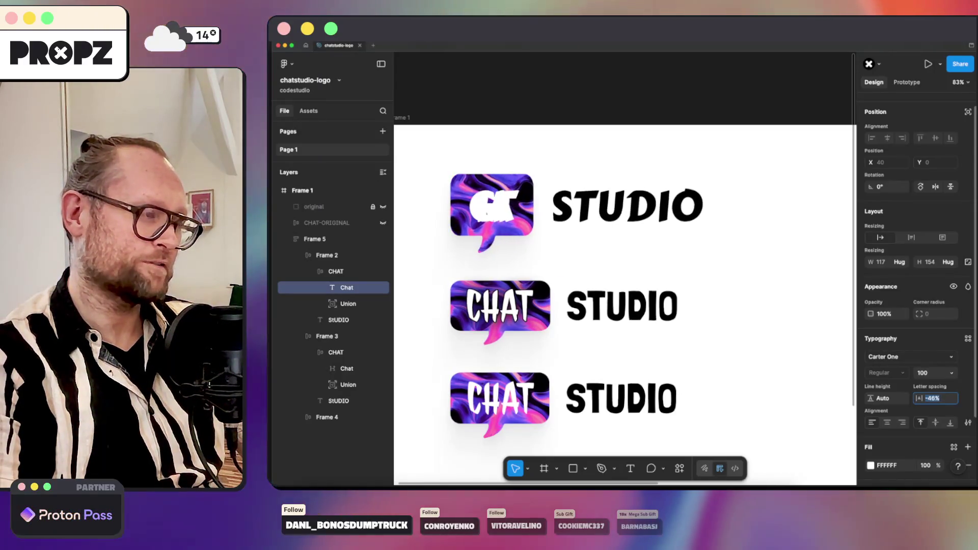
key("Up")
key("Up")
key("Up")
key("Up")
key("Up")
key("Up")
key("Up")
key("Up")
key("Up")
key("Up")
key("Up")
key("Up")
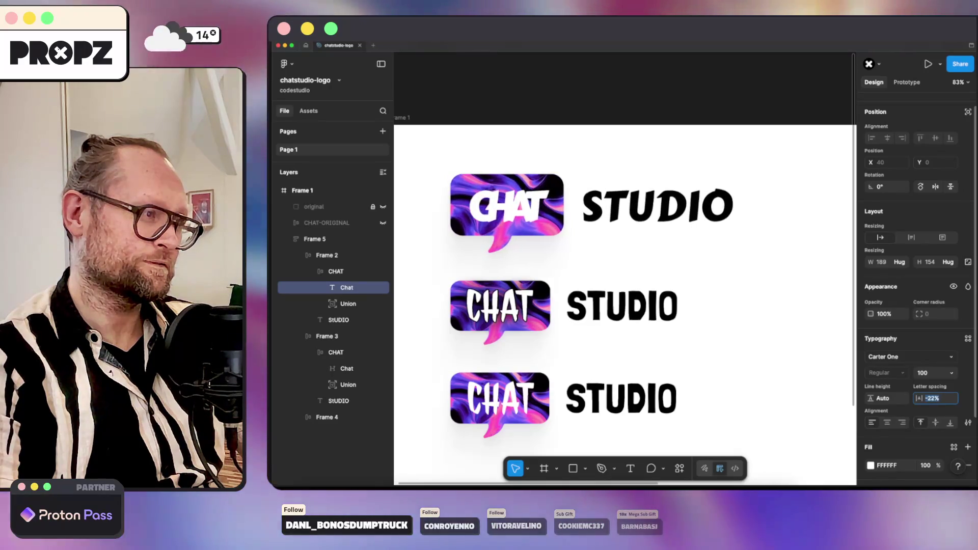
key("Up")
key("Up")
key("Up")
key("Up")
key("Up")
key("Up")
key("Up")
key("Up")
key("Up")
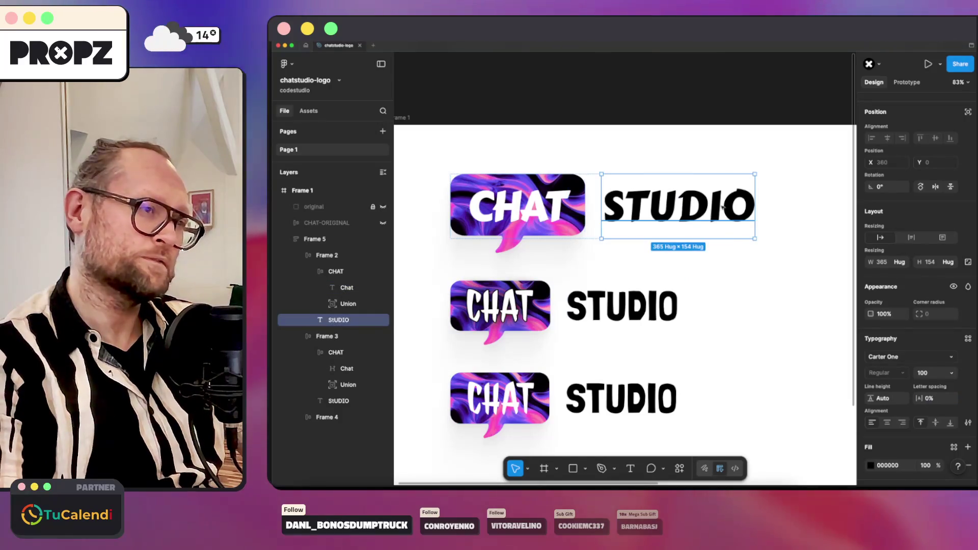
key("super+Tab")
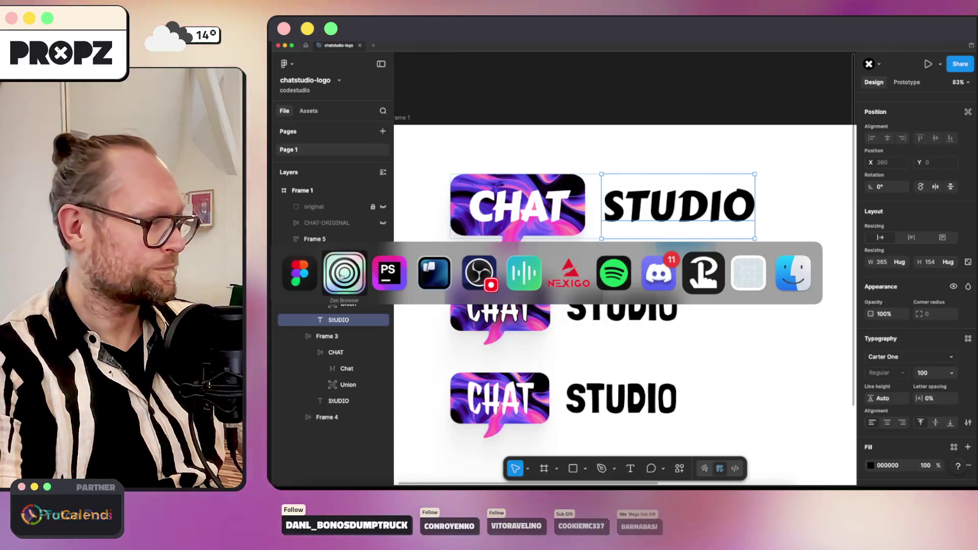
scroll(487, 281, "down", 3)
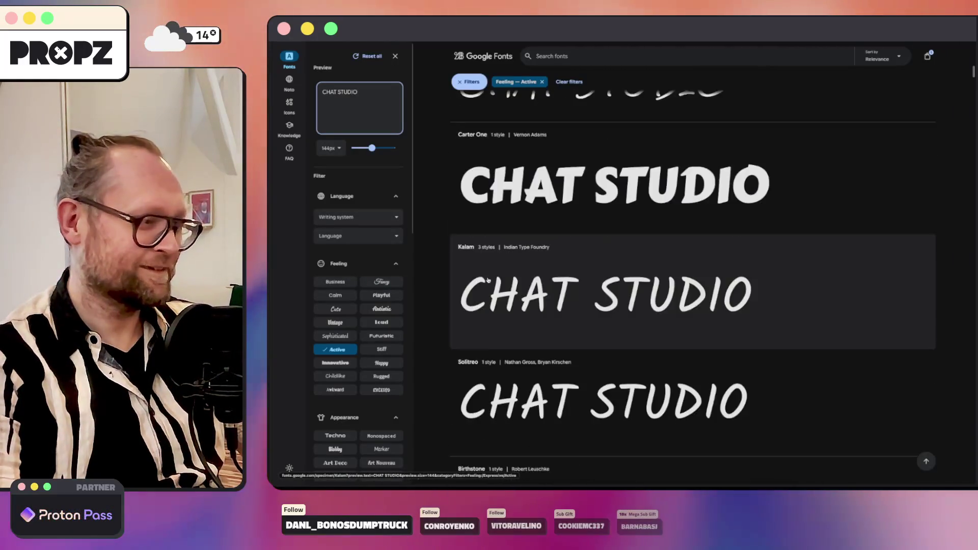
scroll(487, 281, "down", 2)
scroll(488, 281, "down", 2)
scroll(489, 281, "down", 2)
scroll(491, 281, "down", 2)
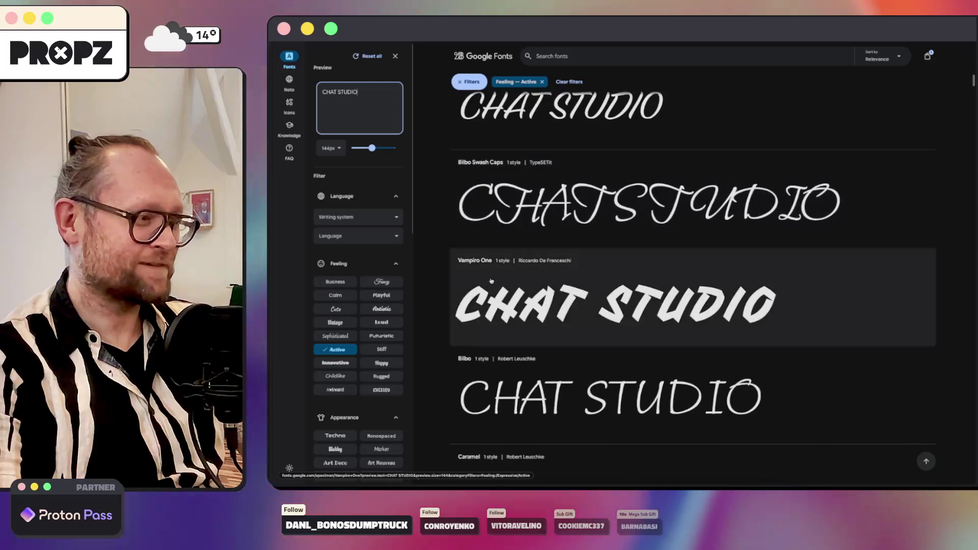
key("super+Tab")
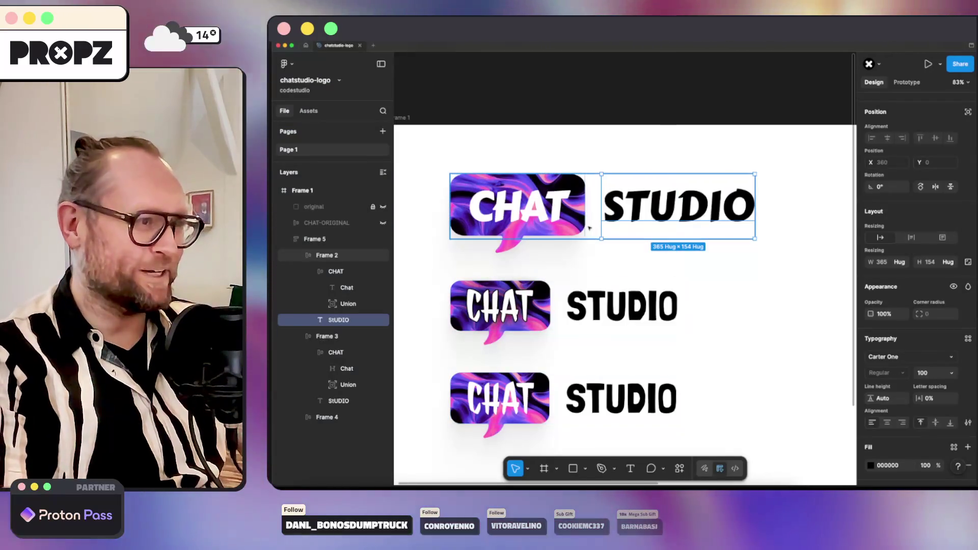
Duplicate the top Carter One CHAT STUDIO row (Frame 2) beneath itself.
left_click(500, 309)
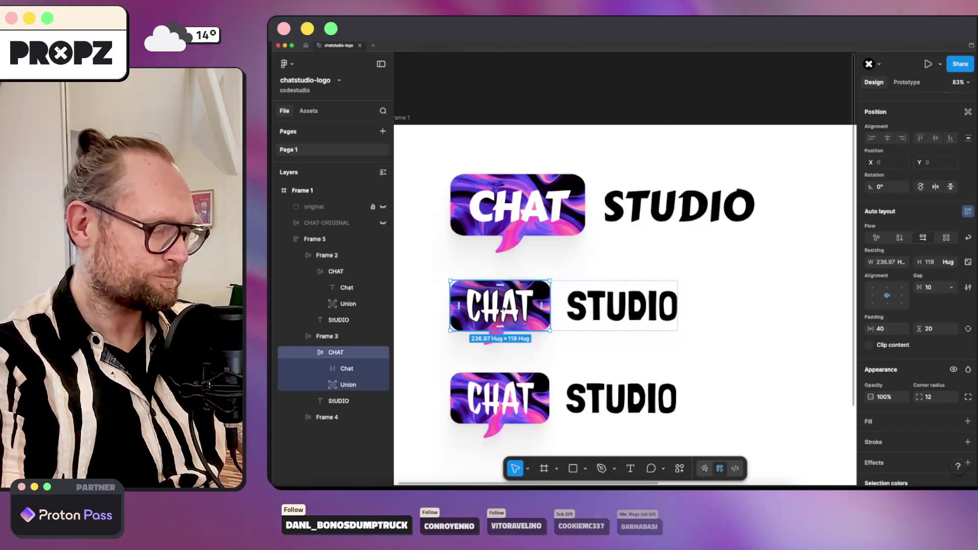
left_click(517, 205)
left_click(535, 262)
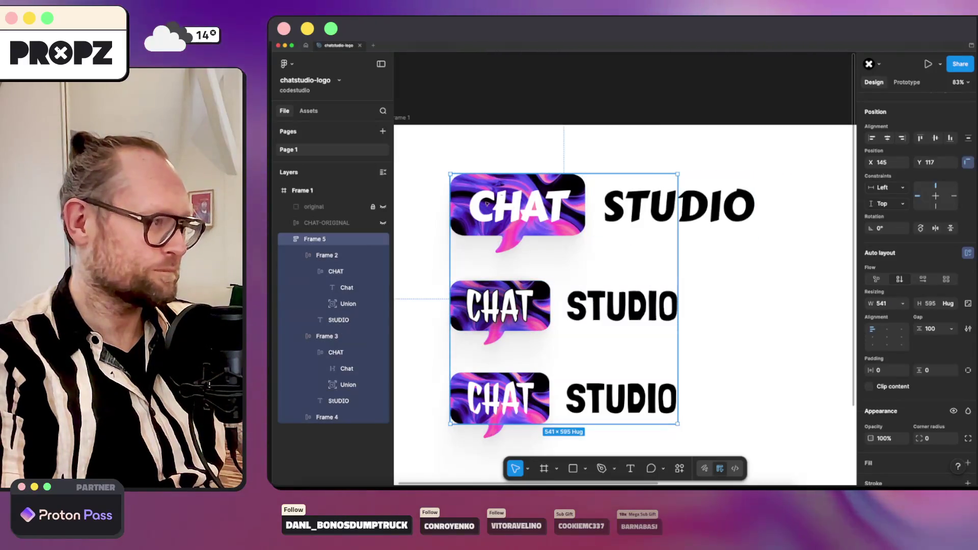
left_click(302, 259)
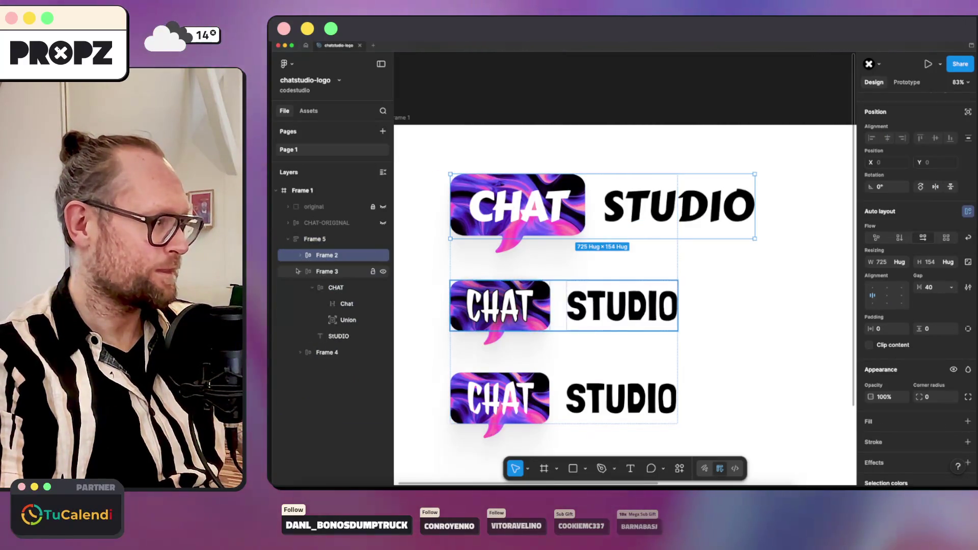
key("shift+Return")
left_click(328, 256)
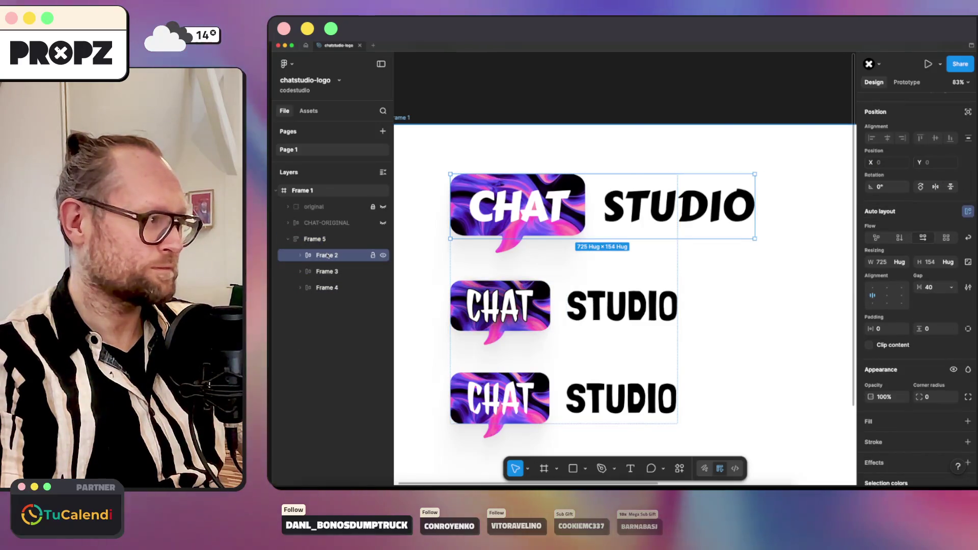
key("ctrl+d")
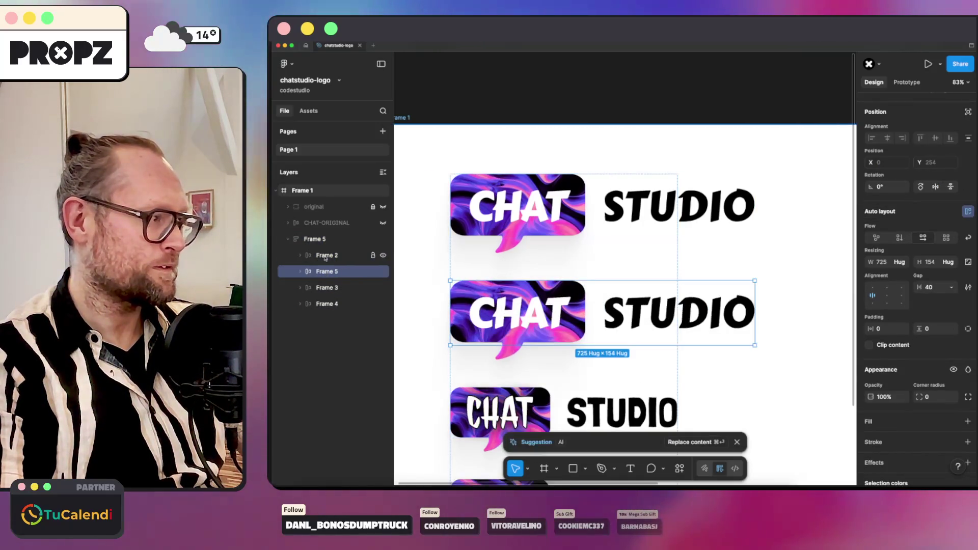
Select the copied row's CHAT and STUDIO text layers together.
left_click(676, 309, "shift")
left_click(346, 304)
left_click(339, 337, "shift")
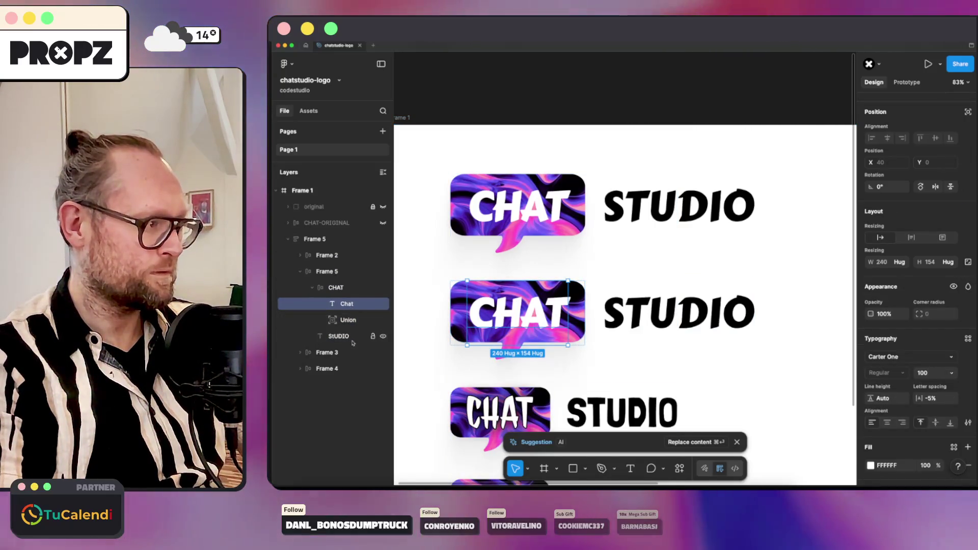
left_click(327, 271)
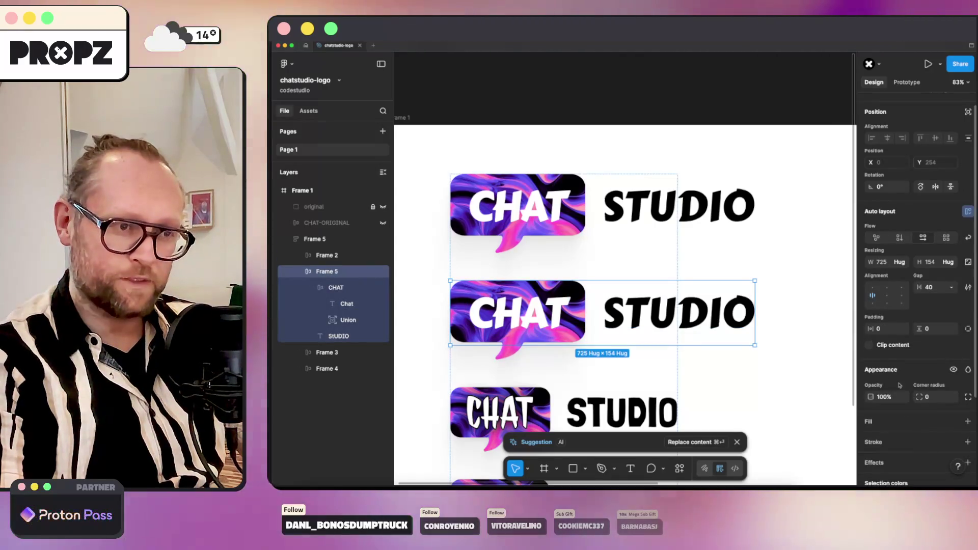
scroll(890, 329, "down", 3)
scroll(891, 329, "up", 3)
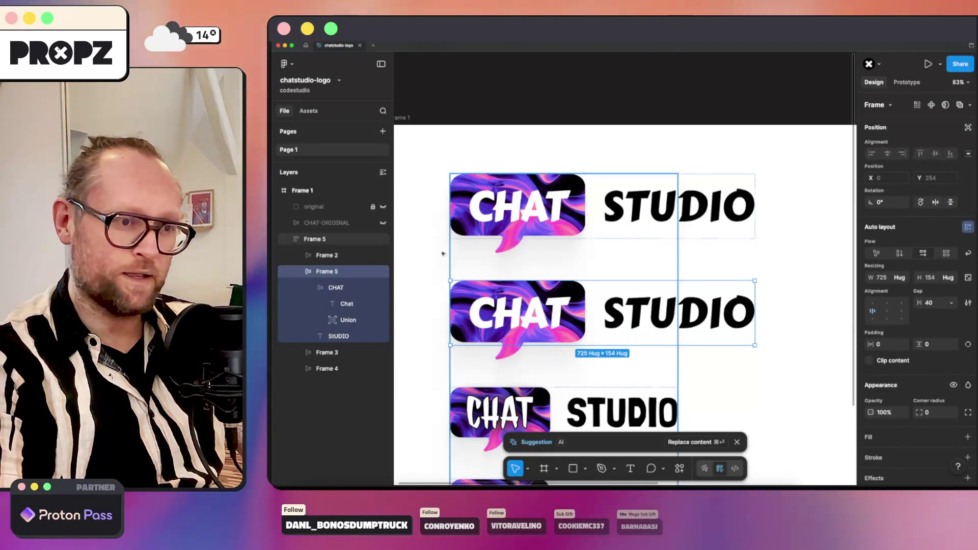
left_click(335, 286)
left_click(338, 336, "shift")
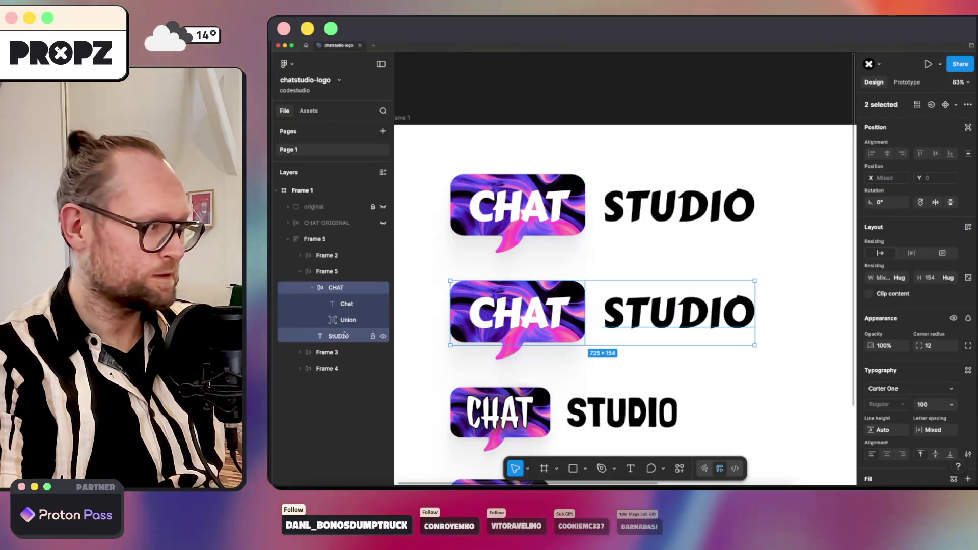
Set both CHAT and STUDIO in the copied second row to Vampiro One.
left_click(894, 388)
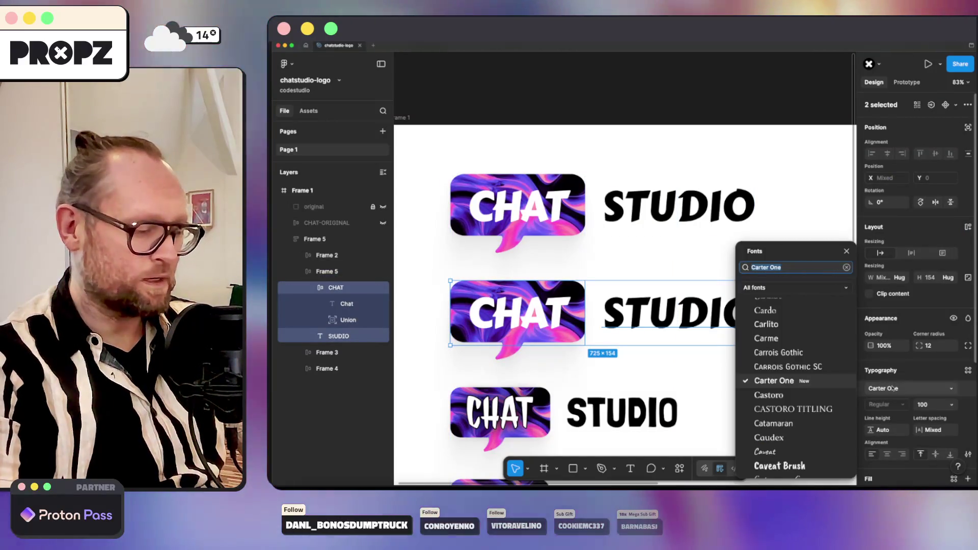
type("vam")
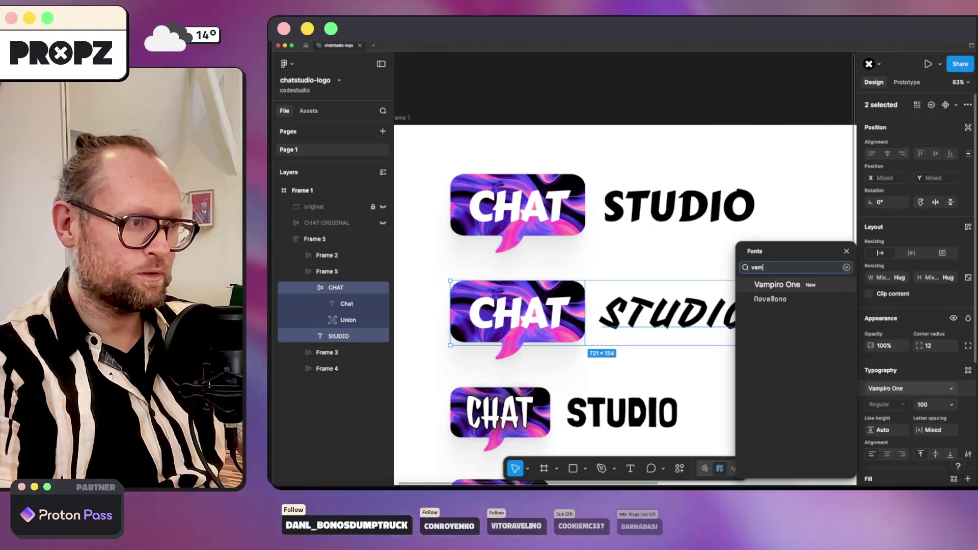
key("Return")
left_click(349, 305)
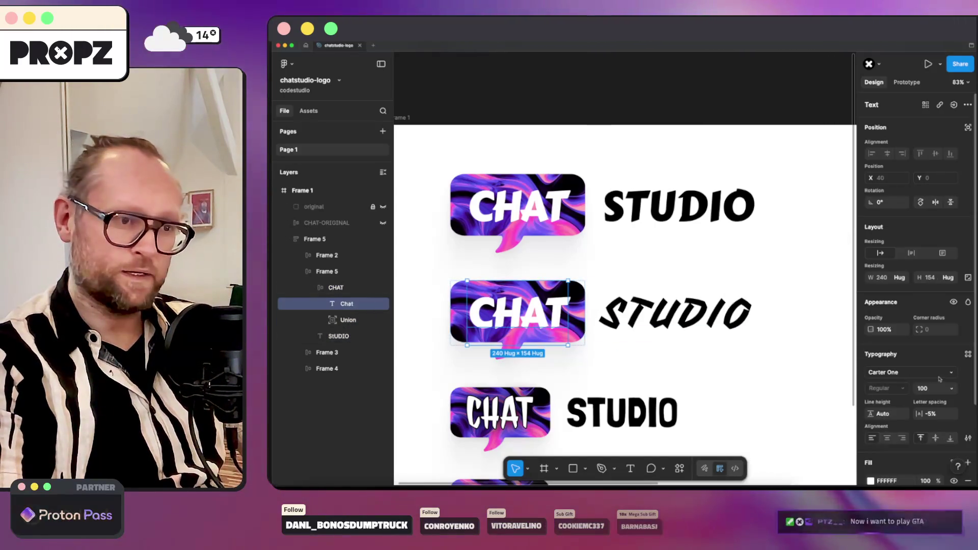
left_click(894, 372)
type("vam")
key("Return")
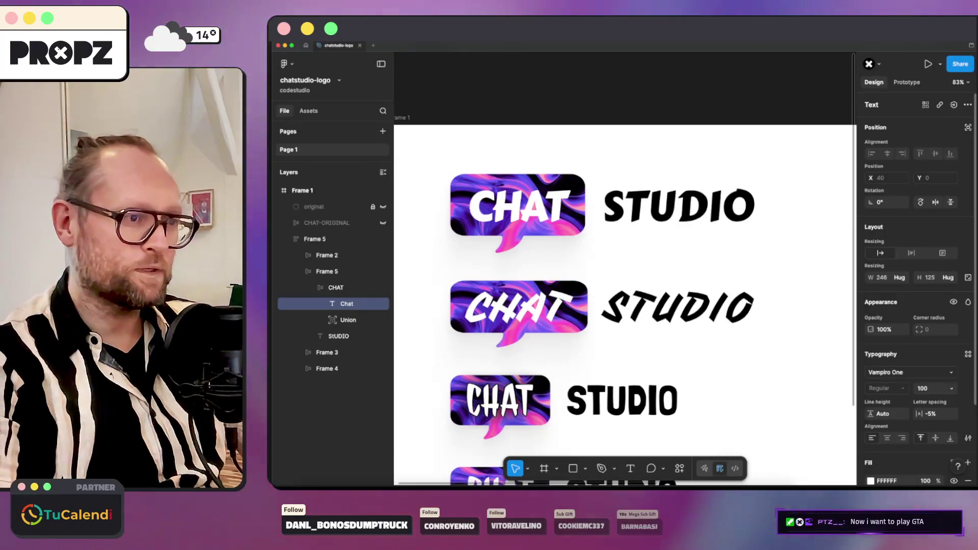
key("super+Tab")
key("super+Tab")
key("super+Tab")
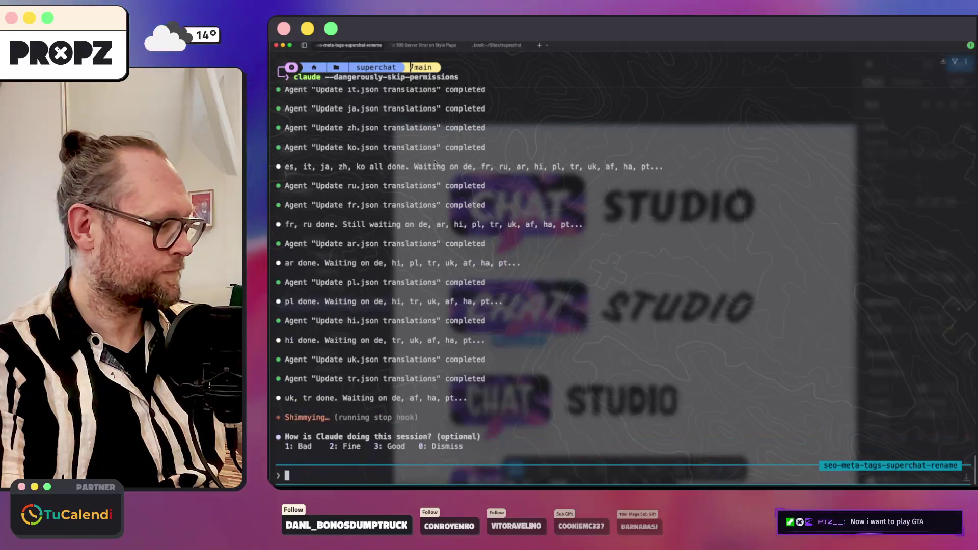
scroll(435, 162, "up", 5)
scroll(436, 161, "up", 5)
scroll(436, 160, "up", 5)
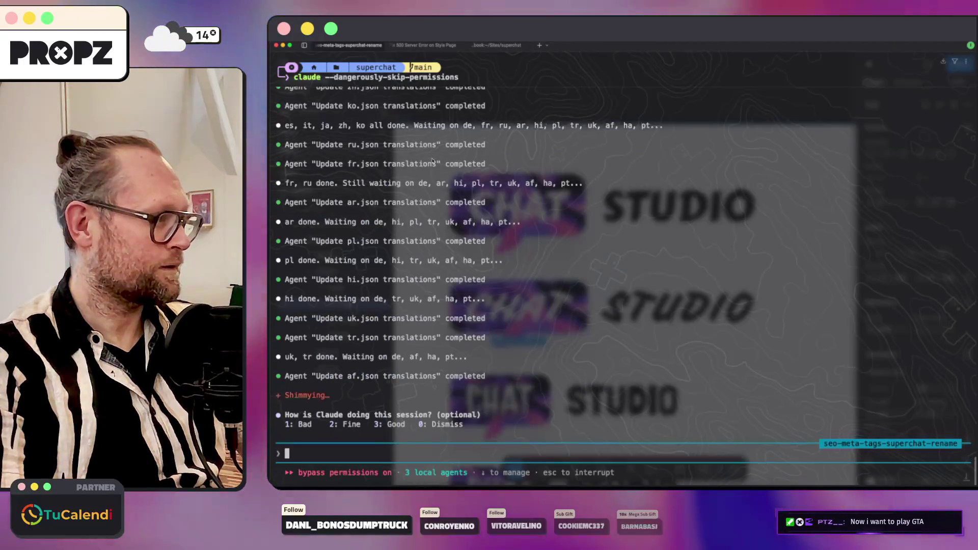
scroll(436, 161, "down", 5)
scroll(431, 161, "down", 10)
scroll(430, 161, "up", 5)
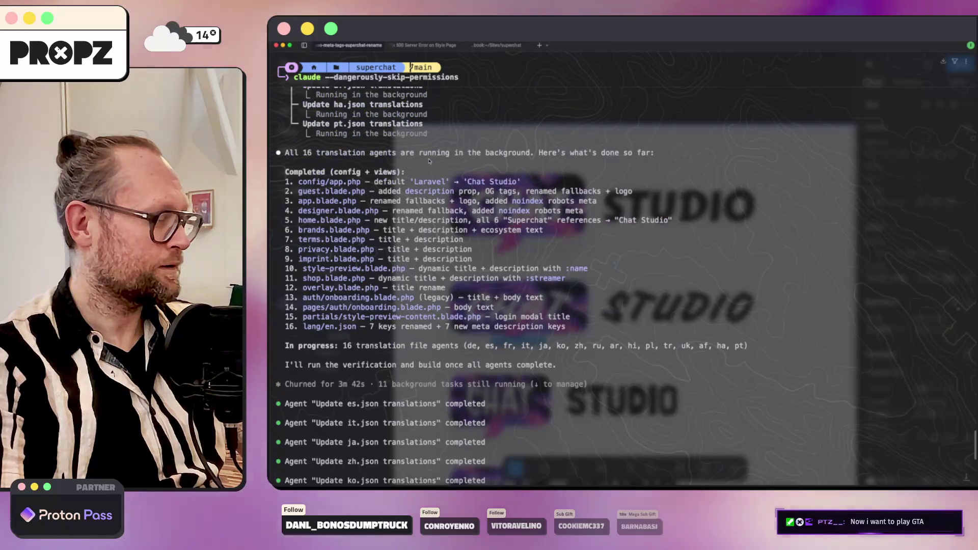
scroll(431, 162, "down", 10)
scroll(430, 161, "down", 5)
type("/clear")
Clear the Claude Code session, check the translation agents' output tab, and return to Figma.
key("Return")
left_click(351, 45)
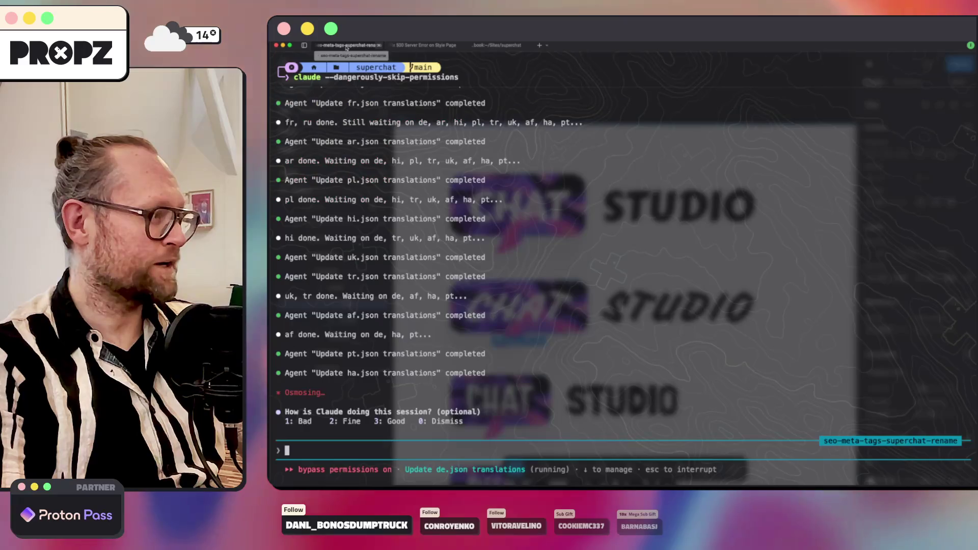
key("super+Tab")
key("super+Tab")
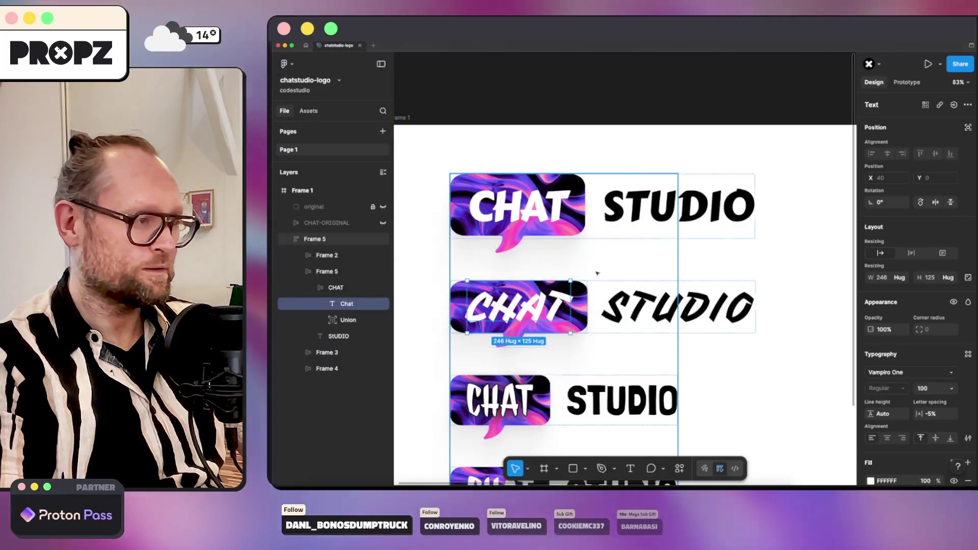
left_click(597, 273)
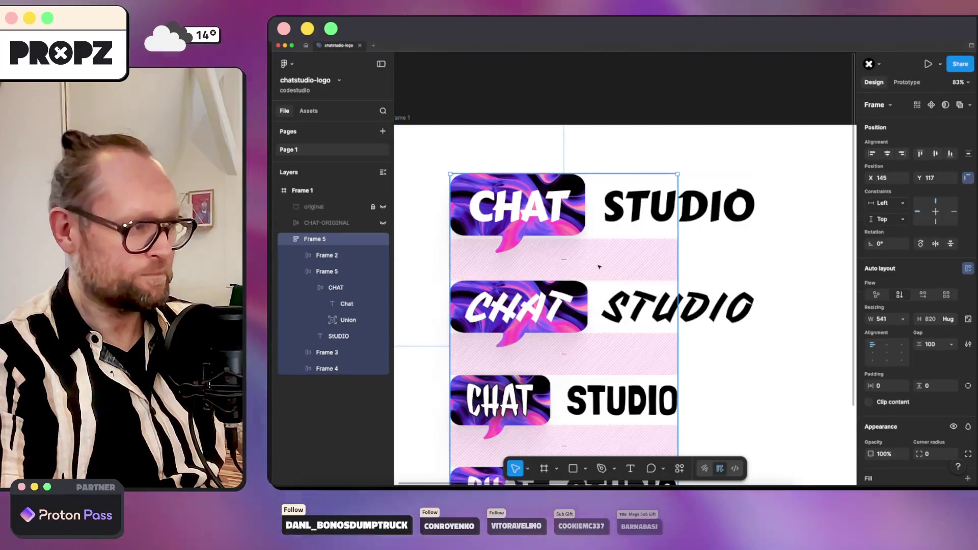
left_click(761, 252)
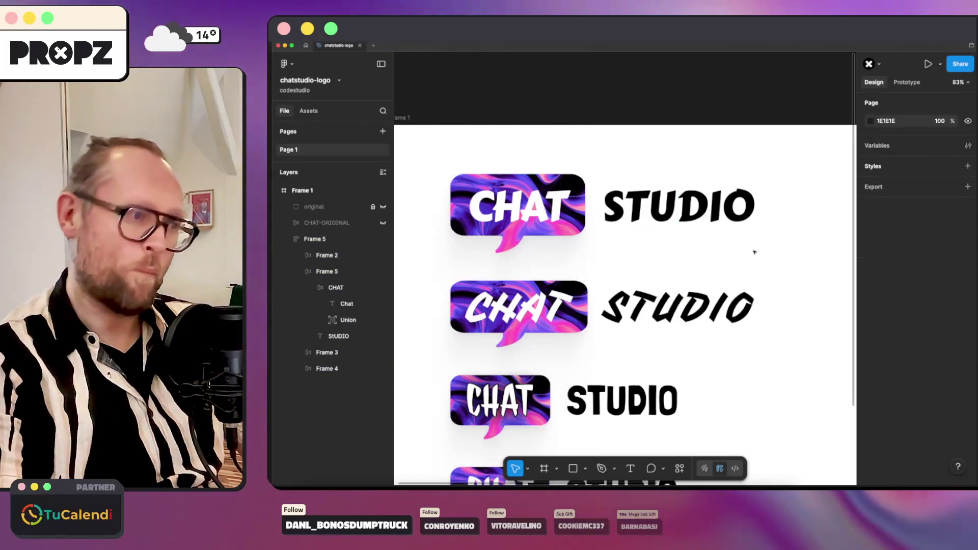
left_click(326, 271)
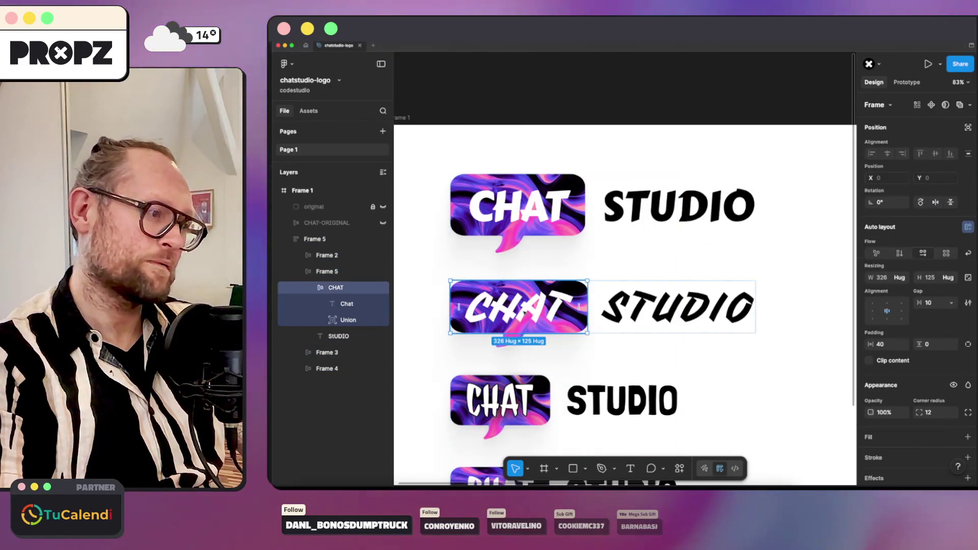
scroll(527, 314, "down", 3)
scroll(528, 313, "up", 1)
double_click(649, 257)
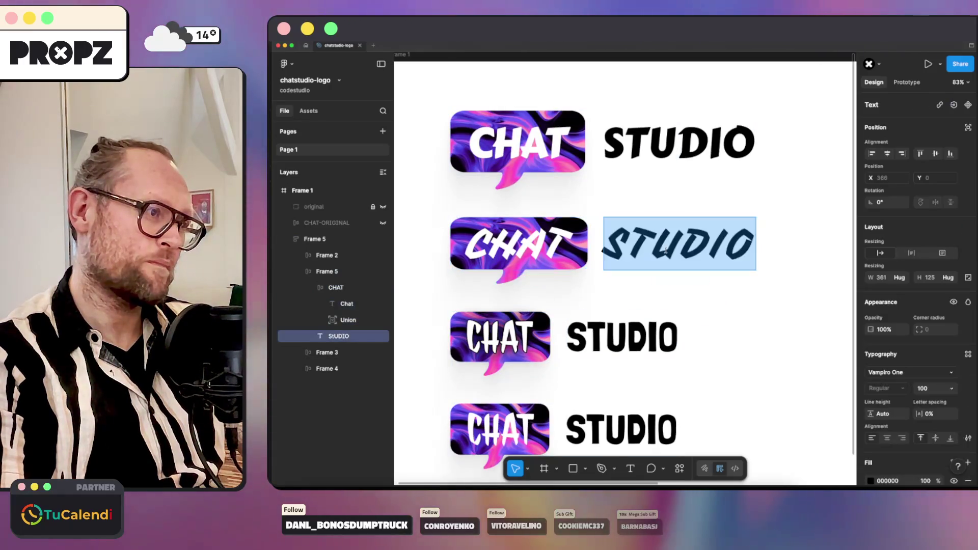
key("Escape")
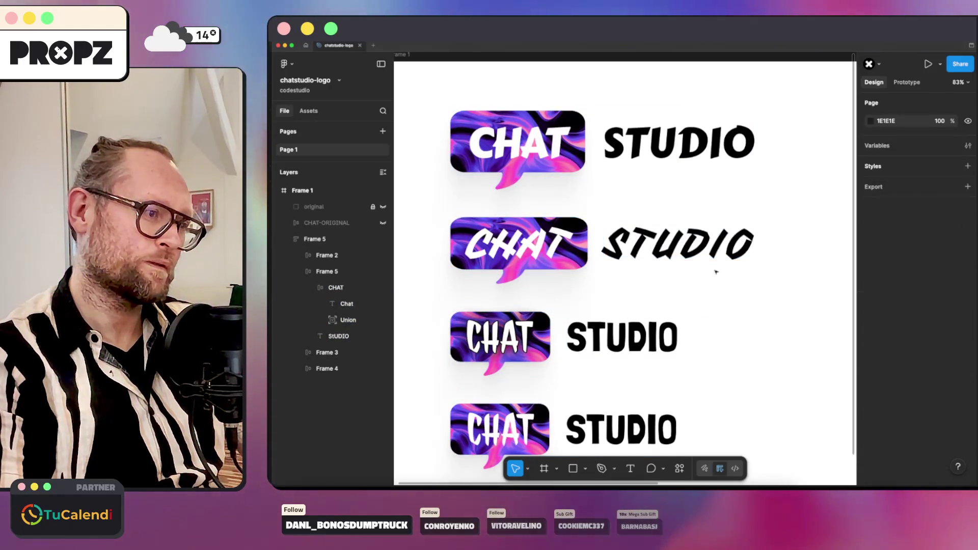
left_click(686, 249)
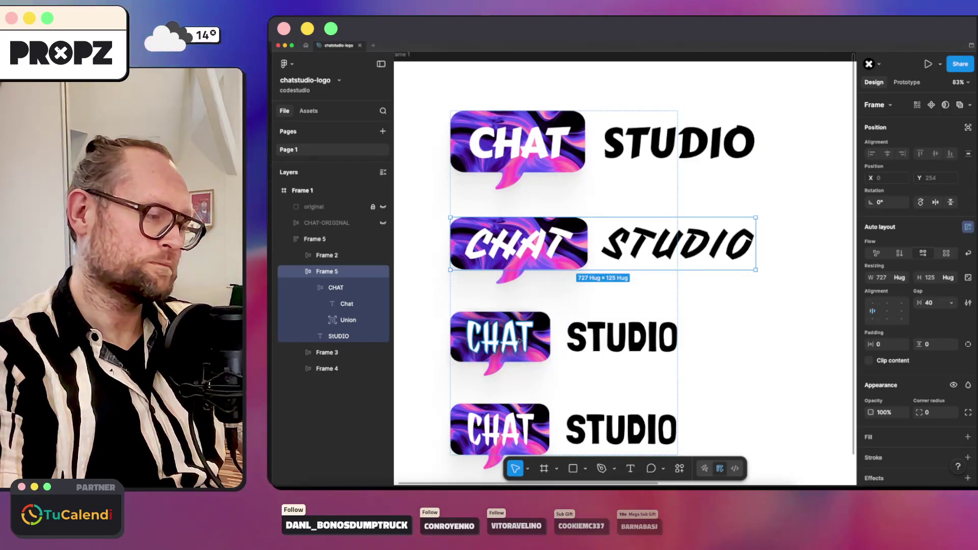
key("super+Tab")
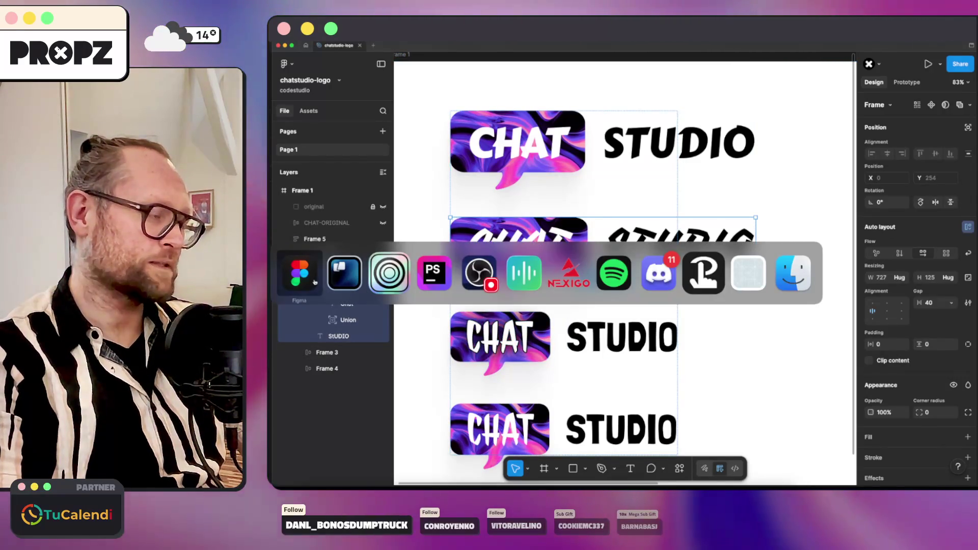
key("super")
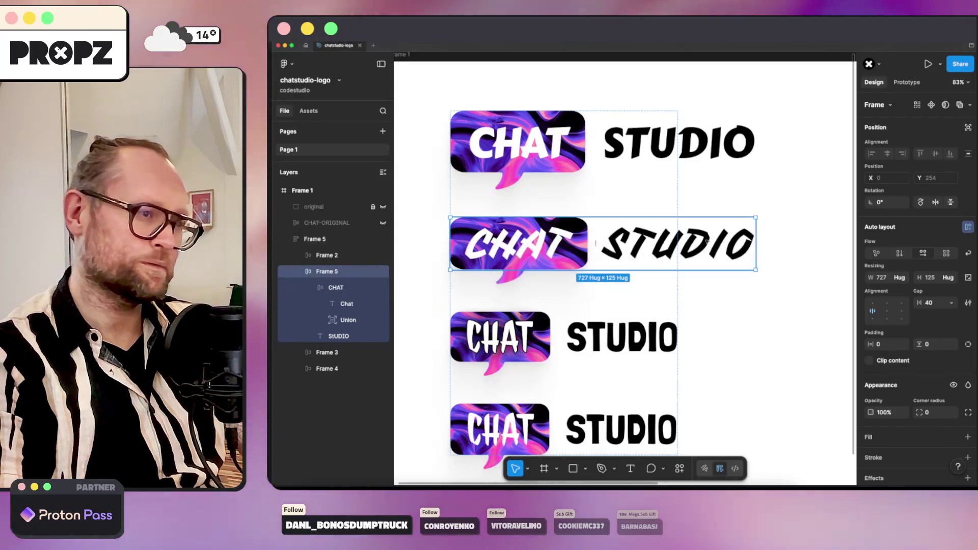
left_click(338, 335)
left_click(654, 337, "shift")
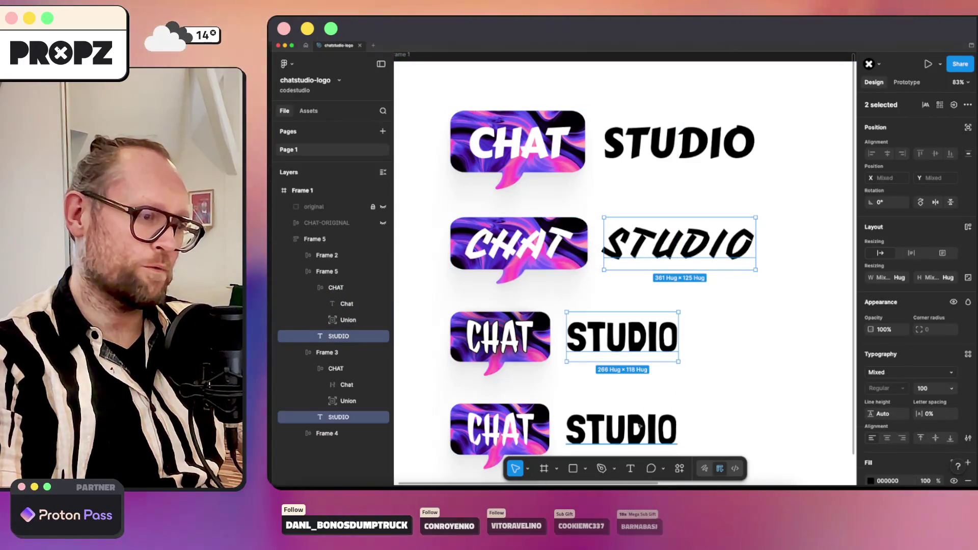
Set the STUDIO word in the lower three logo rows to Anton.
left_click(621, 428, "shift")
left_click(877, 372)
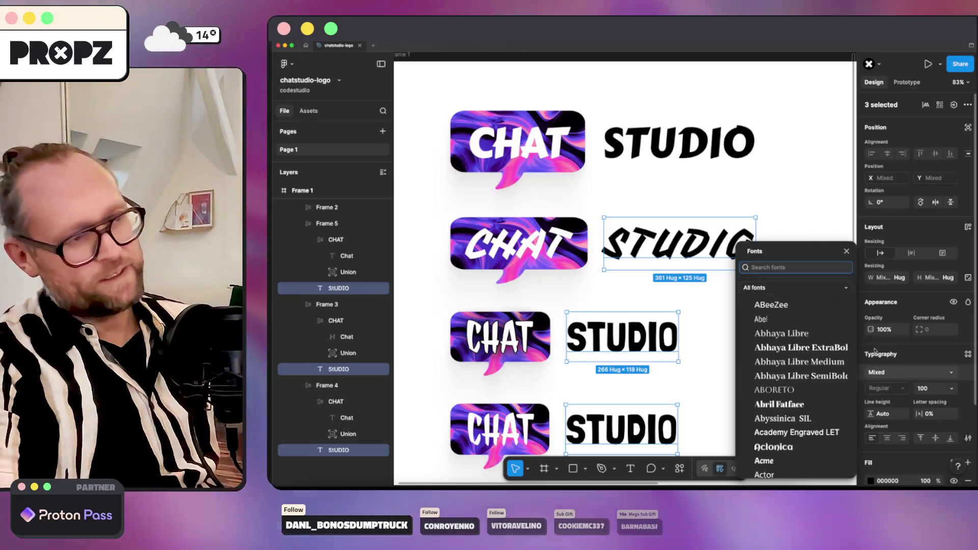
scroll(874, 375, "down", 1)
scroll(795, 344, "down", 2)
scroll(795, 343, "down", 1)
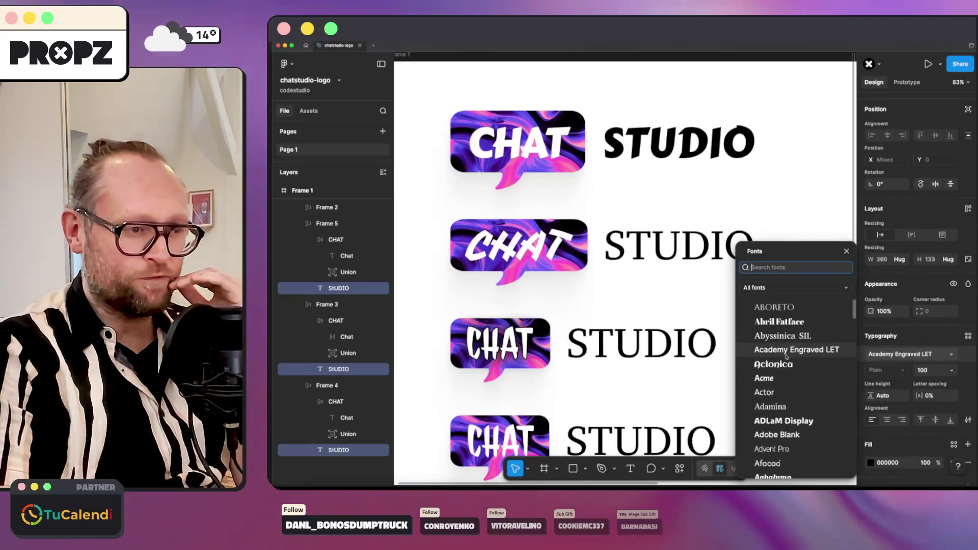
scroll(768, 351, "down", 2)
scroll(768, 351, "down", 2)
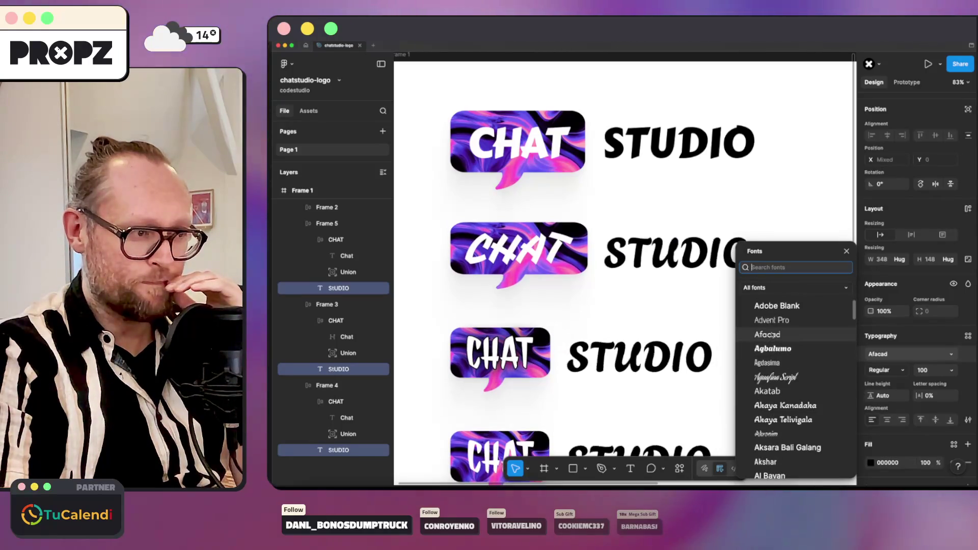
scroll(768, 367, "down", 3)
scroll(768, 381, "down", 2)
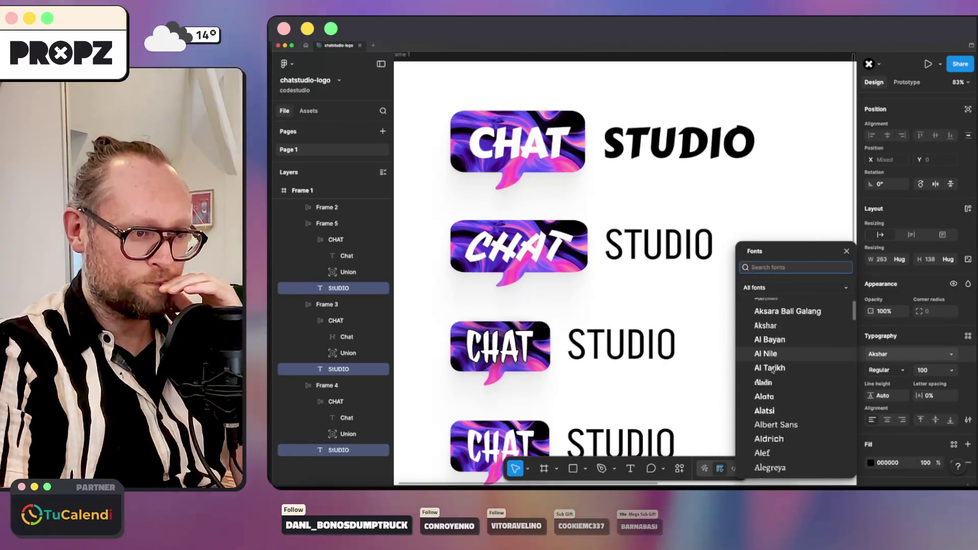
scroll(770, 376, "down", 1)
scroll(772, 372, "down", 1)
scroll(774, 367, "down", 1)
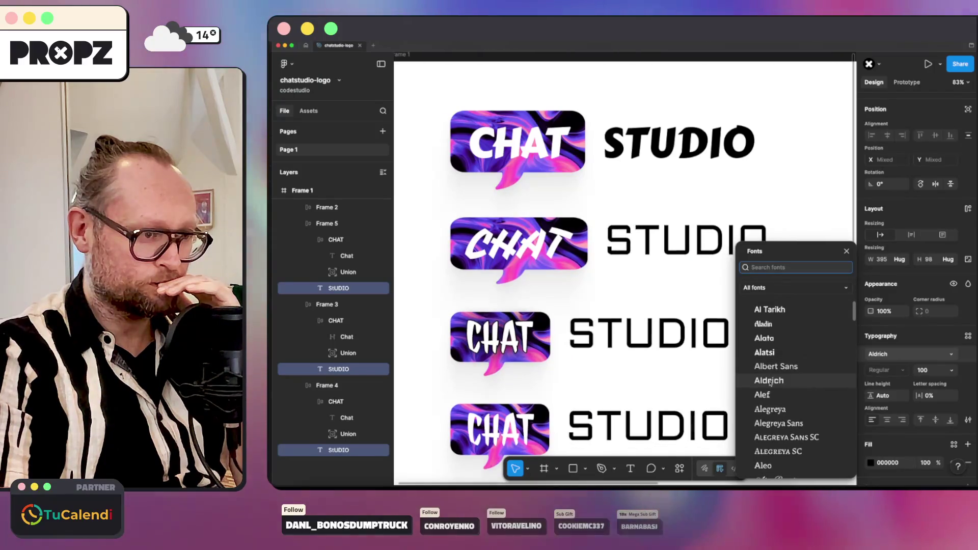
scroll(772, 377, "down", 2)
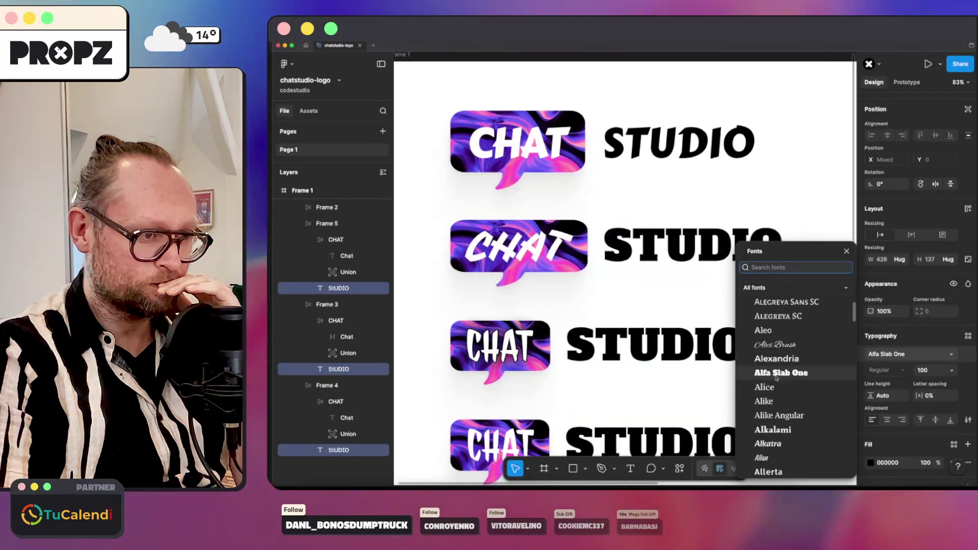
scroll(771, 374, "down", 1)
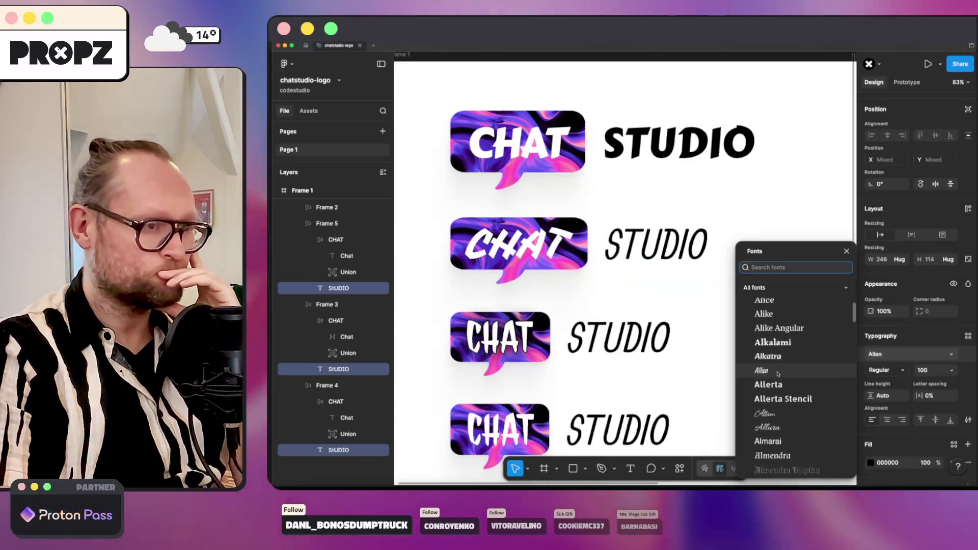
scroll(776, 373, "down", 2)
scroll(783, 370, "down", 2)
scroll(783, 372, "down", 2)
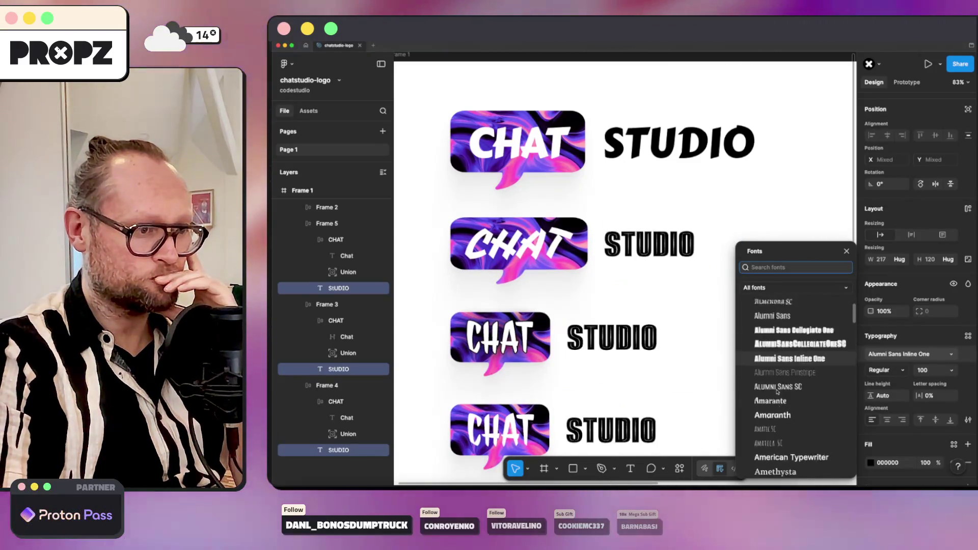
scroll(774, 361, "down", 1)
scroll(770, 355, "down", 4)
scroll(770, 355, "down", 4)
scroll(771, 355, "down", 3)
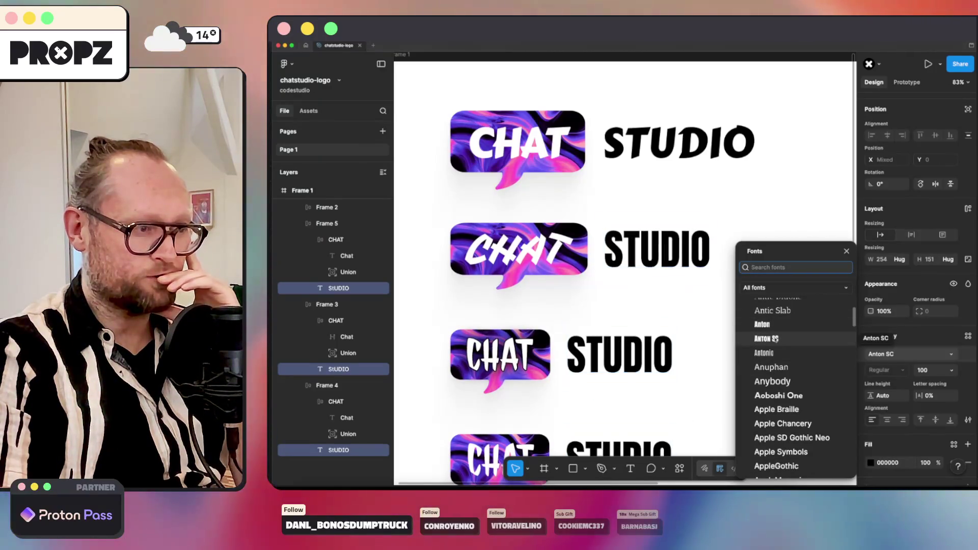
left_click(766, 324)
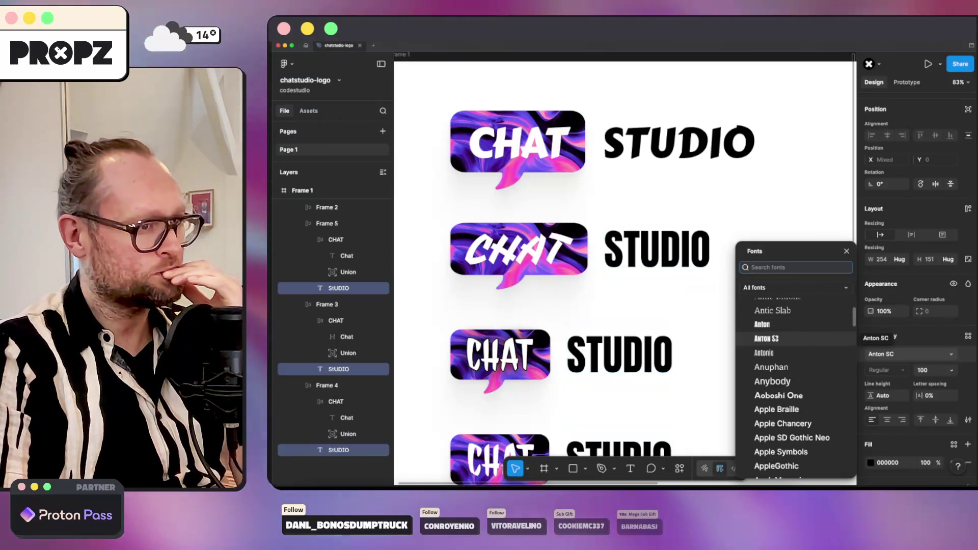
key("Escape")
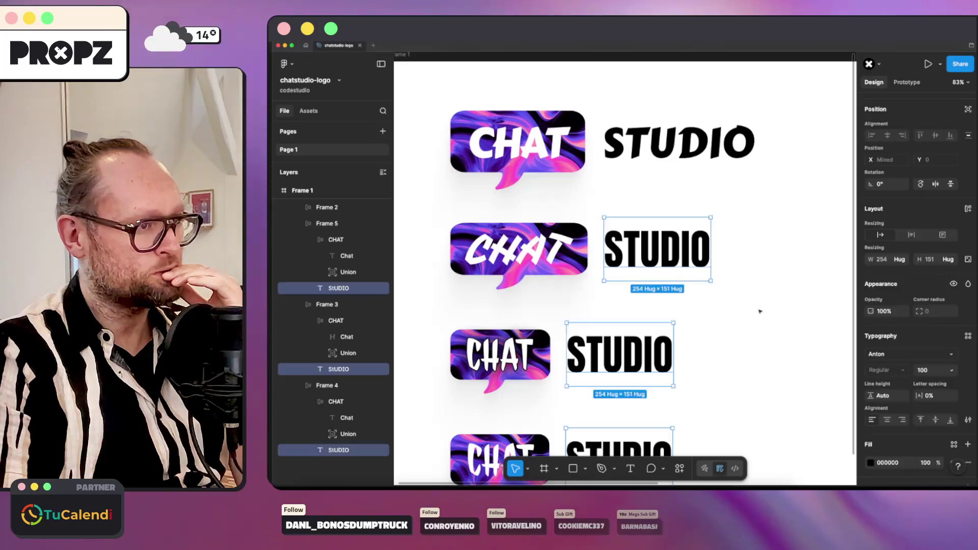
left_click(692, 141)
Set the top row's STUDIO font to Anton, then switch over to the web browser.
left_click(901, 372)
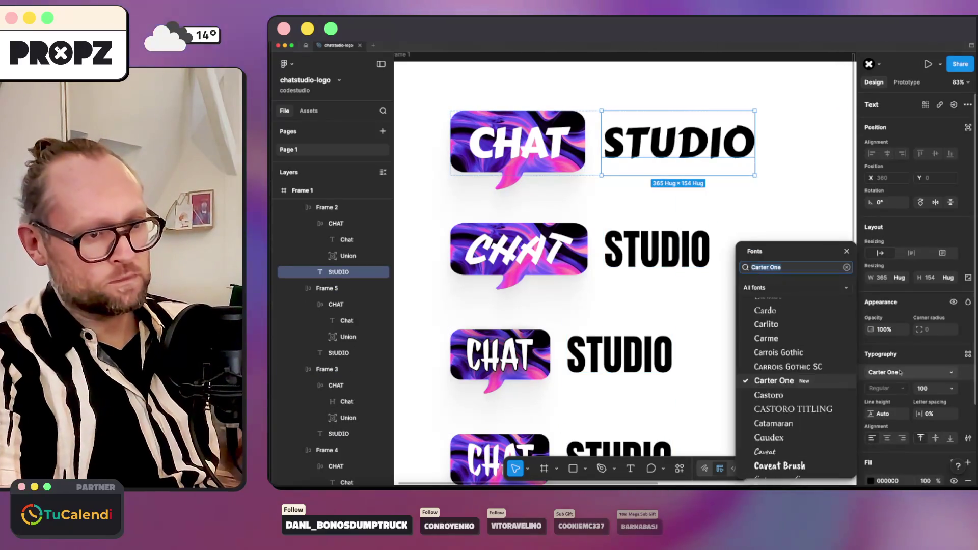
type("anton")
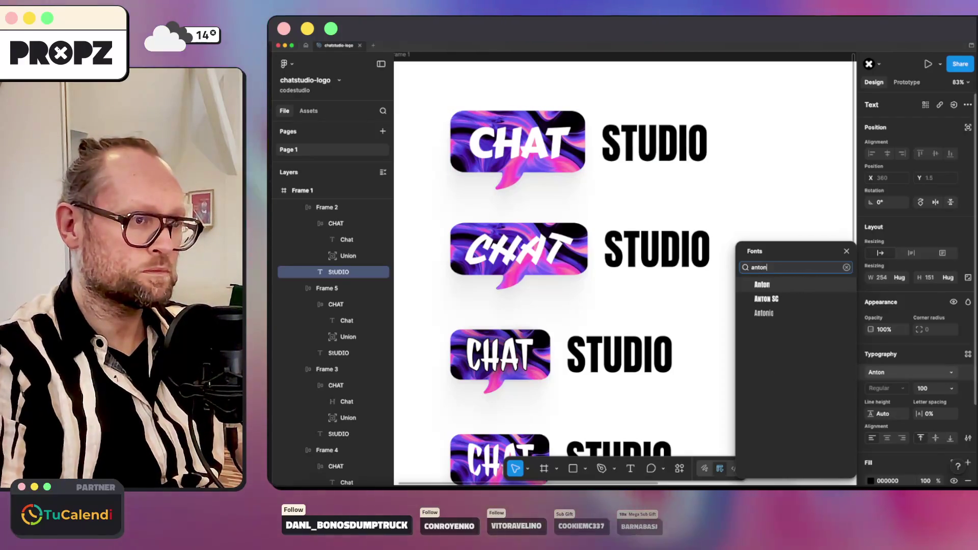
key("Return")
scroll(808, 332, "down", 4)
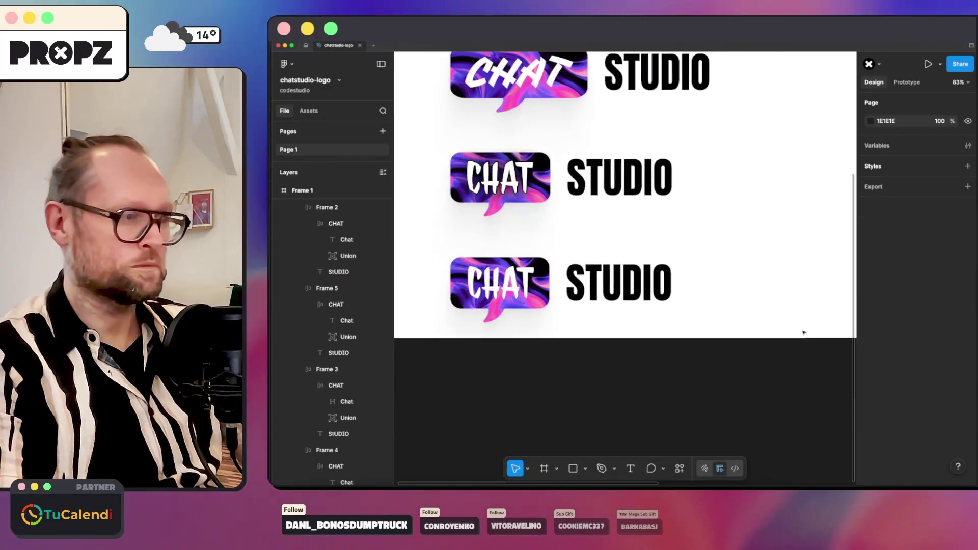
scroll(661, 349, "up", 2)
key("ctrl+Tab")
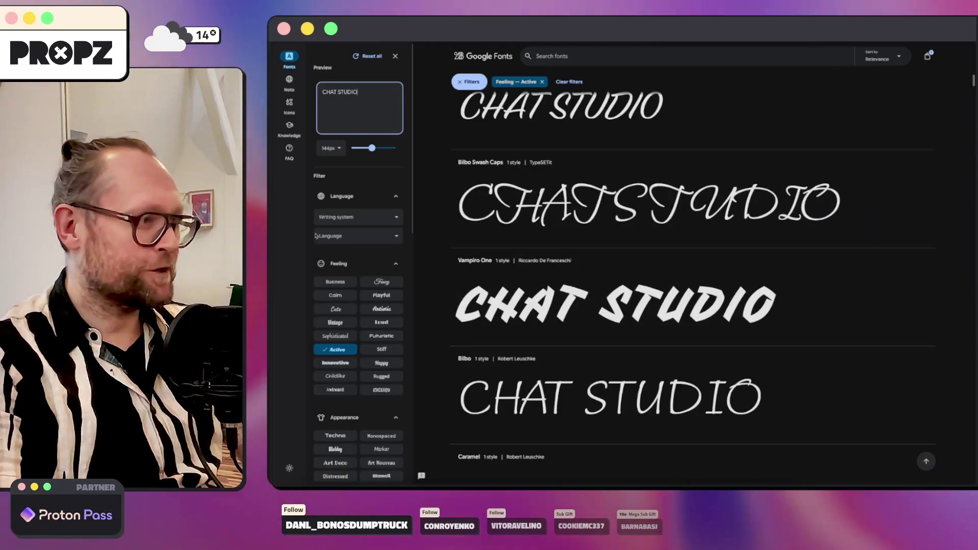
Bring up the 0xLia ChatStudio page, leave responsive mode and devtools, and go Back to Styles.
left_click(305, 416)
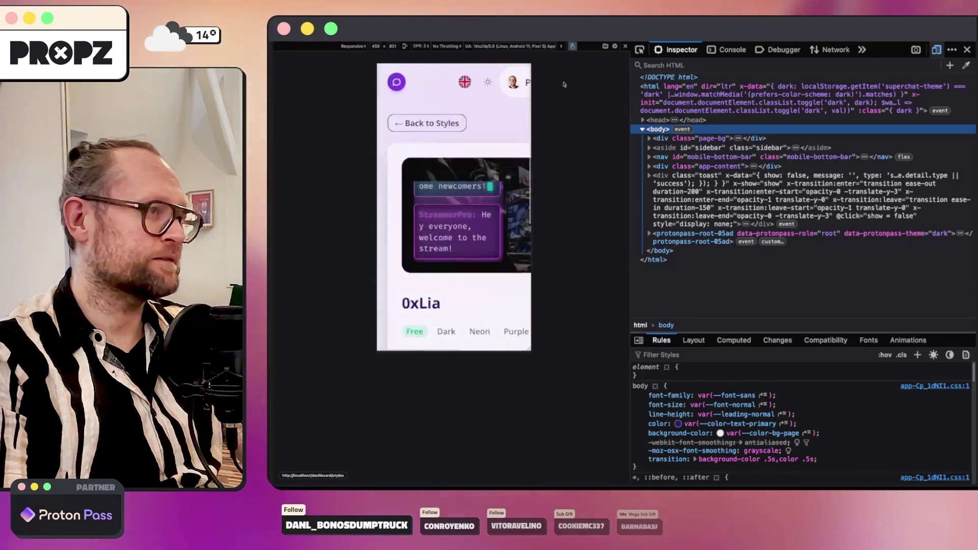
left_click(936, 49)
left_click(967, 49)
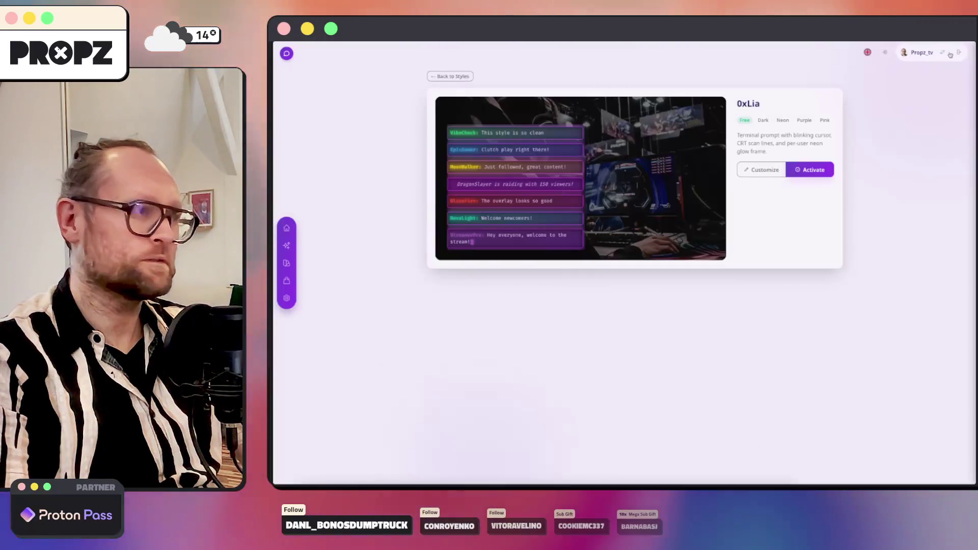
left_click(451, 77)
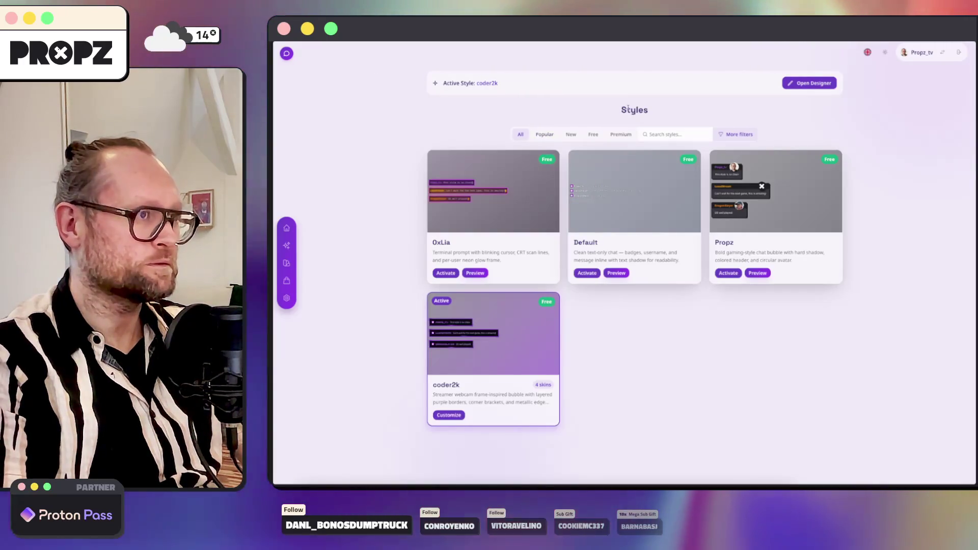
Inspect the Styles heading's computed font (Space Grotesk), then return to the chatstudio-logo file.
right_click(626, 102)
key("Escape")
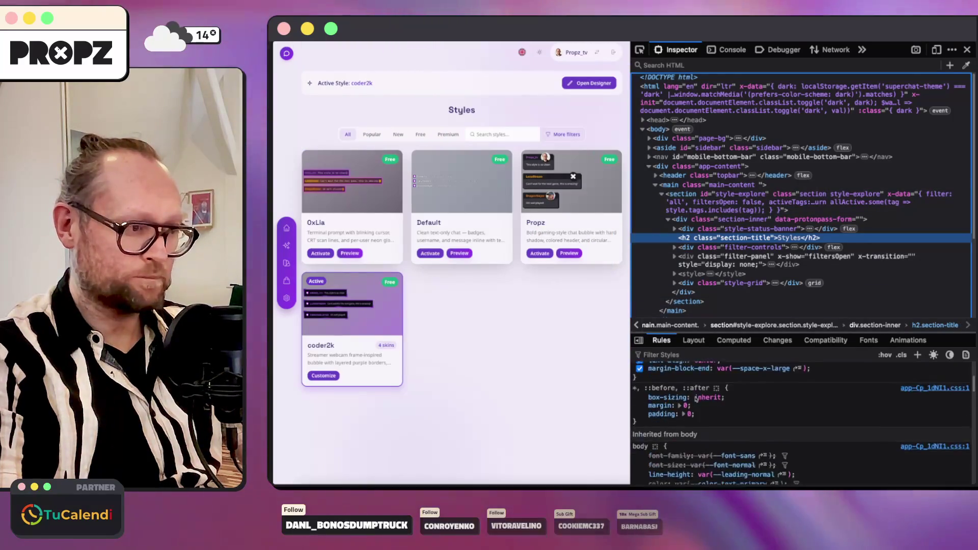
left_click(735, 342)
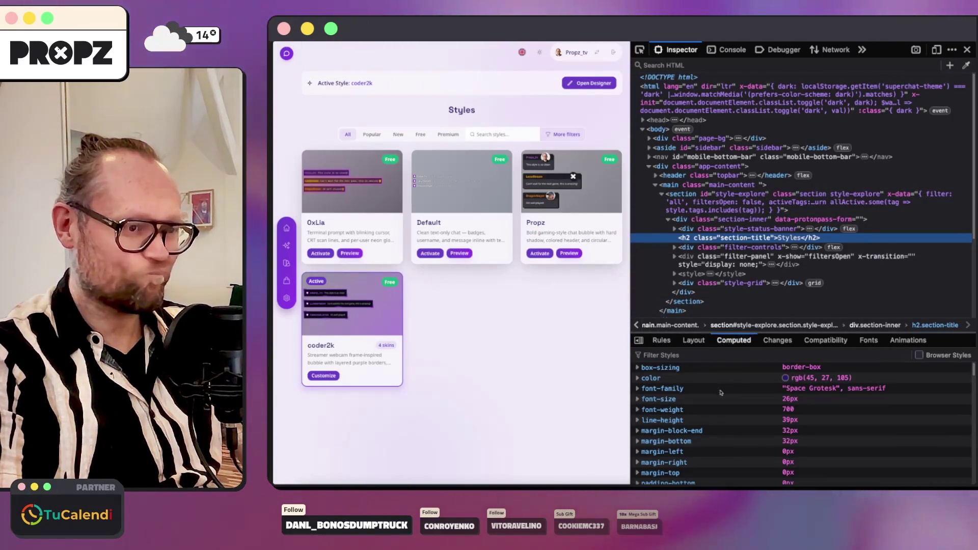
left_click(426, 483)
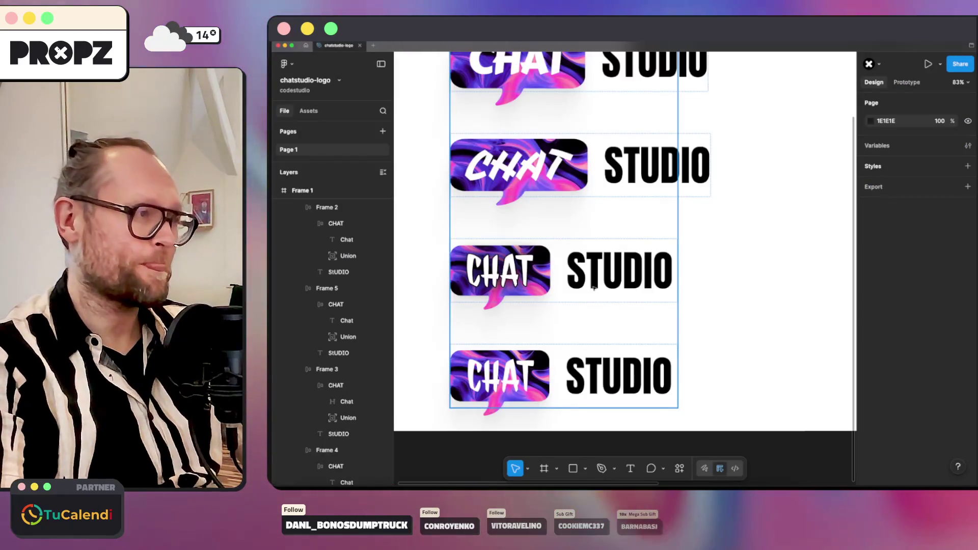
scroll(592, 288, "up", 4)
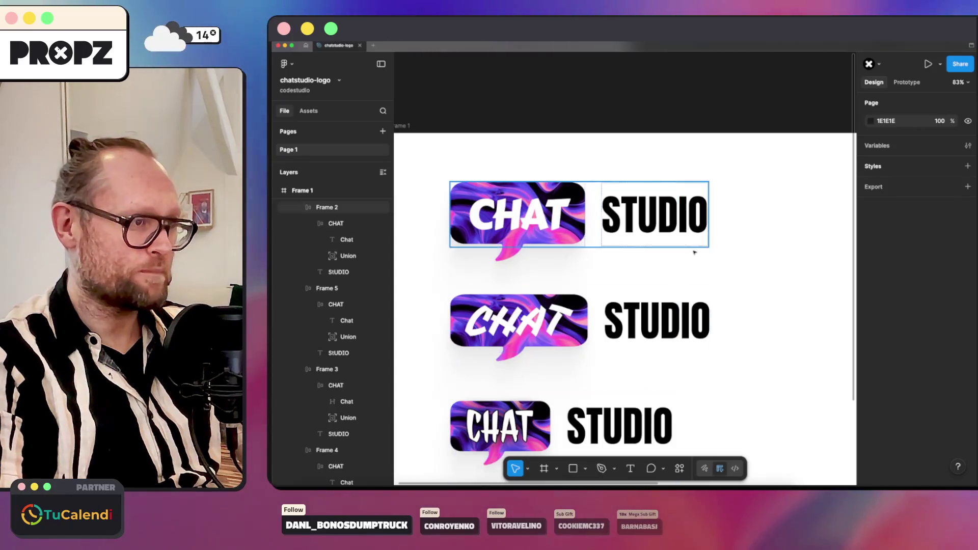
scroll(681, 268, "down", 3)
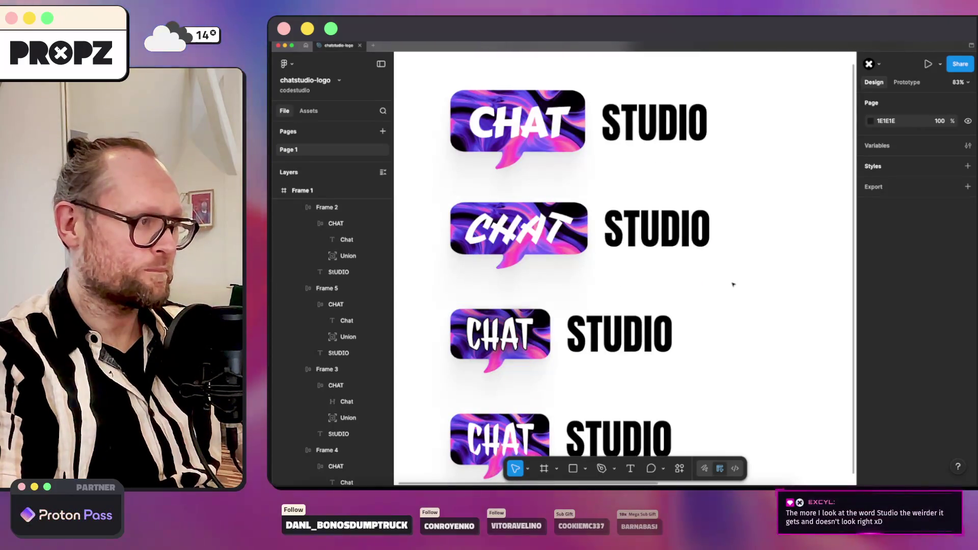
scroll(733, 285, "down", 2)
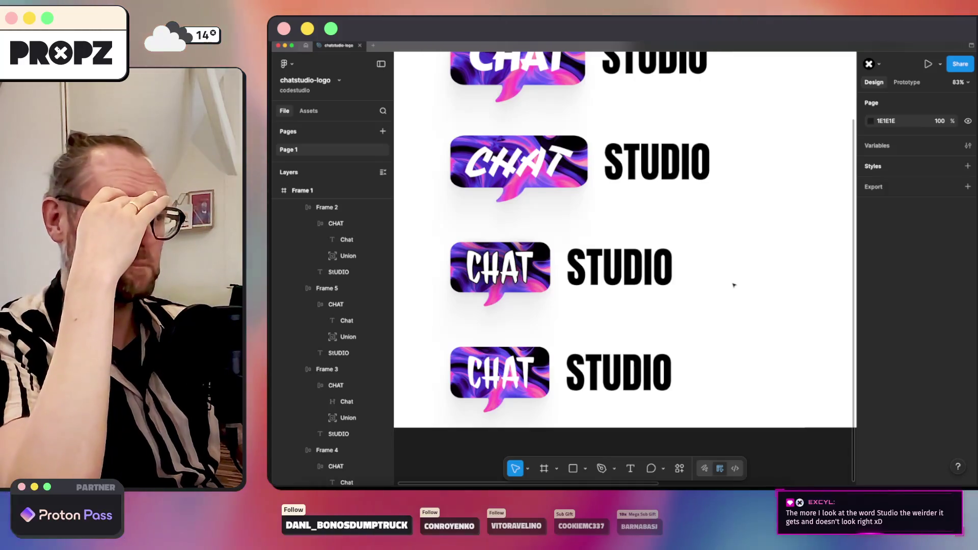
scroll(716, 253, "up", 3)
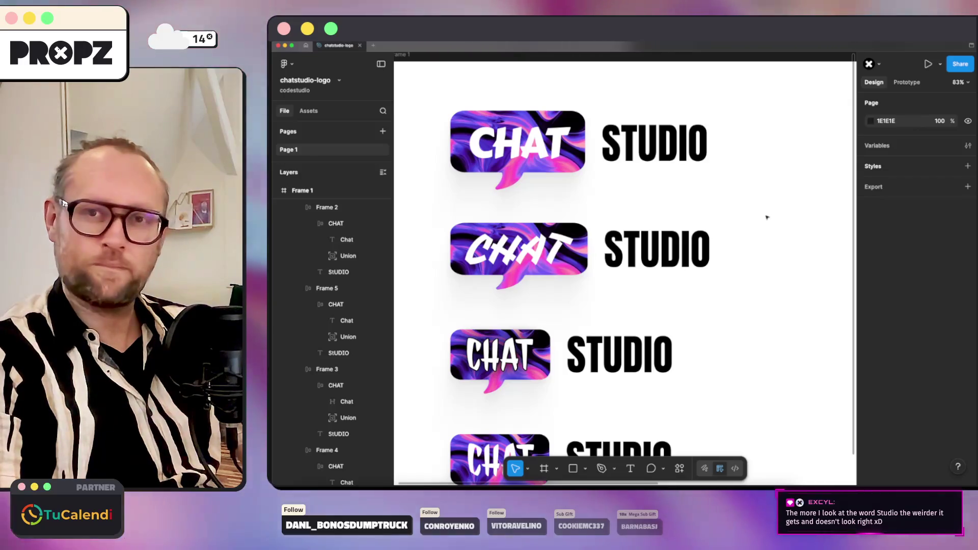
Reset the second logo's CHAT letter spacing from -5% to 0%.
left_click(697, 245)
double_click(686, 248)
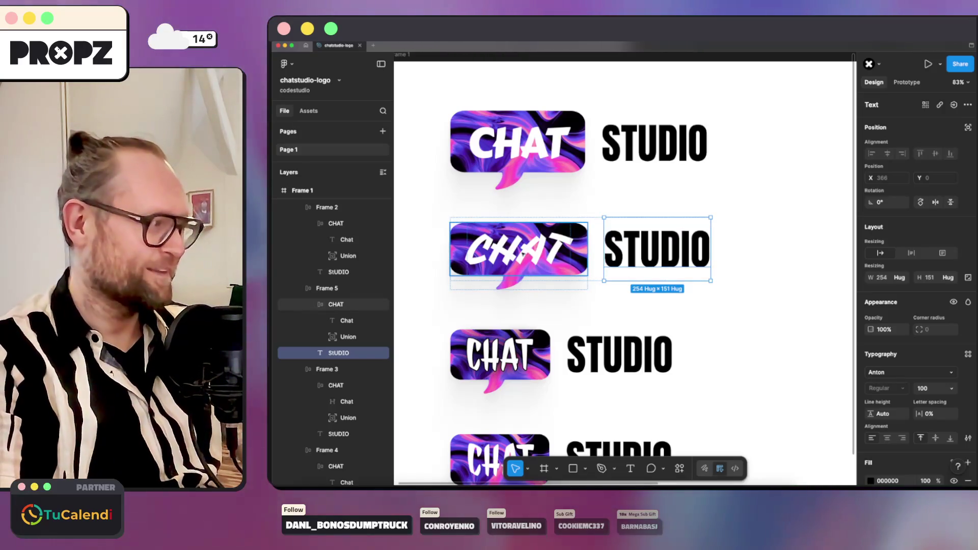
left_click(519, 248)
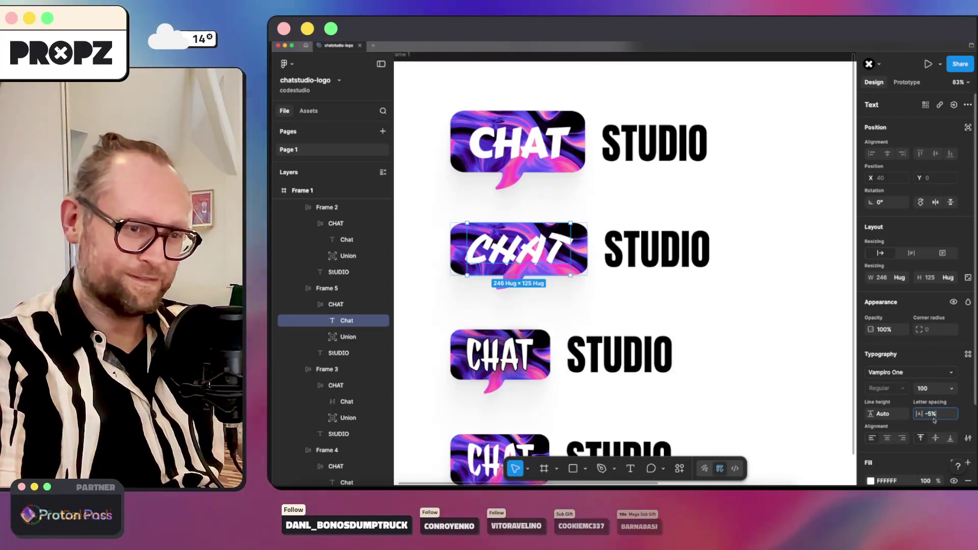
type("0")
key("Return")
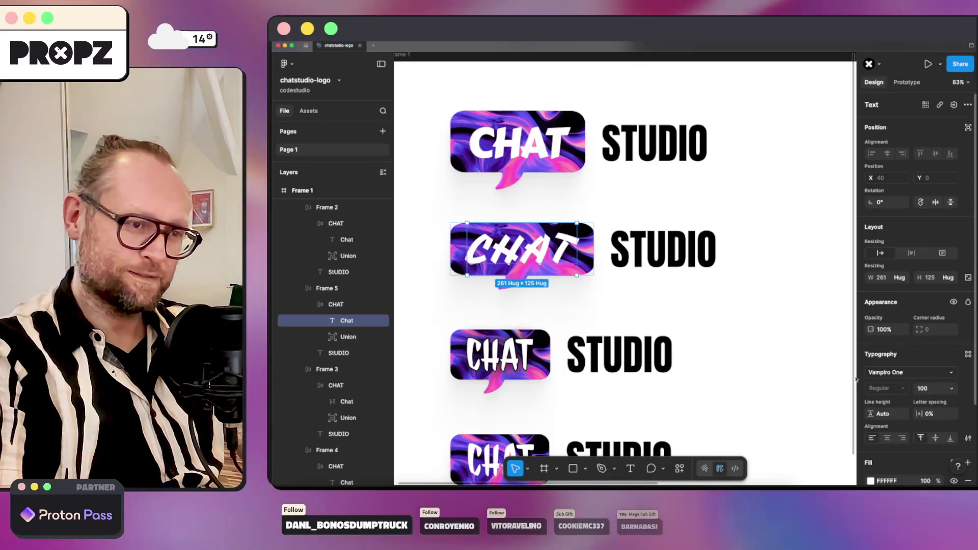
Reselect the second logo's CHAT text and bring up its context actions.
left_click(693, 331)
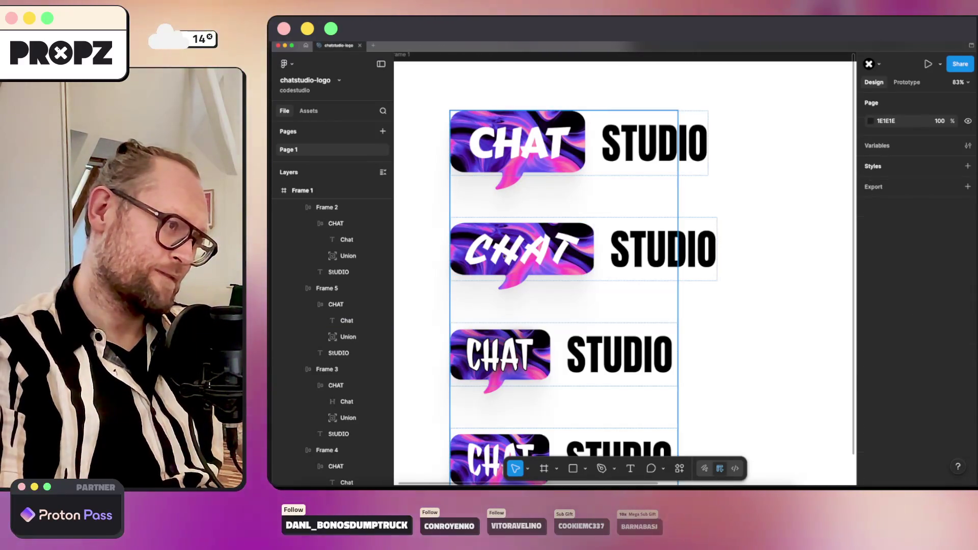
left_click(658, 260)
left_click(347, 336)
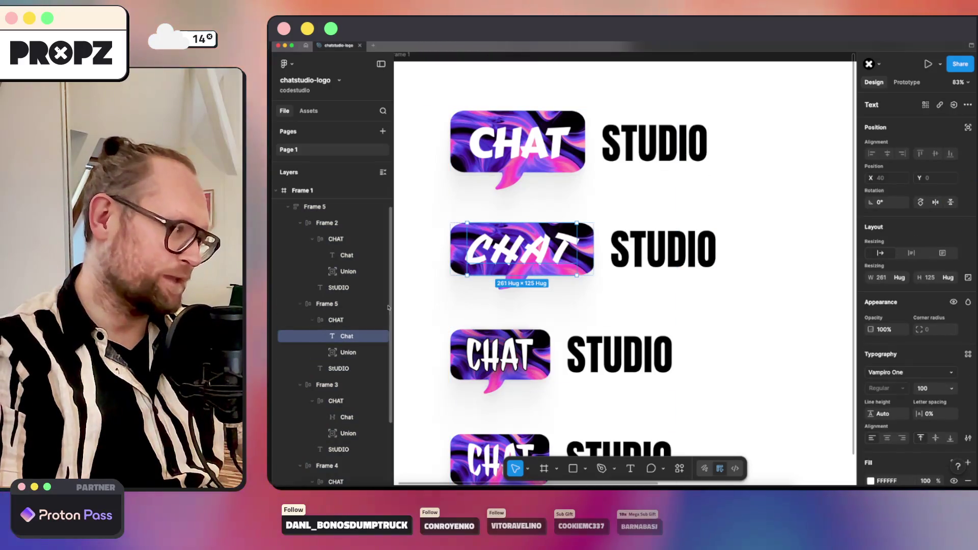
right_click(352, 336)
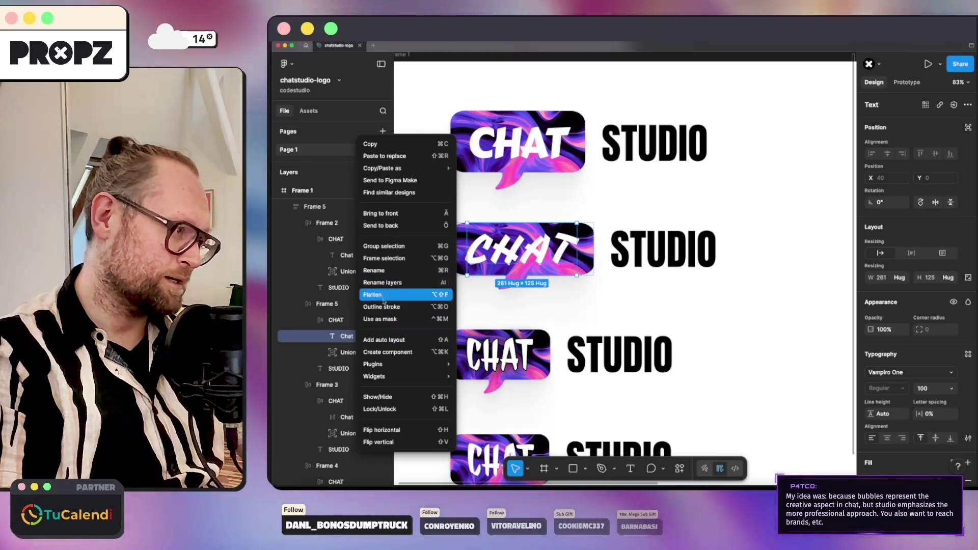
Outline the second CHAT text into separate vector letter shapes.
left_click(384, 309)
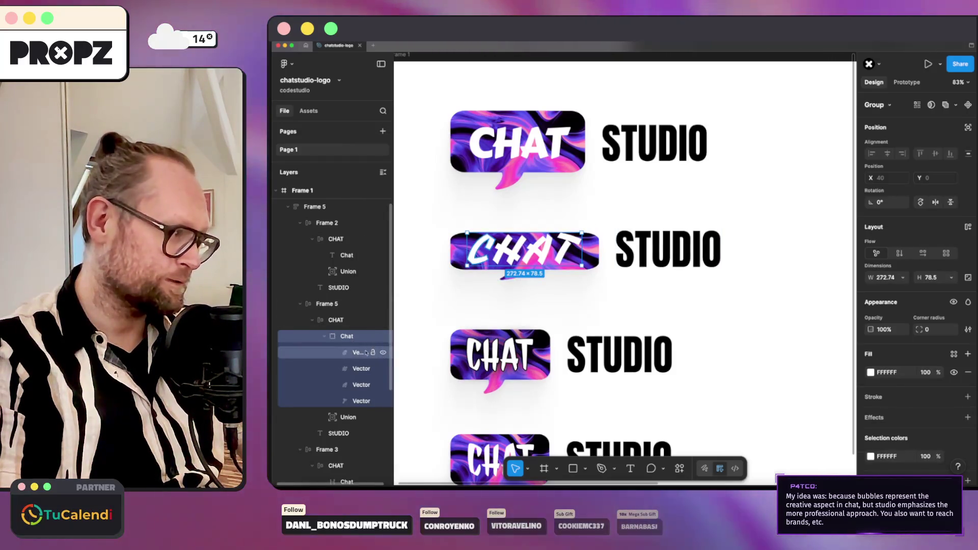
left_click(354, 352)
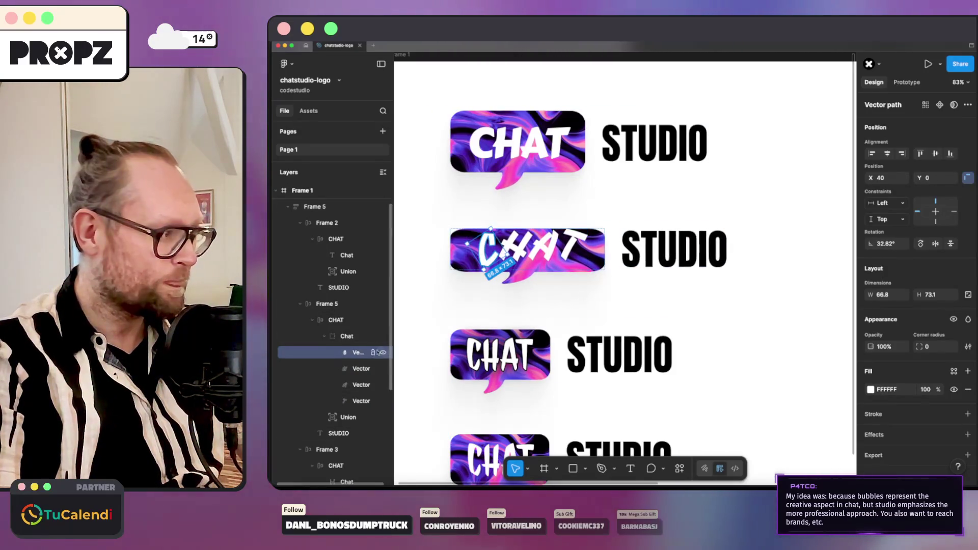
left_click(354, 369)
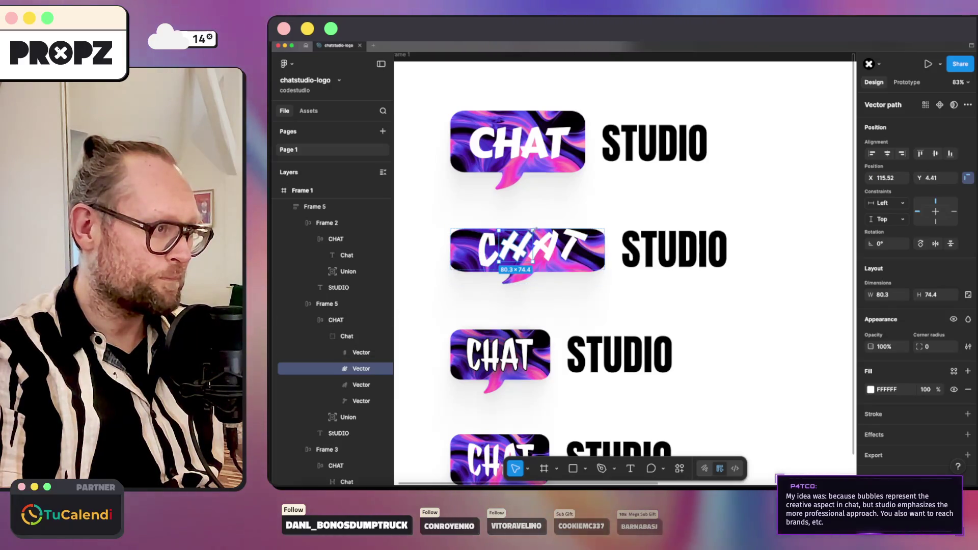
Tilt the H and A letters at playful angles, closing an accidentally opened new file.
left_click(529, 228)
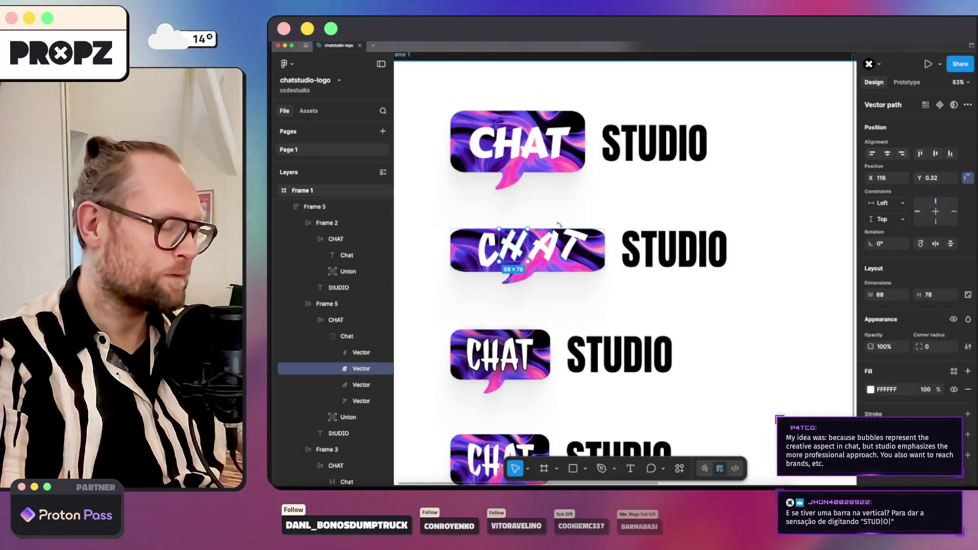
key("super+t")
key("super+w")
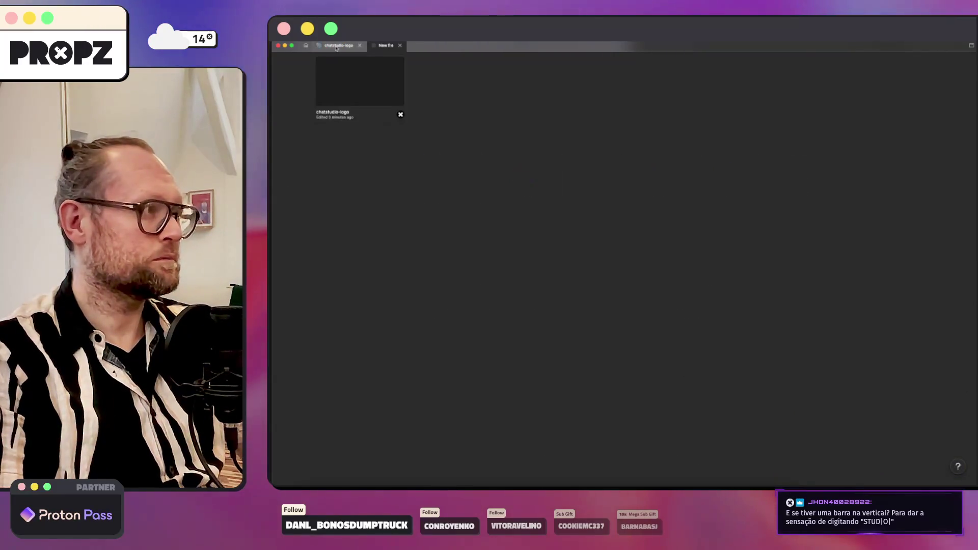
left_click_drag(535, 226, 522, 223)
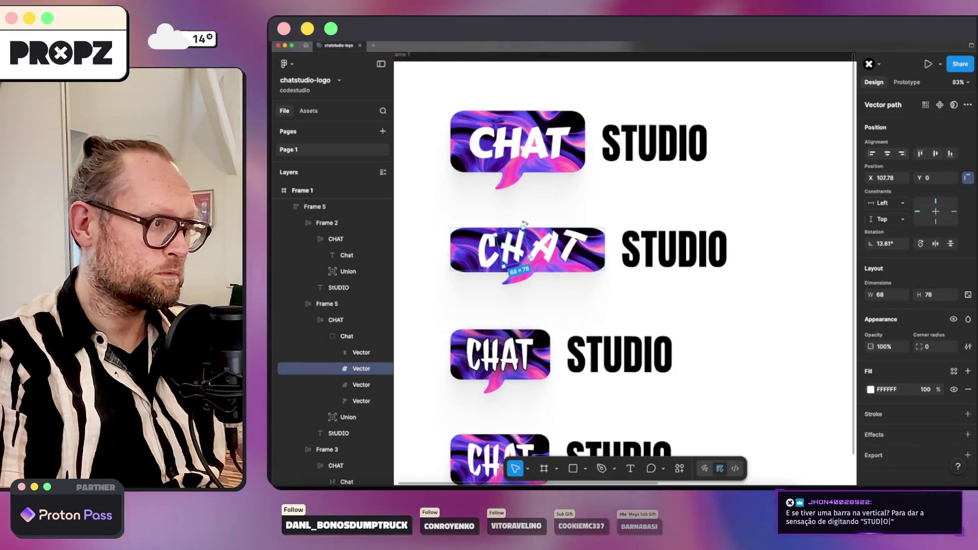
left_click(557, 232)
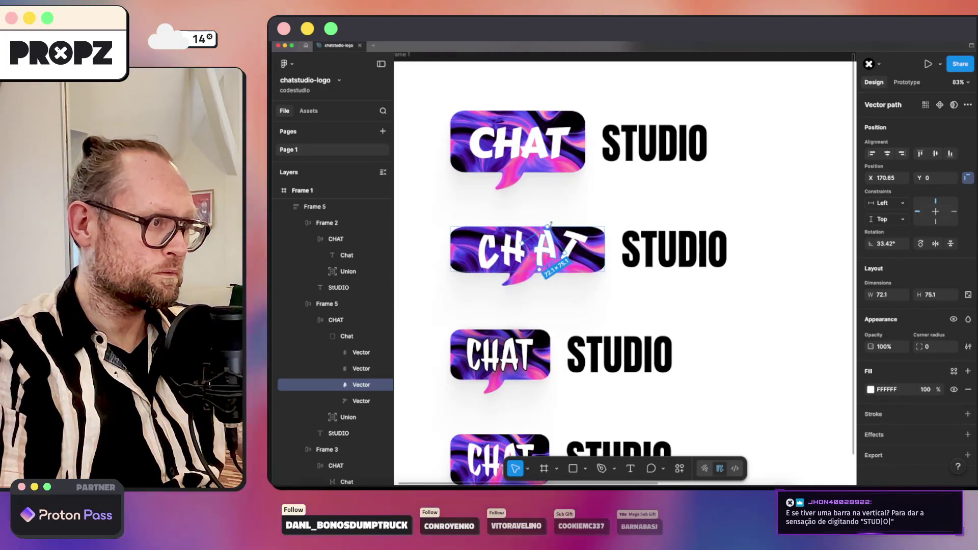
key("Tab")
mouse_move(590, 230)
left_mouse_down()
mouse_move(578, 226)
mouse_move(587, 223)
left_mouse_up()
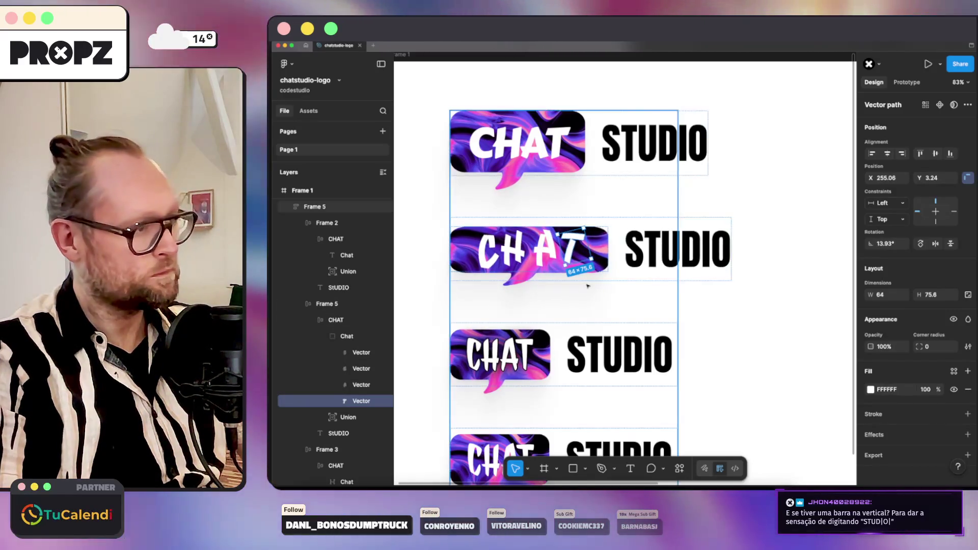
Group the four CHAT letter shapes into an auto-layout frame placed back inside the bubble.
left_click(361, 352)
left_click(352, 399, "shift")
key("ctrl+g")
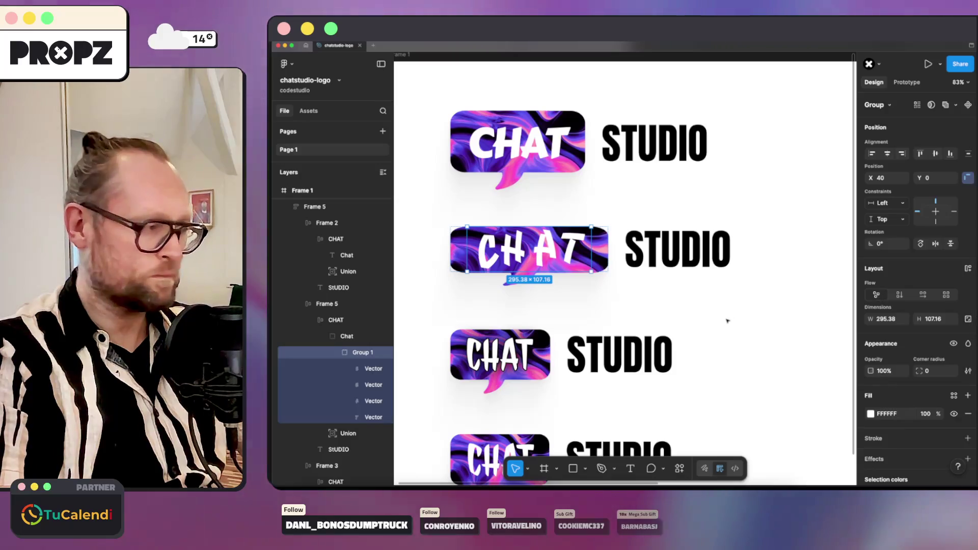
key("shift+a")
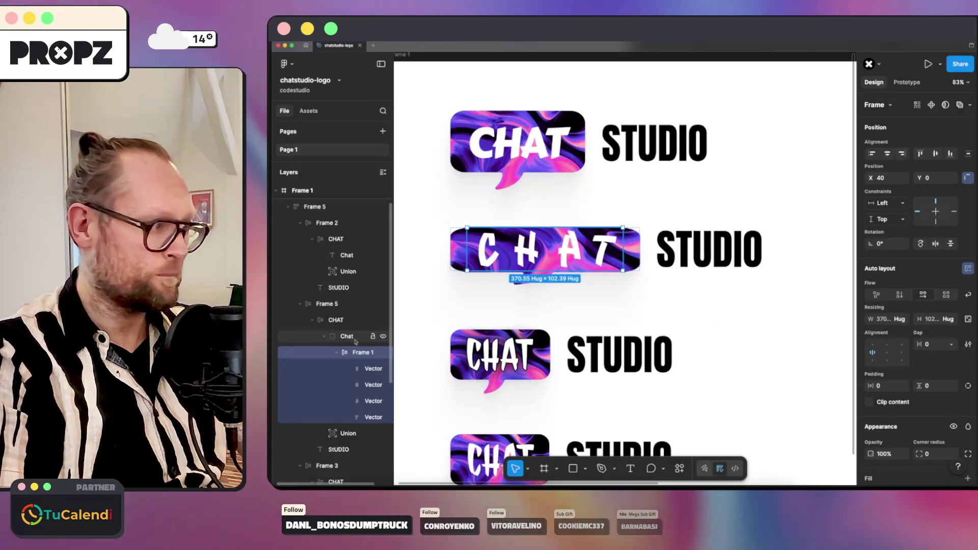
left_click(337, 352)
left_click_drag(346, 329, 349, 349)
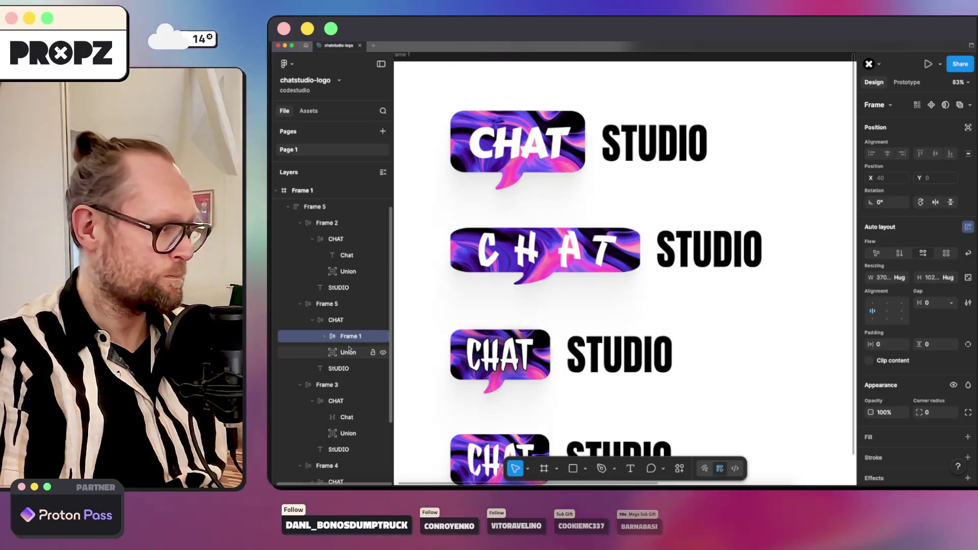
left_click(341, 336)
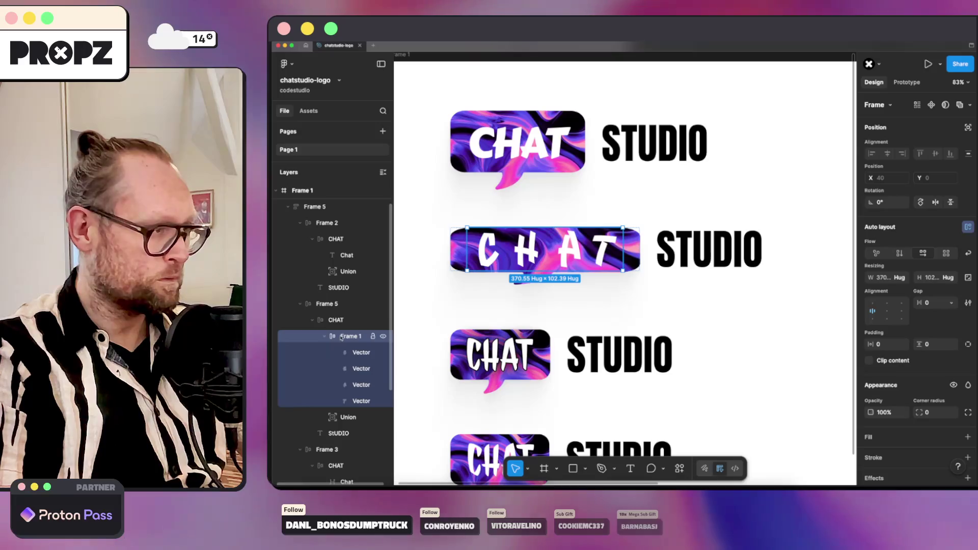
Give the letter frame a -32 gap and 30 vertical padding so CHAT packs tightly.
left_click(360, 352)
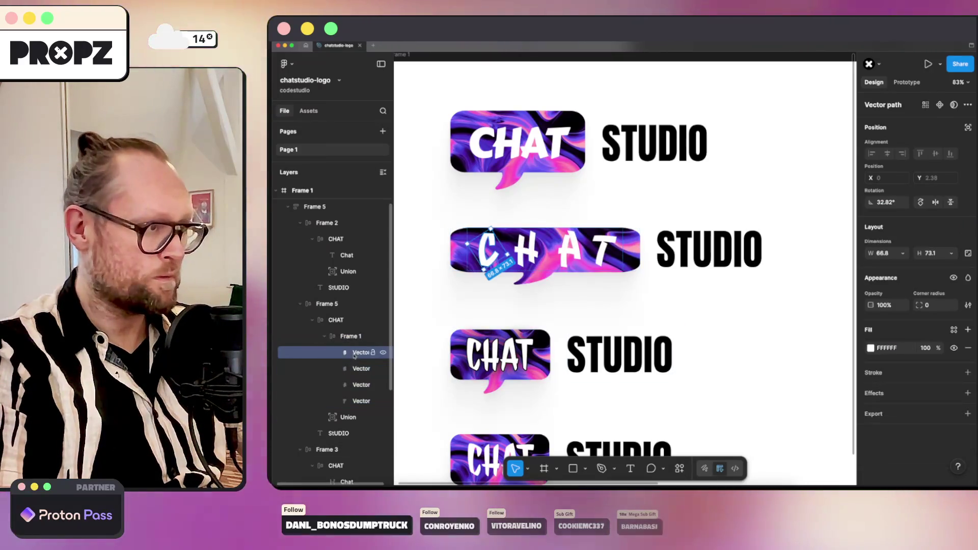
left_click(355, 368)
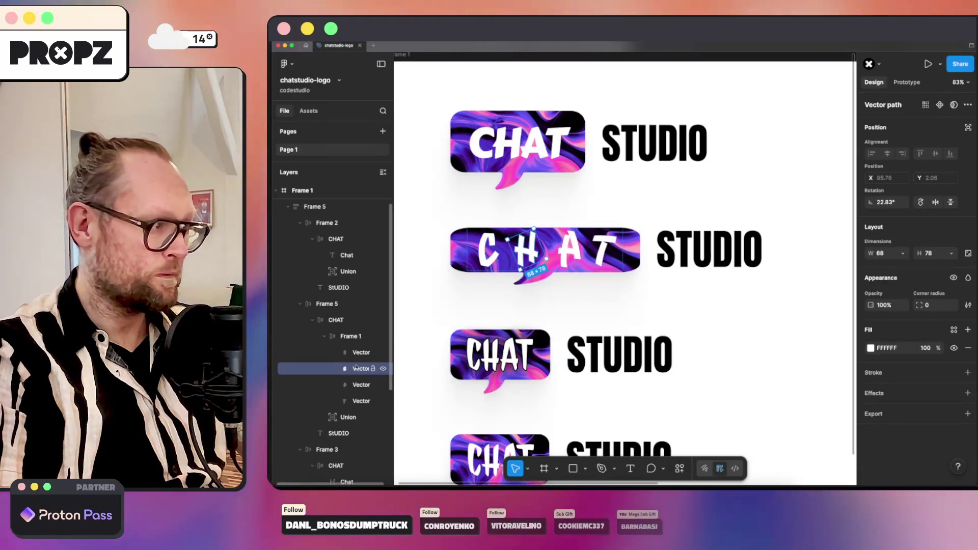
key("shift+Tab")
key("shift+Return")
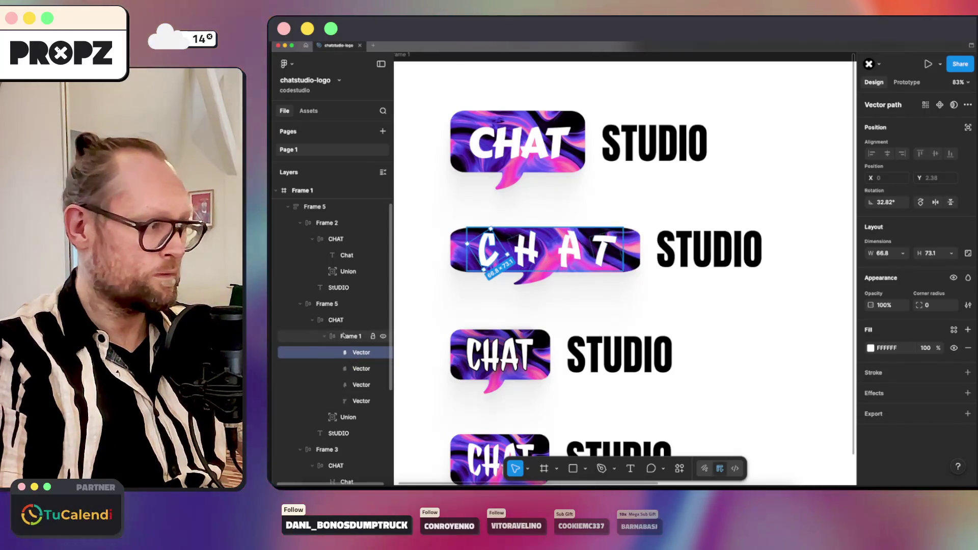
key("shift+a")
left_click(949, 301)
key("Down")
key("Down")
key("Down")
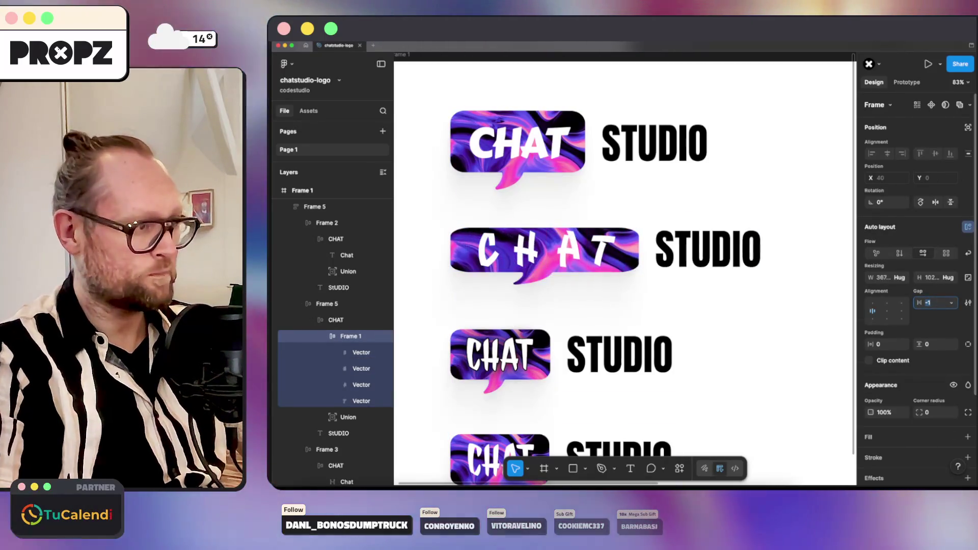
key("Down")
key("Down")
key("Down")
key("Down")
key("Down")
key("Down")
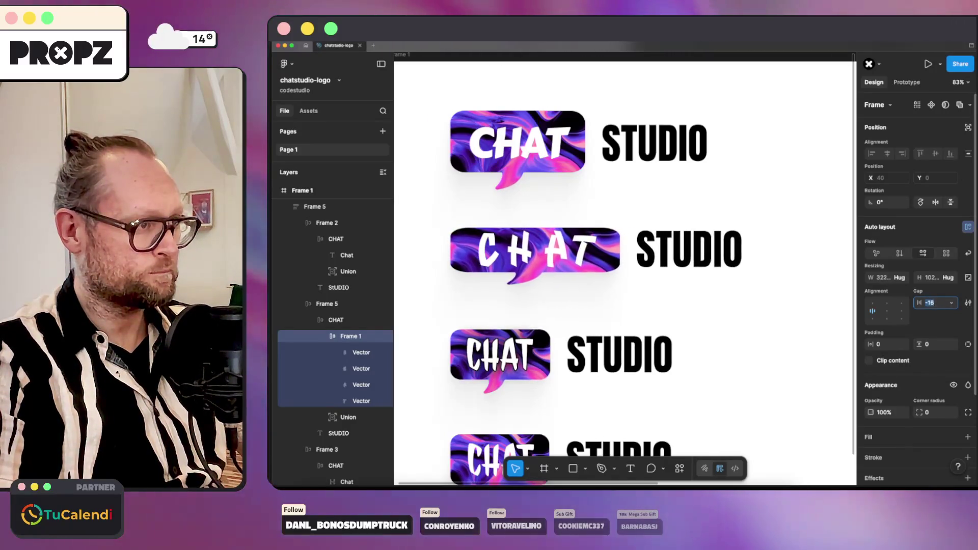
key("Down")
key("Down")
key("Down")
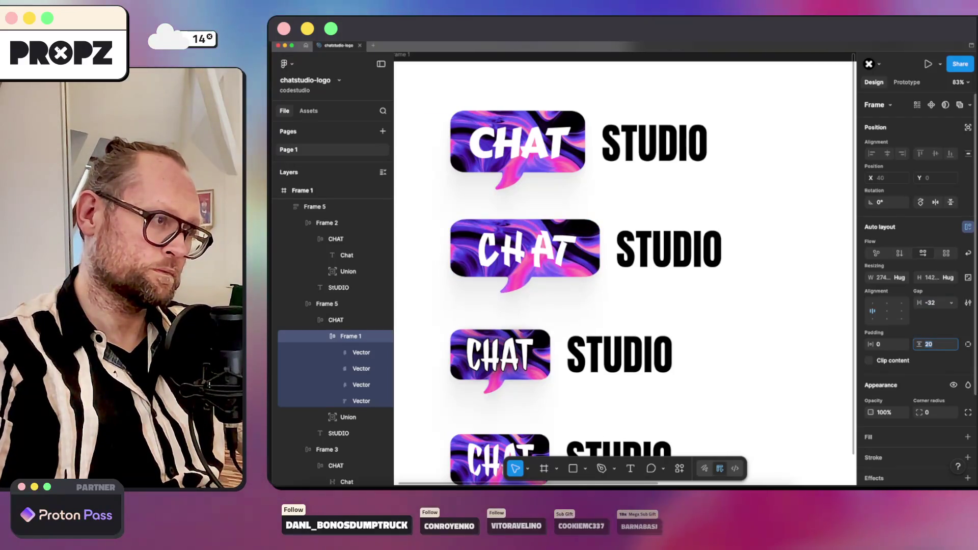
key("shift+Up")
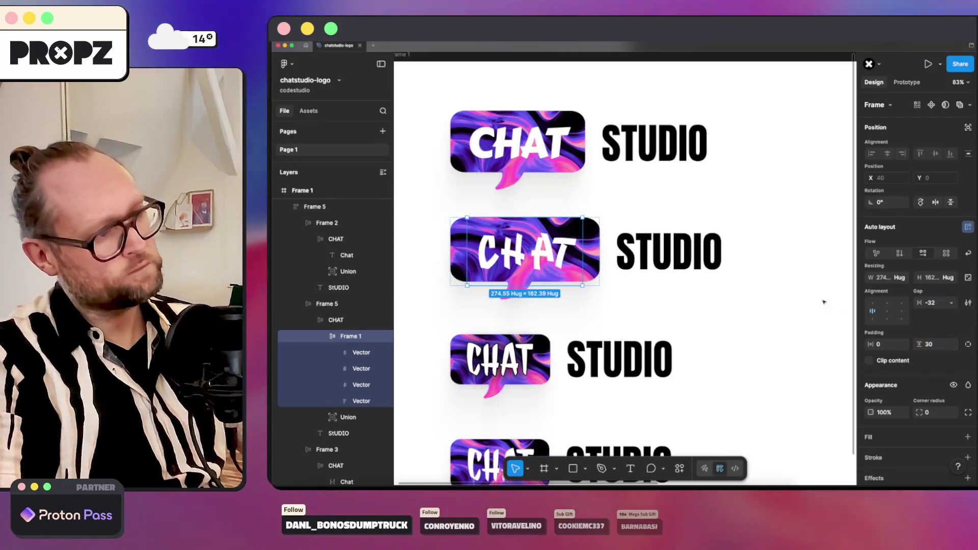
Reselect all four CHAT letter shapes inside the second logo.
left_click(788, 316)
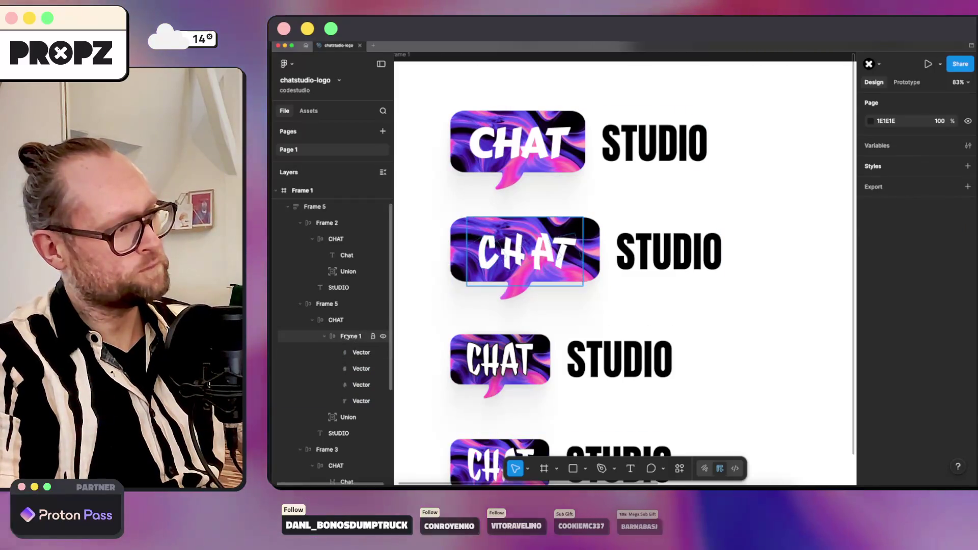
left_click(367, 337)
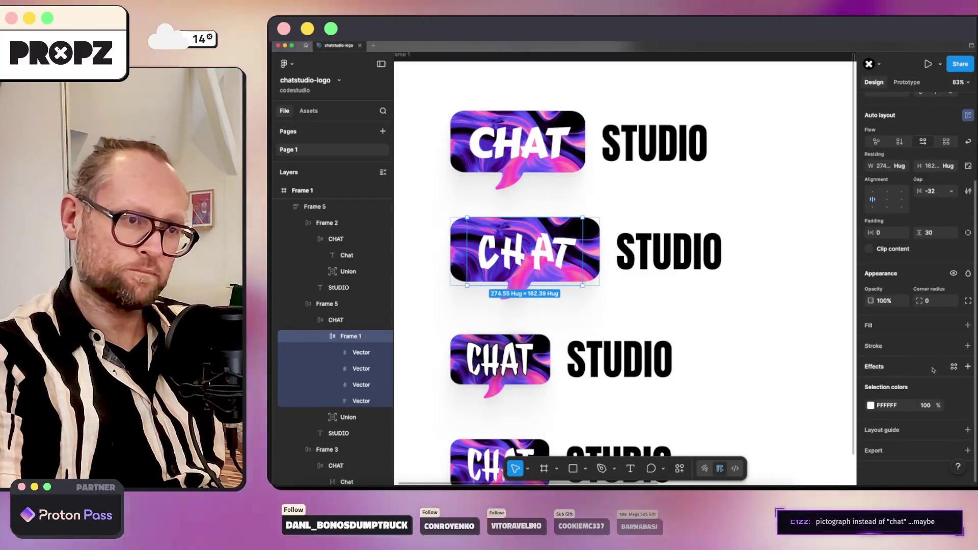
left_click(350, 353)
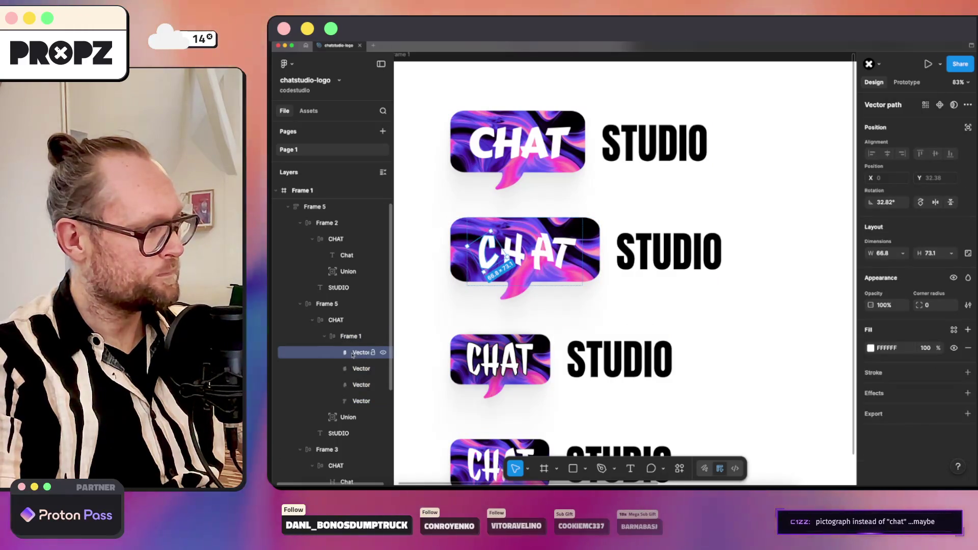
left_click(361, 400, "shift")
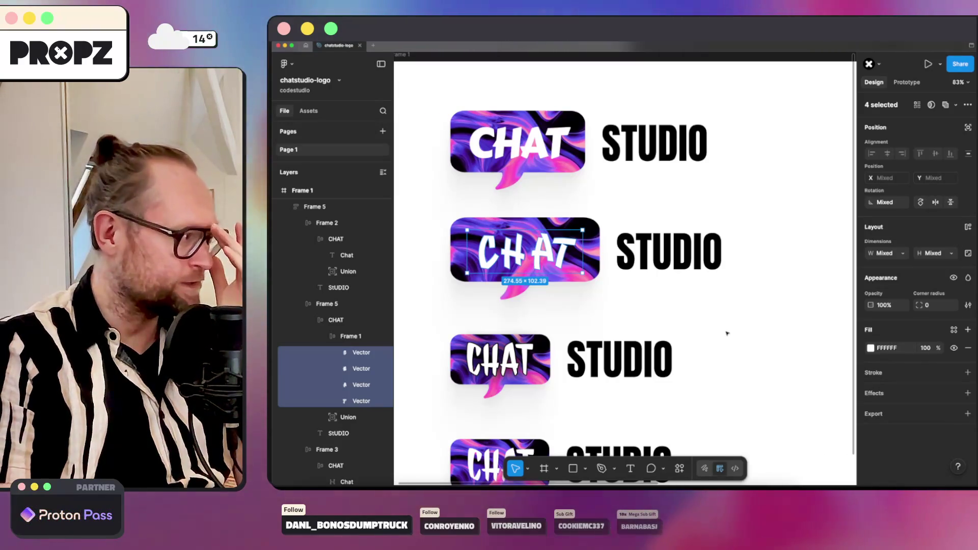
Replace the I in the second STUDIO with a pipe so it reads STUD|O, then select the CHAT group.
left_click(705, 251)
key("Right")
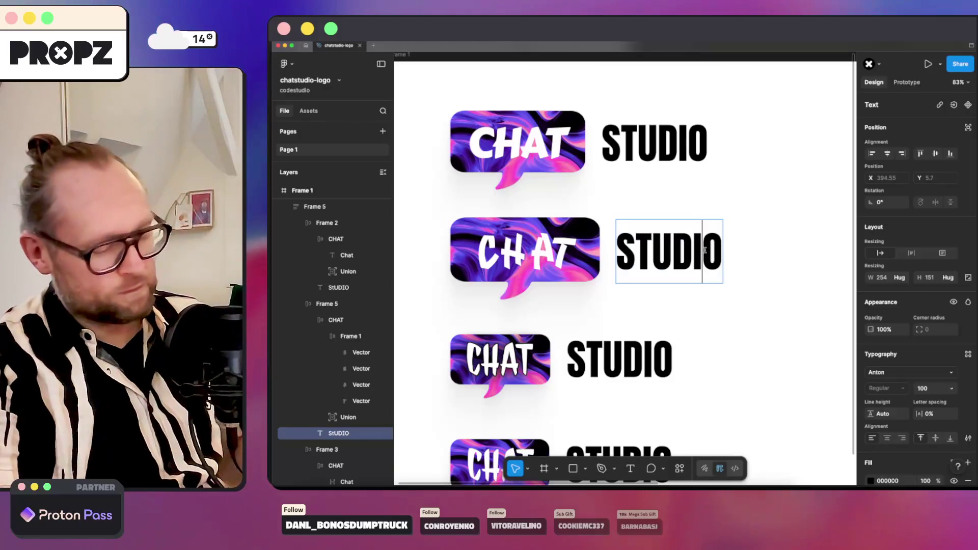
key("Left")
key("BackSpace")
type("|")
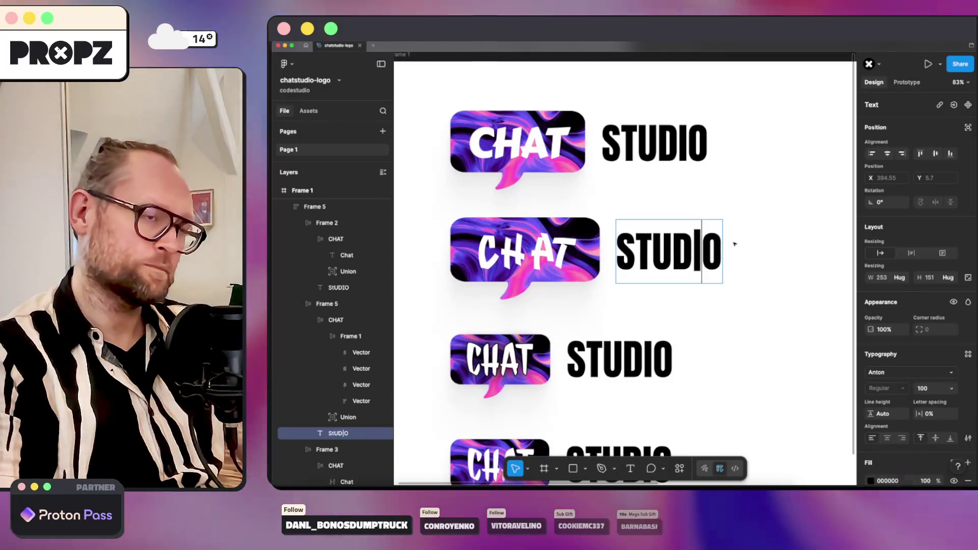
key("Escape")
left_click(724, 215)
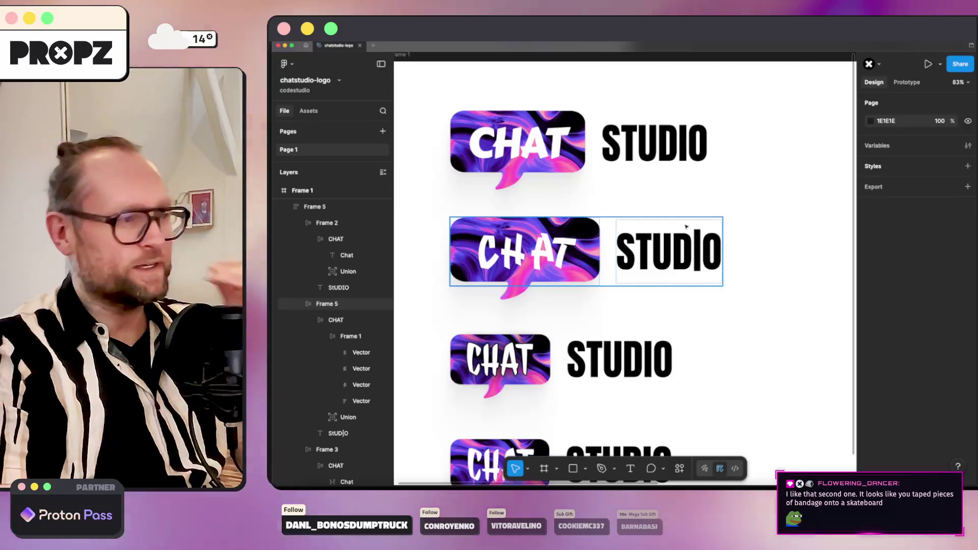
left_click(697, 253)
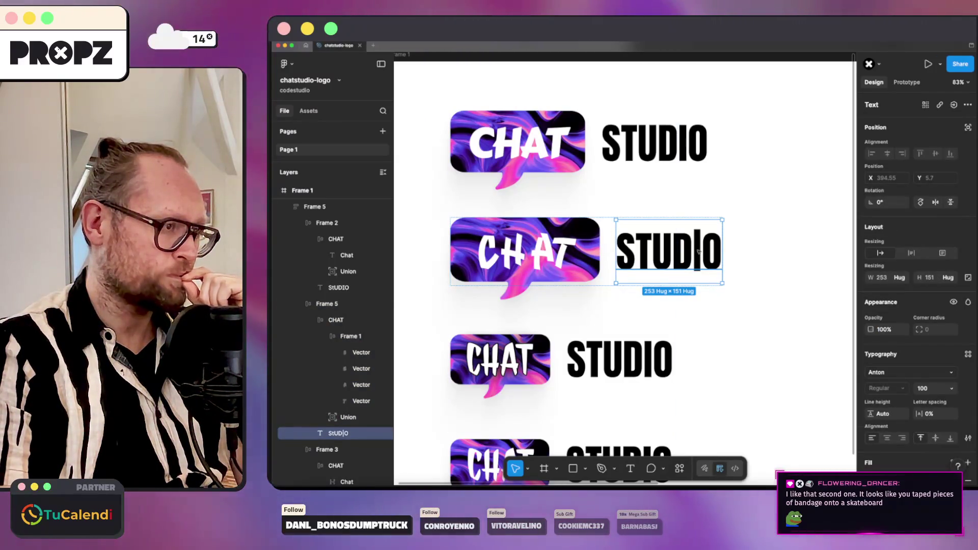
left_click(565, 250)
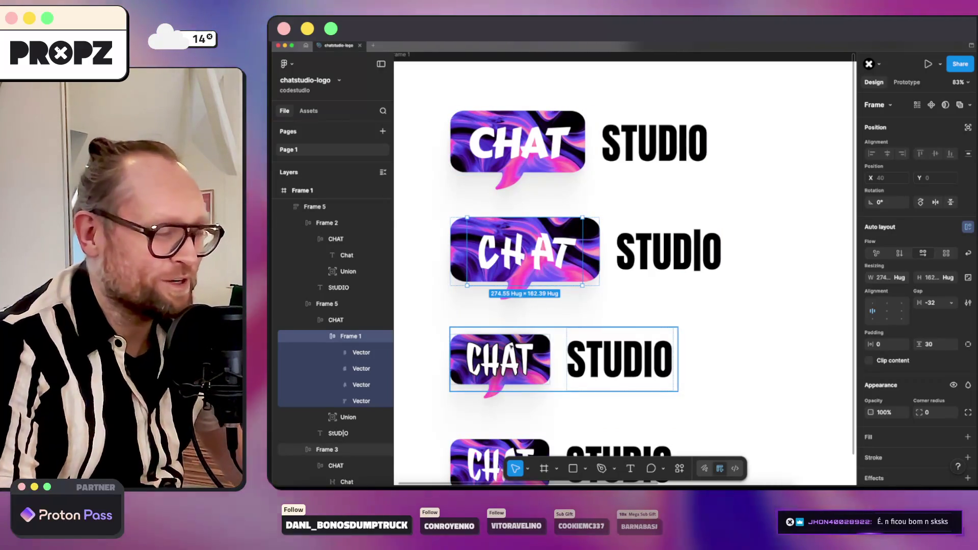
scroll(531, 361, "down", 2)
scroll(526, 366, "down", 5)
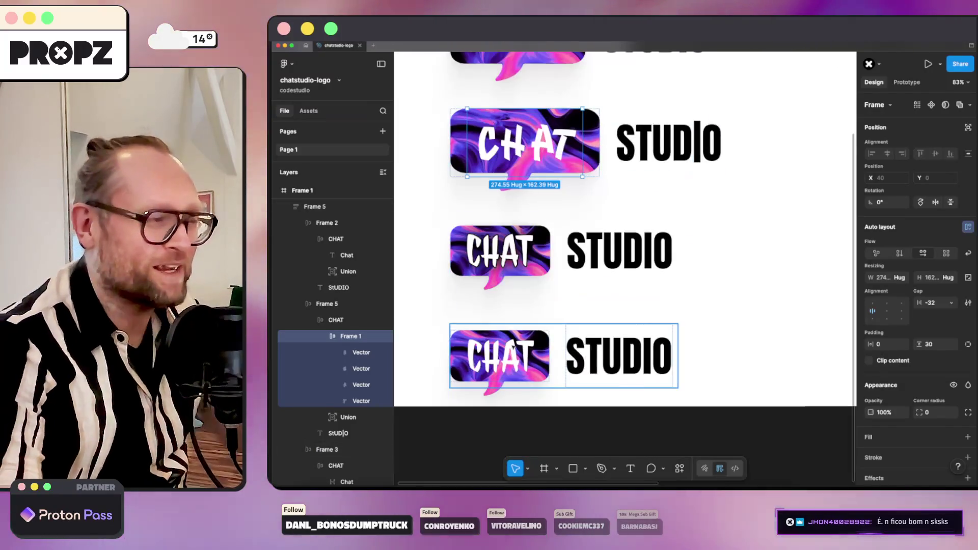
scroll(489, 329, "up", 5)
scroll(445, 295, "up", 1)
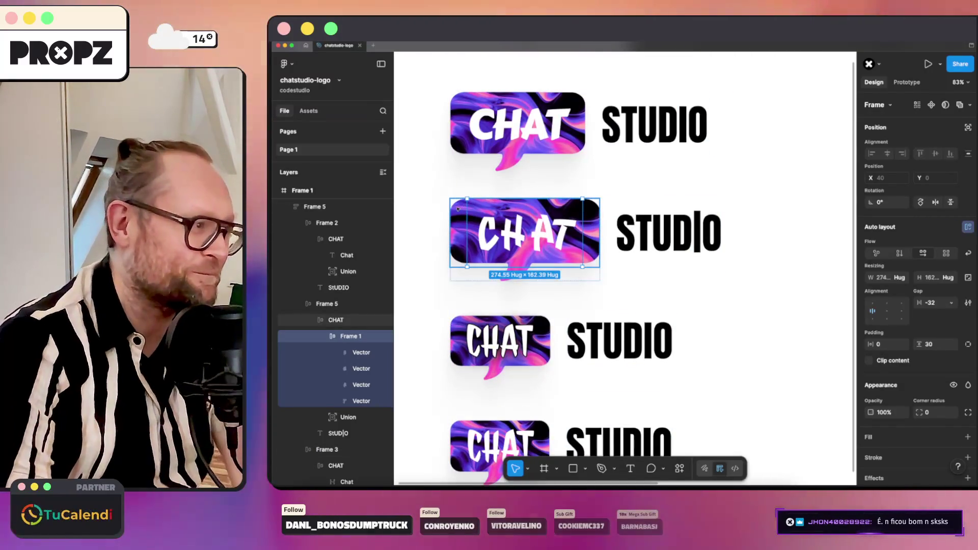
Add a Y 0, blur 40 drop shadow and a black stroke to the four CHAT letters.
key("Escape")
left_click(353, 353)
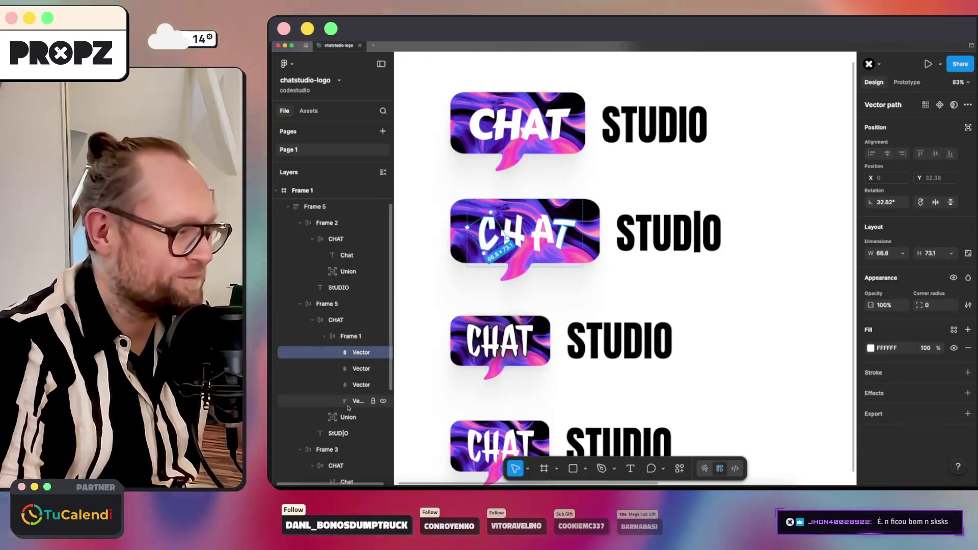
left_click(361, 401, "shift")
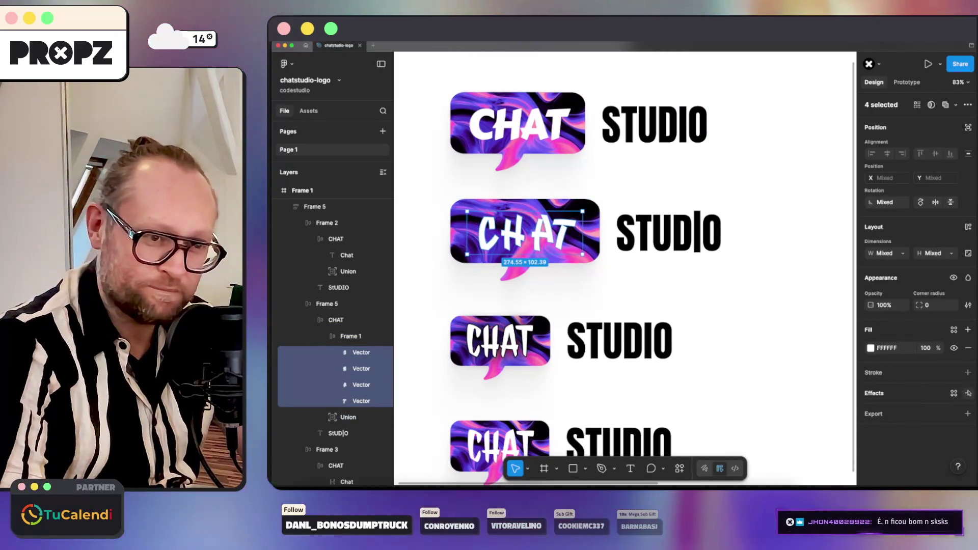
left_click(967, 393)
left_click(811, 416)
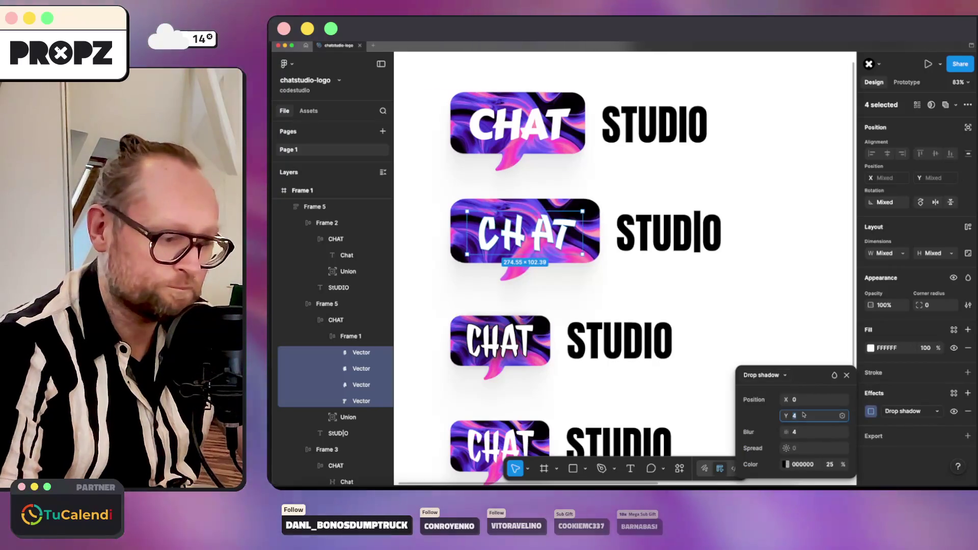
type("0")
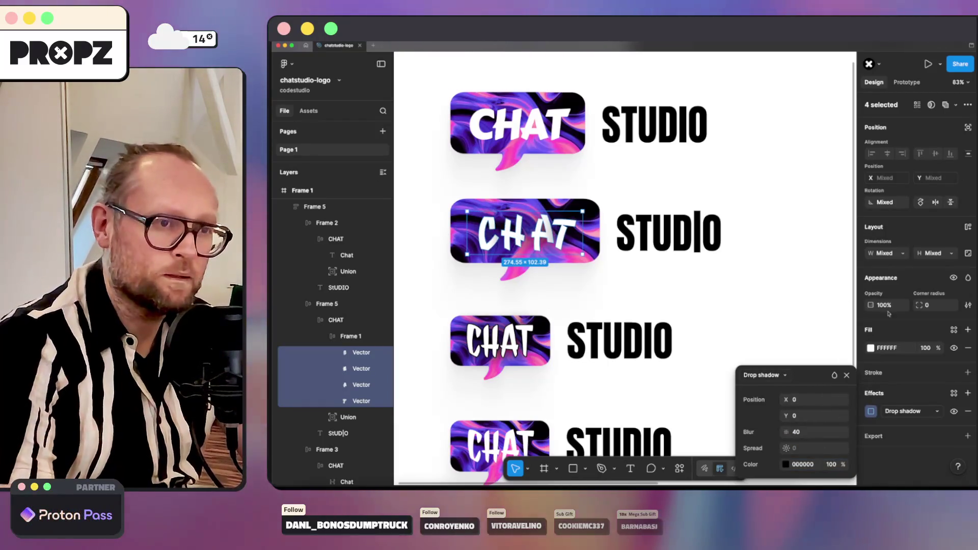
left_click(910, 330)
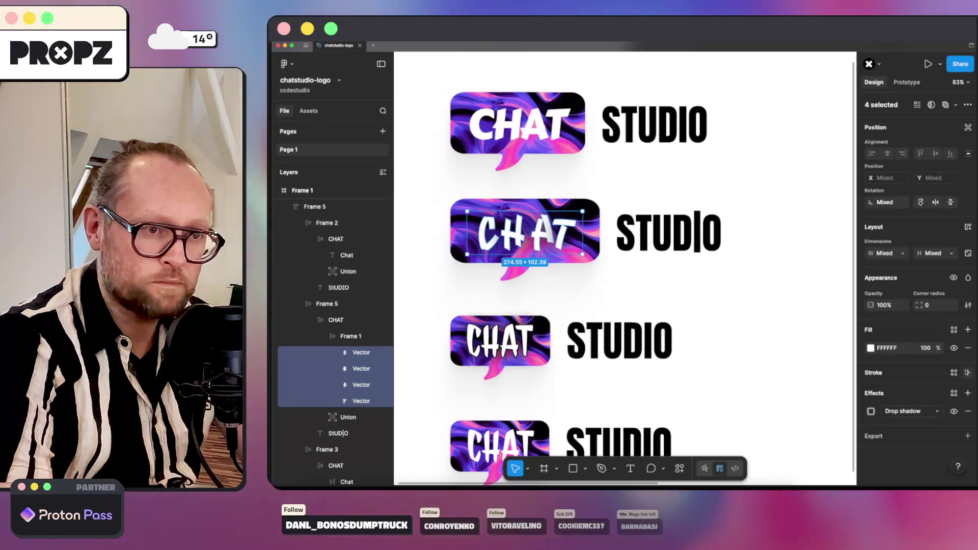
left_click(967, 372)
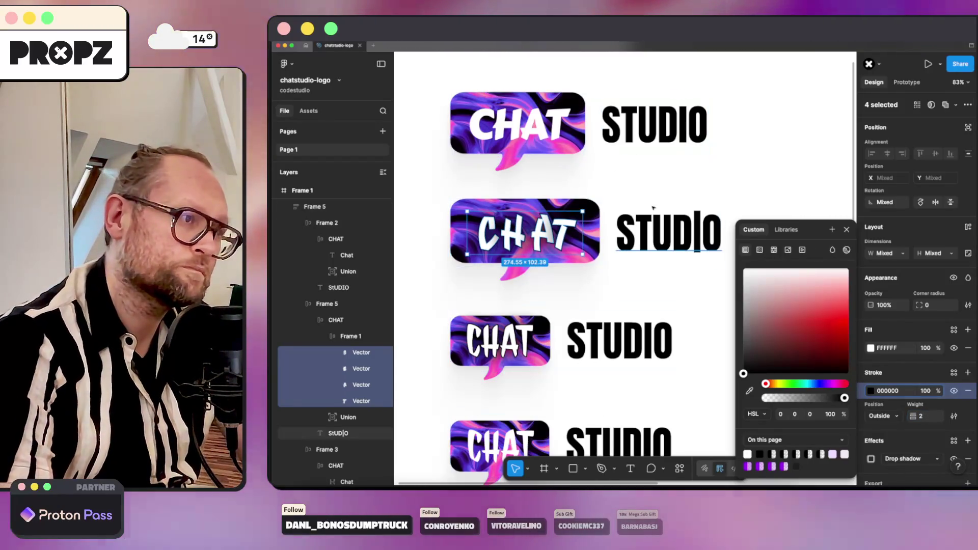
Rotate the T of the second CHAT closer to upright, about 2°.
left_click(725, 189)
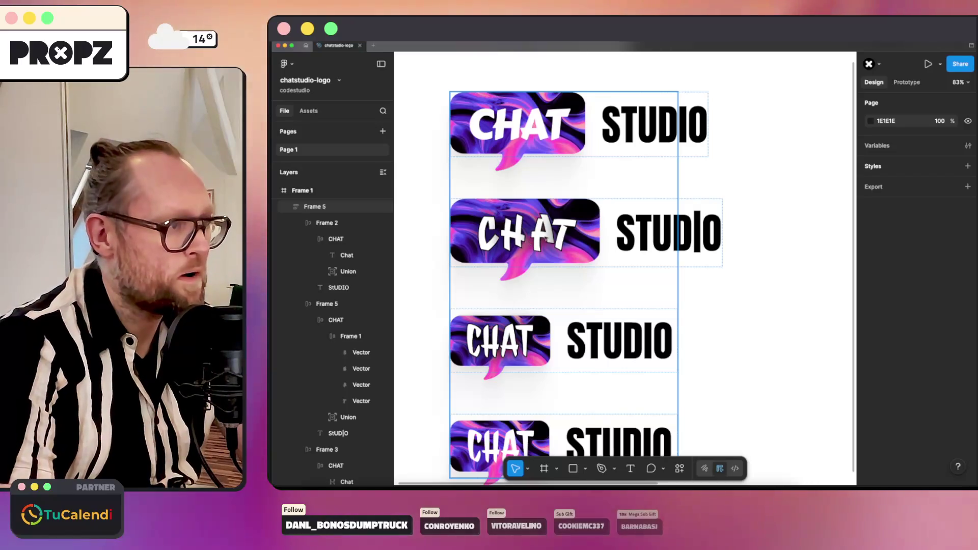
left_click(354, 401)
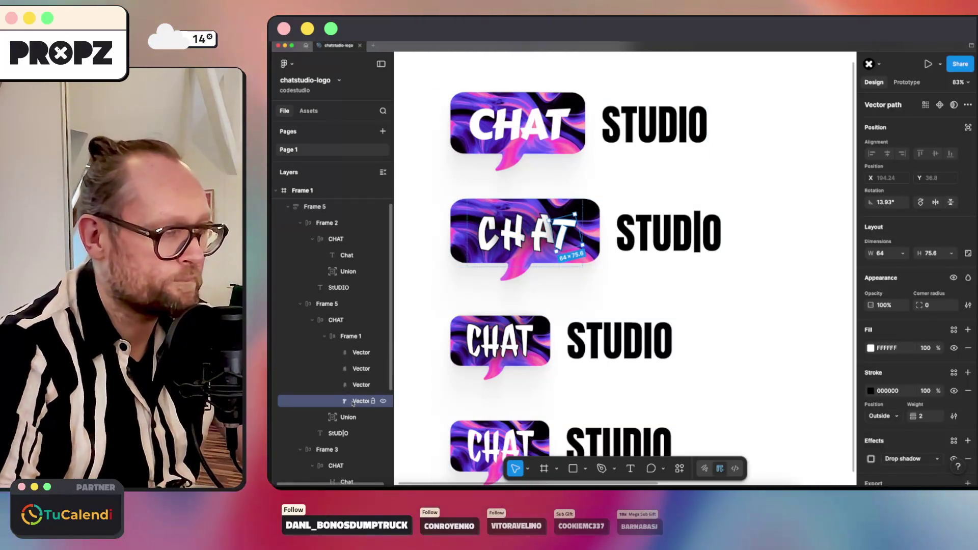
mouse_move(578, 208)
left_mouse_down()
mouse_move(641, 260)
mouse_move(570, 153)
left_mouse_up()
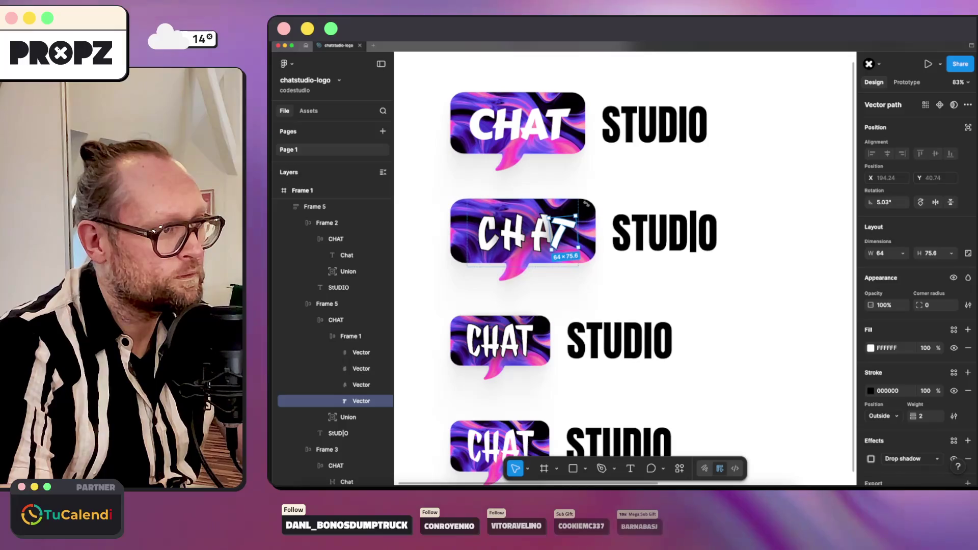
Review the T, CHAT group and STUDIO text selections, then switch to the browser.
left_click(613, 192)
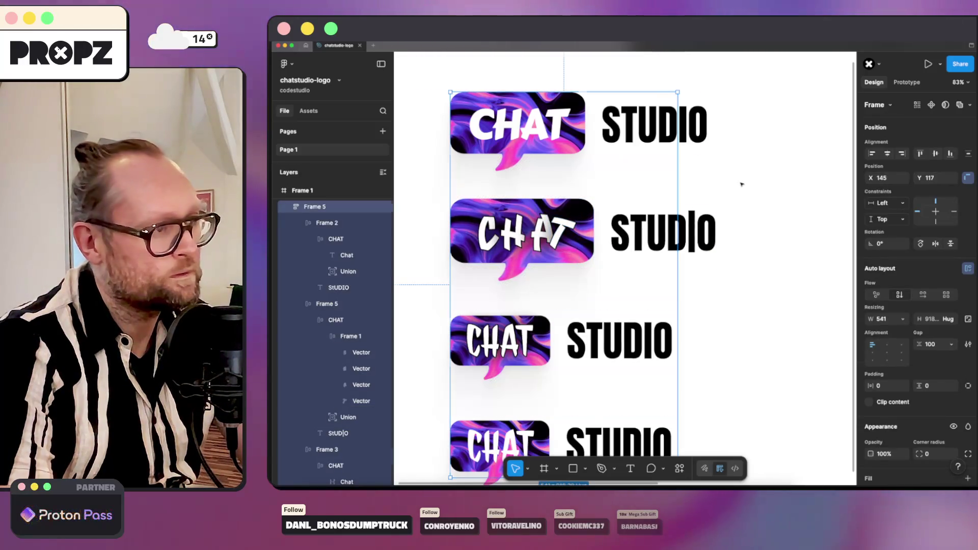
left_click(724, 189)
left_click(561, 228)
double_click(560, 228)
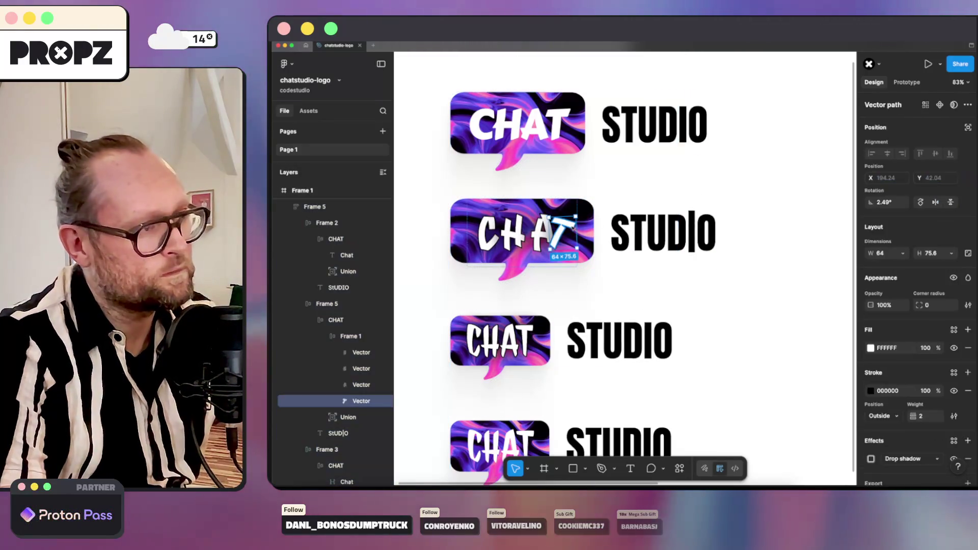
left_click(668, 229)
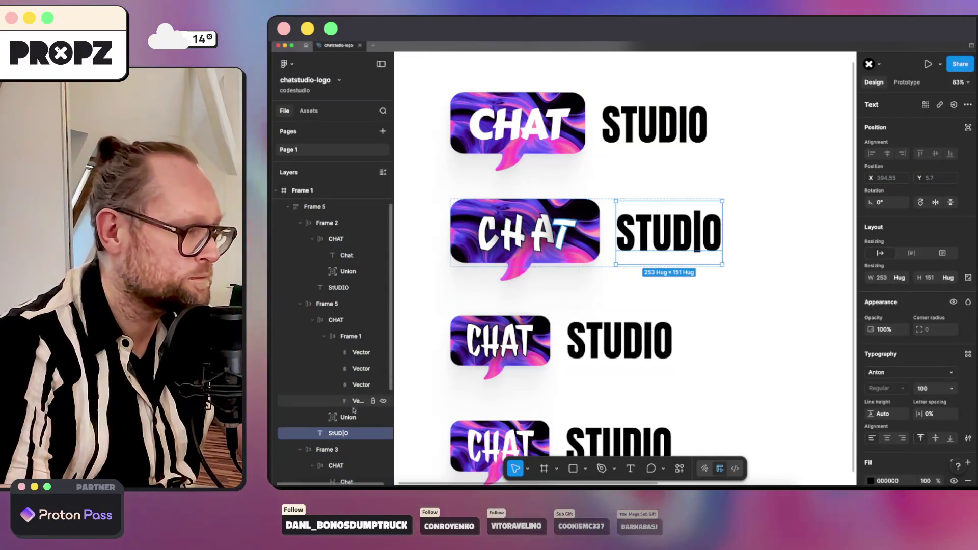
left_click(349, 401)
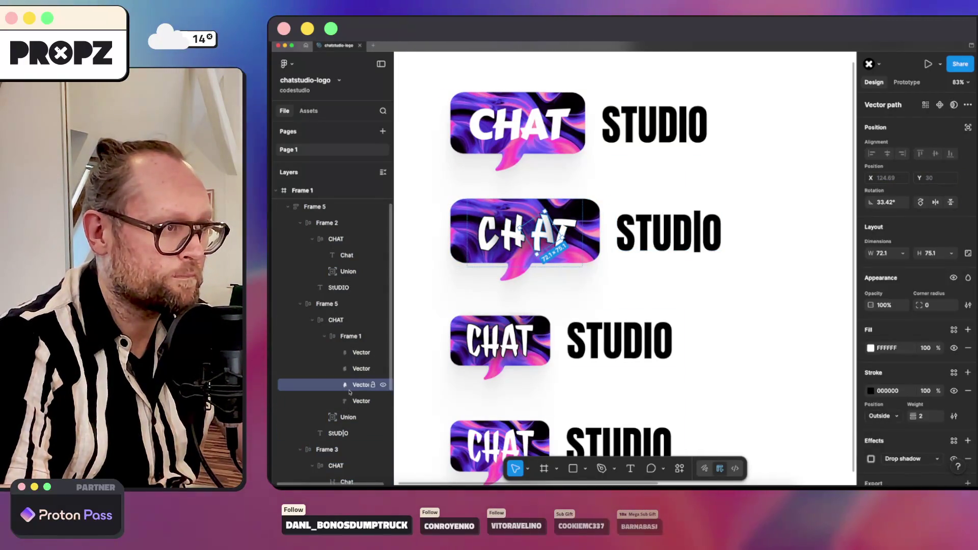
left_click(354, 339)
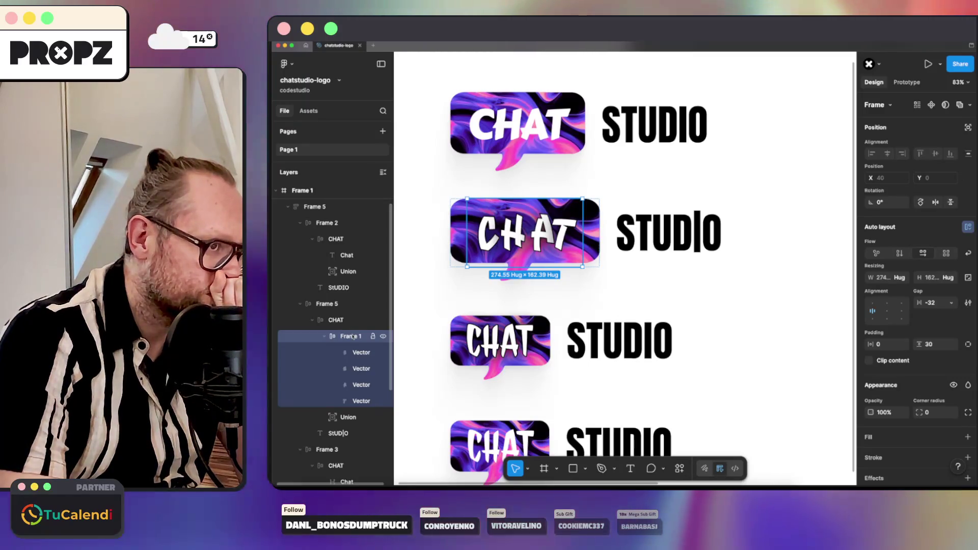
left_click(653, 238)
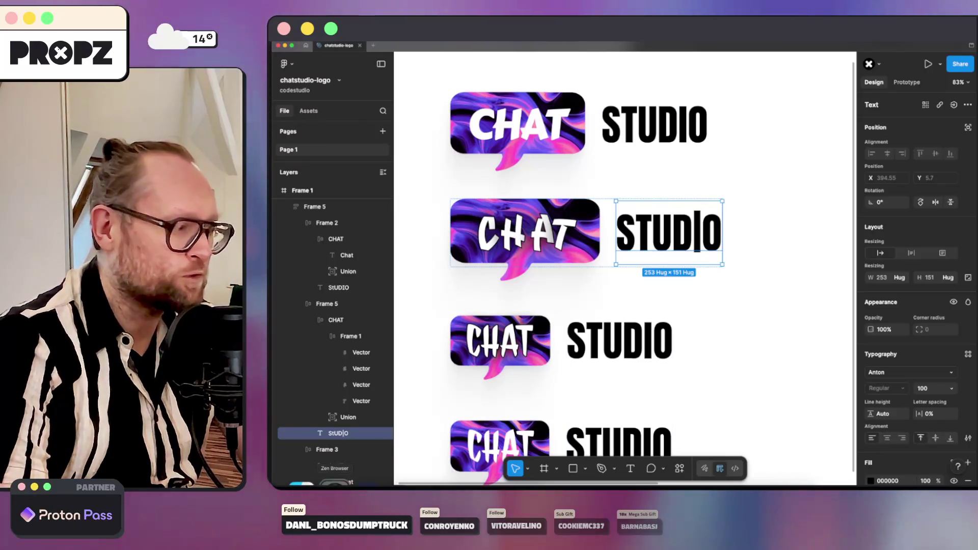
key("super+Tab")
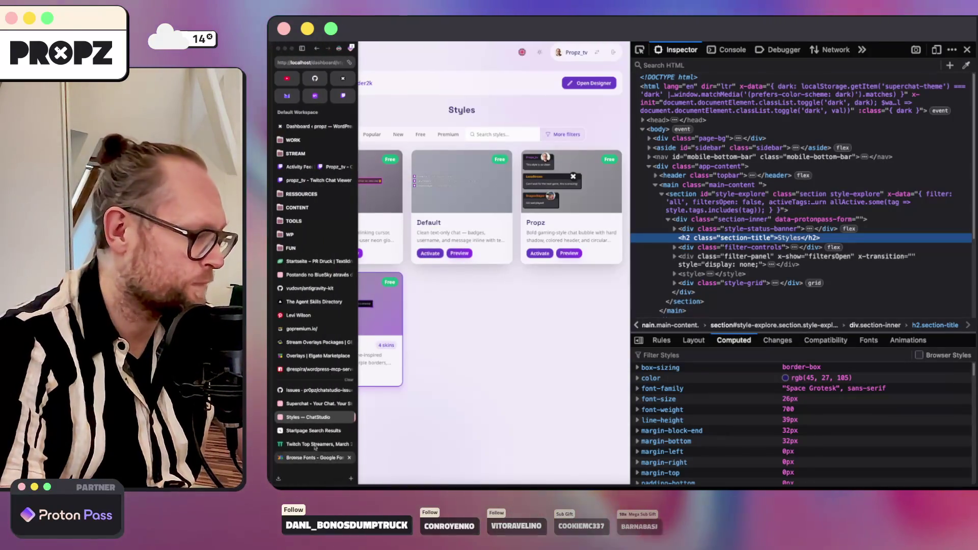
Browse the Active-mood Google Fonts down to Ceviche One, then bring up the terminal.
left_click(314, 458)
scroll(797, 289, "down", 3)
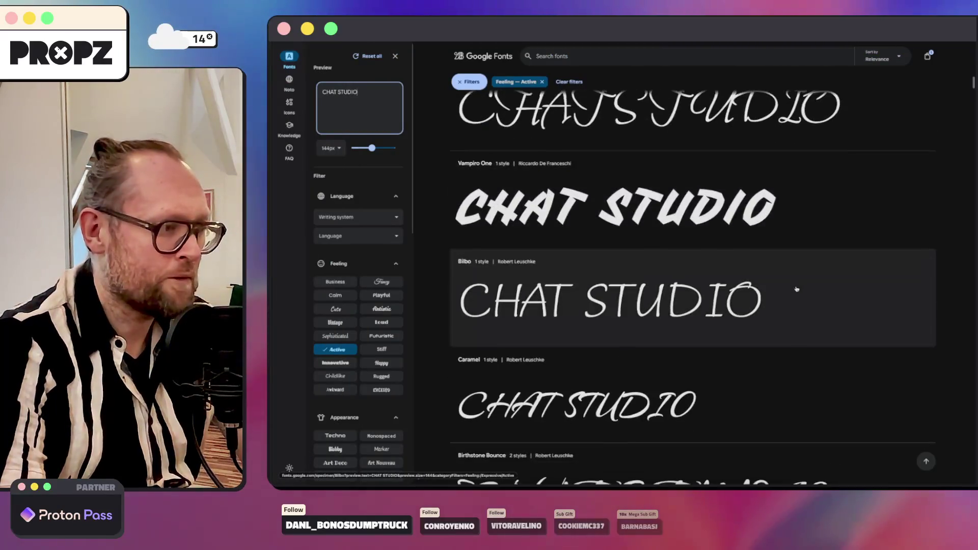
scroll(796, 288, "down", 5)
scroll(796, 290, "down", 2)
scroll(787, 286, "down", 2)
scroll(787, 286, "down", 2)
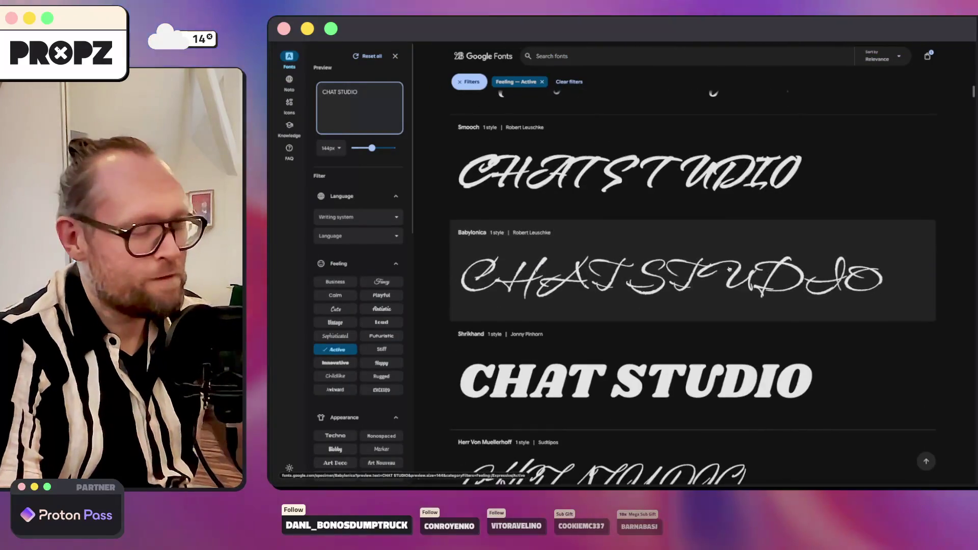
scroll(692, 243, "down", 2)
scroll(684, 235, "down", 2)
scroll(642, 243, "down", 1)
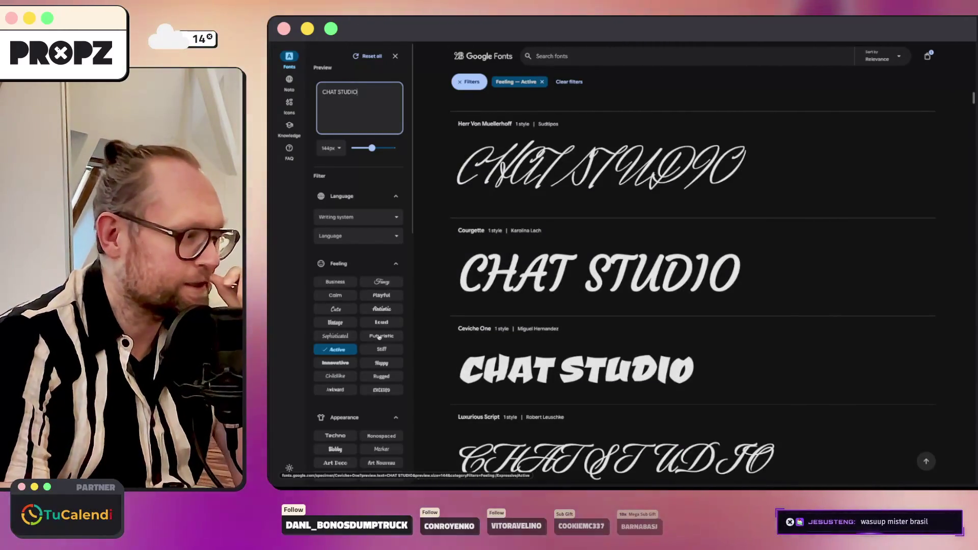
scroll(610, 335, "down", 1)
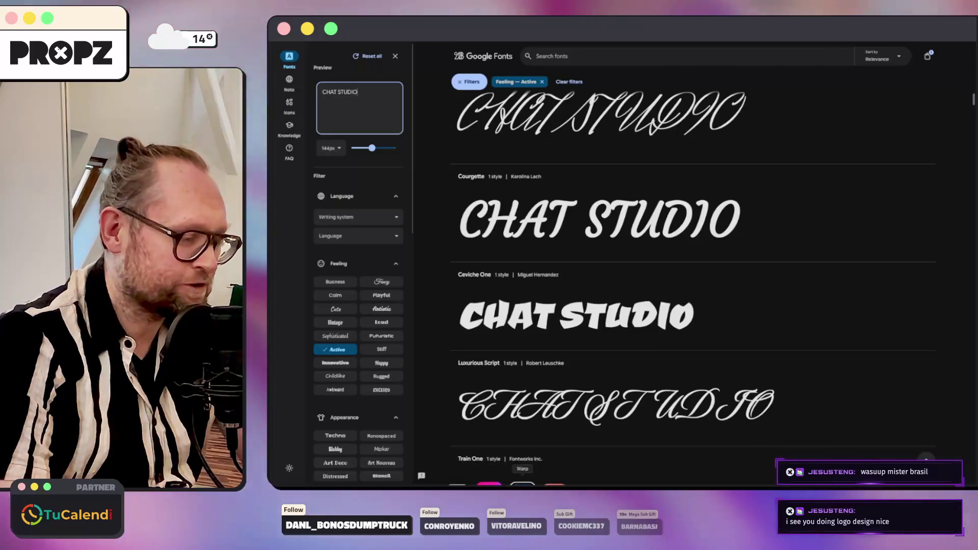
left_click(522, 485)
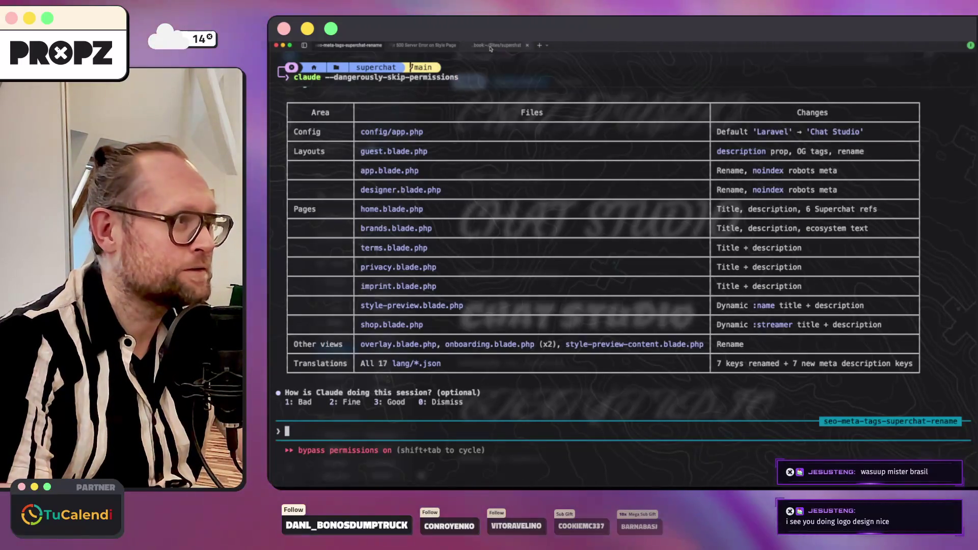
Run brew install font-ceviche-one in the deploy tab, then return to the Figma logo file.
left_click(490, 47)
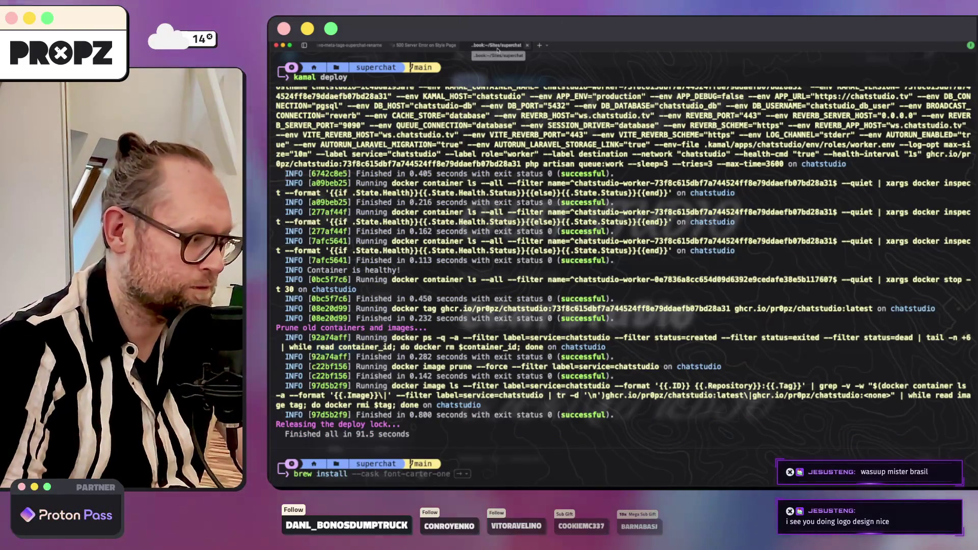
type("brew install font-ceviche")
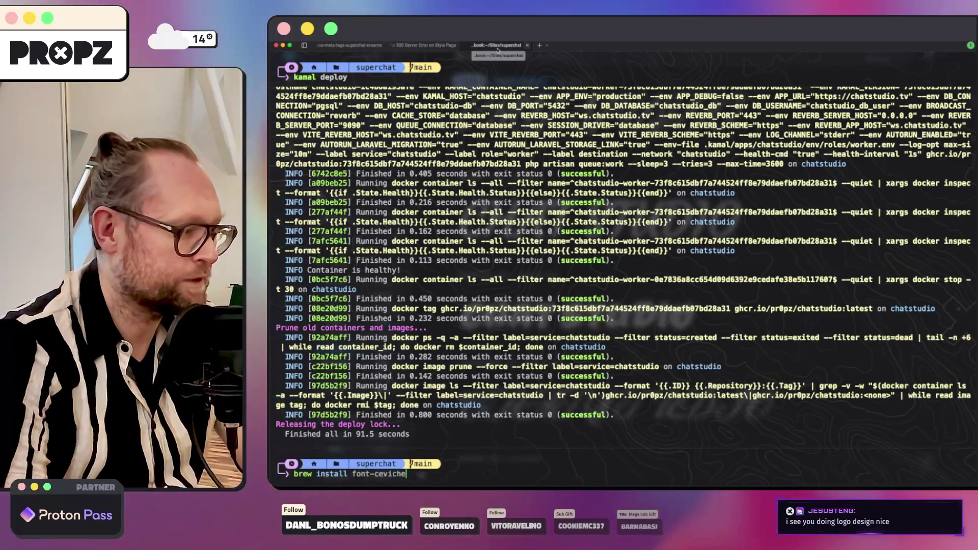
key("super+Tab")
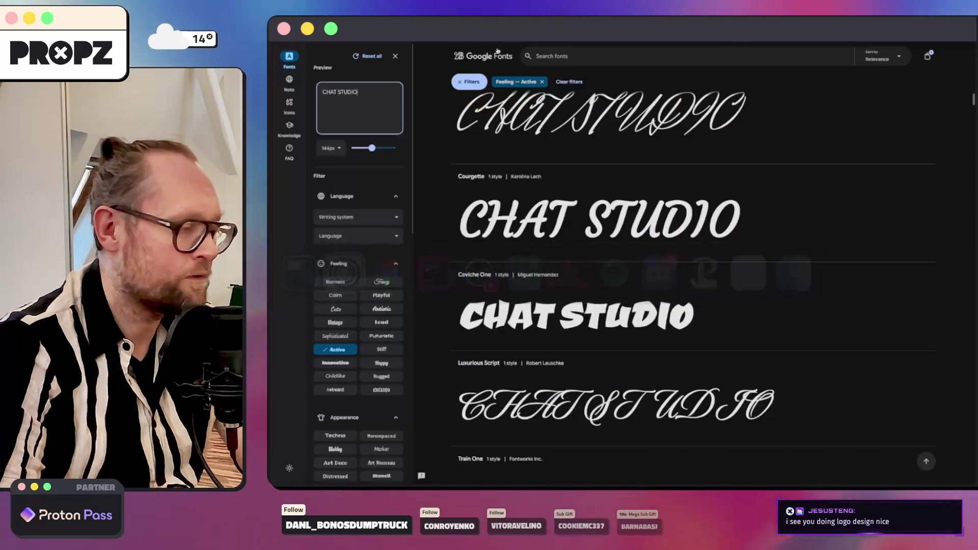
key("super+Tab")
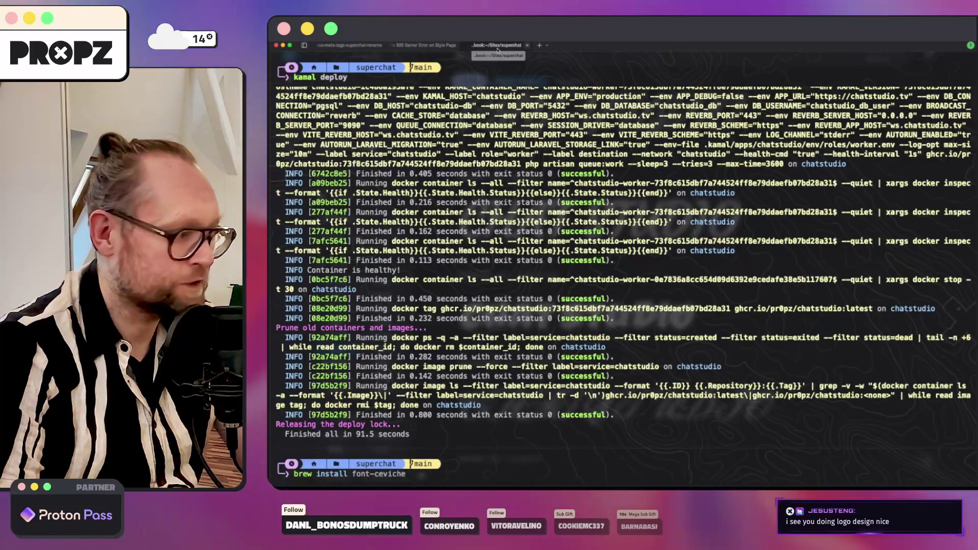
type("one")
key("Return")
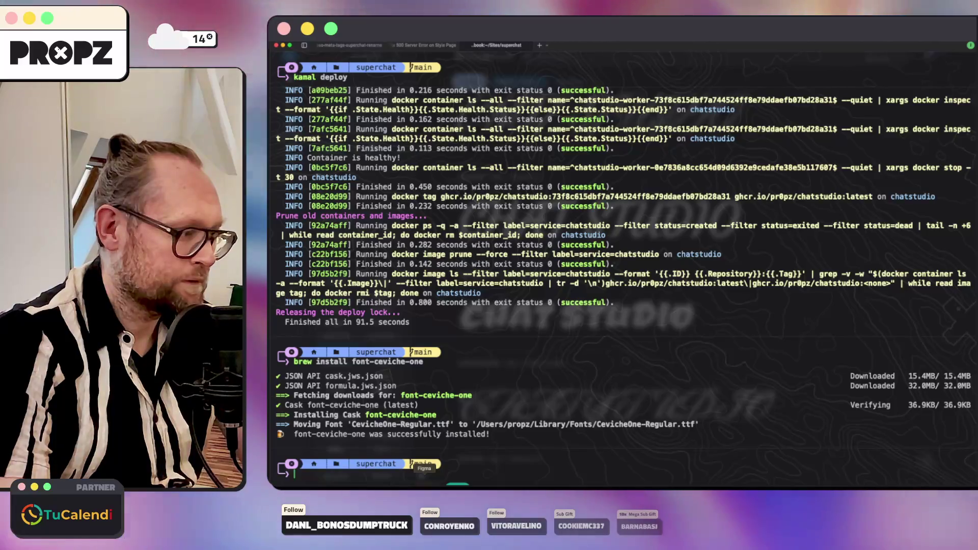
key("super+Tab")
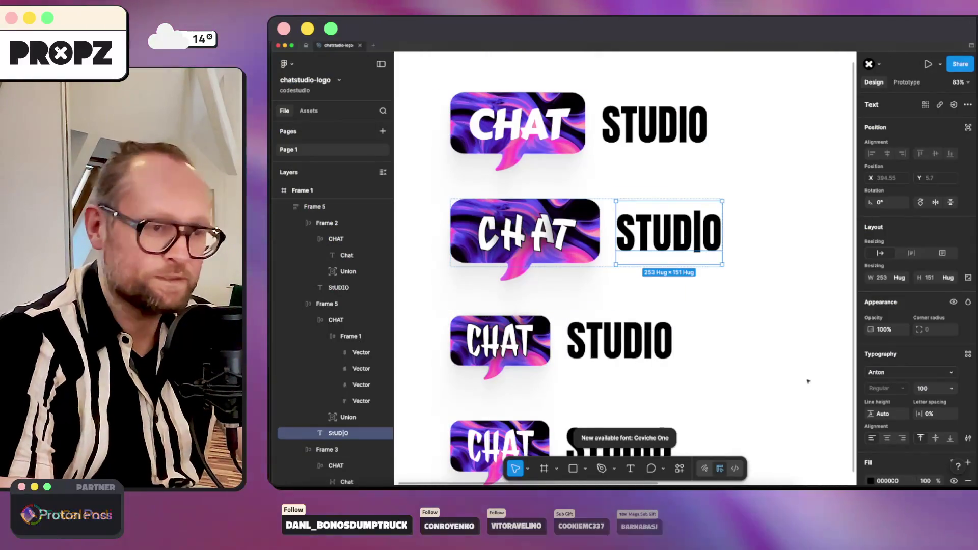
Set the top logo's CHAT text in Ceviche One, leaving STUDIO in Anton.
left_click(326, 223)
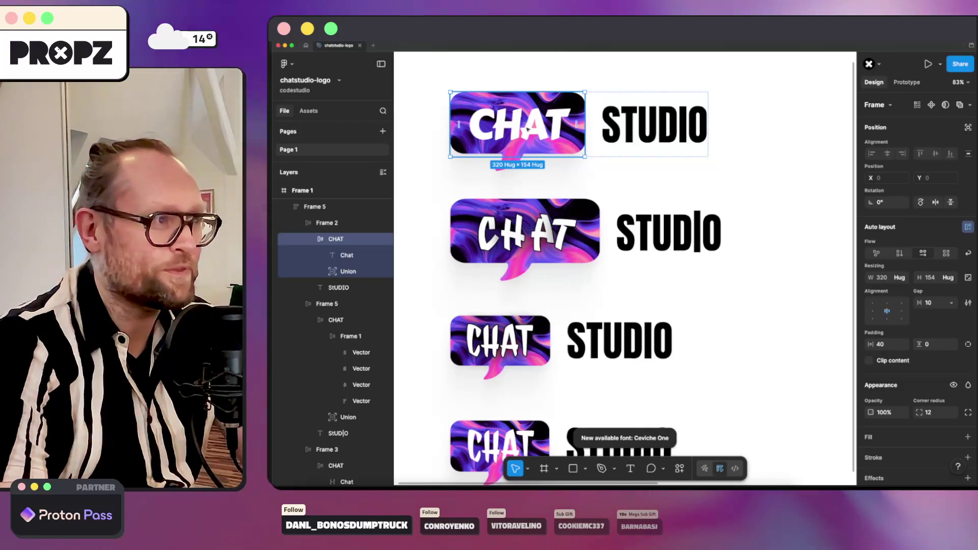
double_click(528, 130)
scroll(802, 285, "up", 2)
left_click(898, 373)
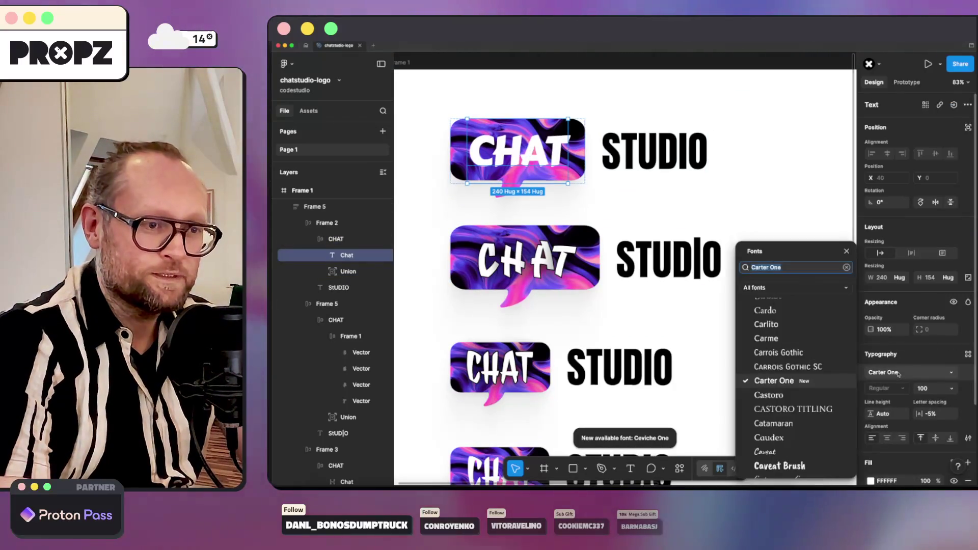
type("cev")
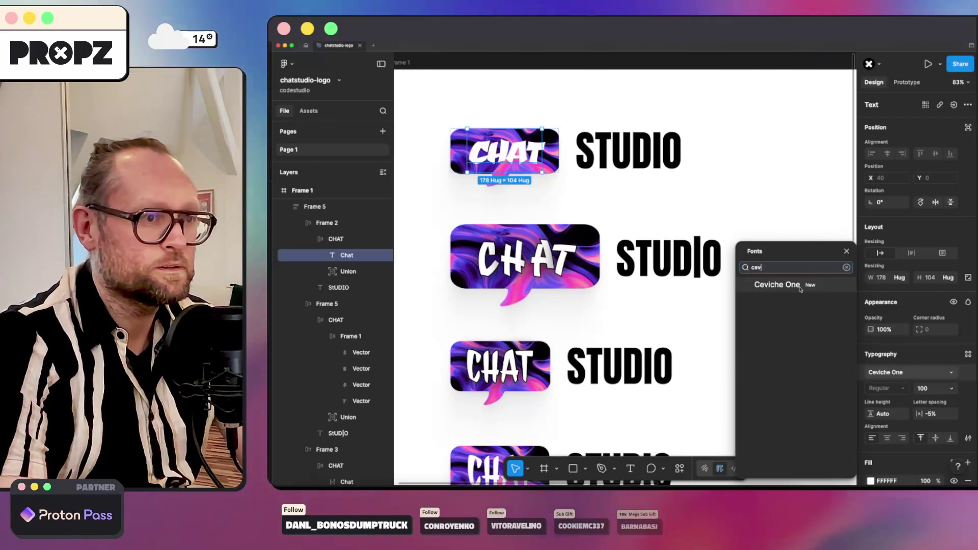
key("Escape")
left_click(504, 153)
scroll(491, 103, "up", 3)
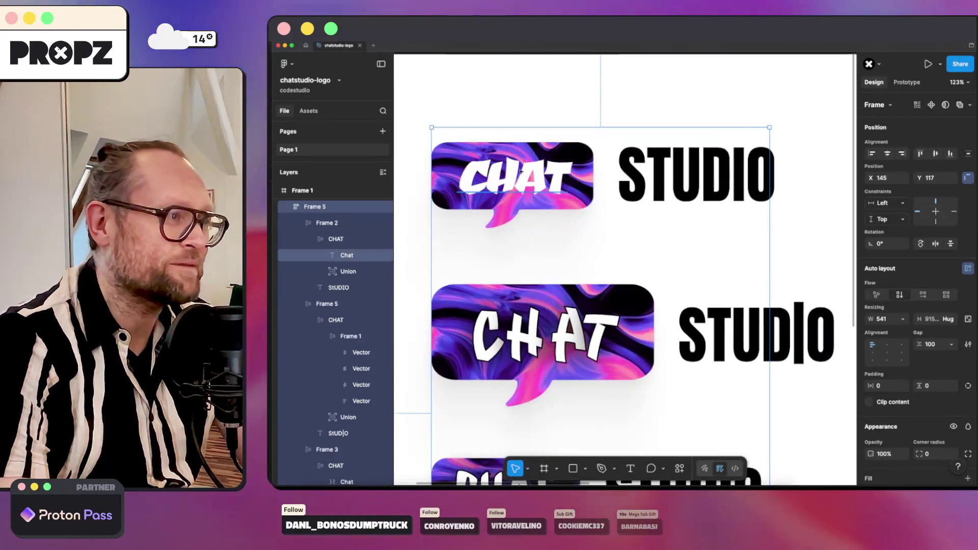
Give the top CHAT lettering 0% letter spacing.
double_click(512, 179)
double_click(511, 180)
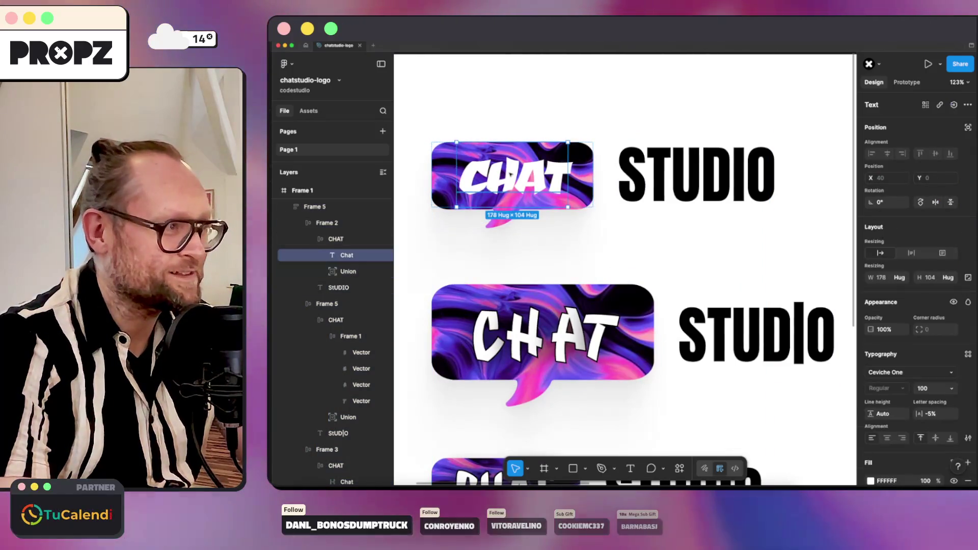
left_click(931, 413)
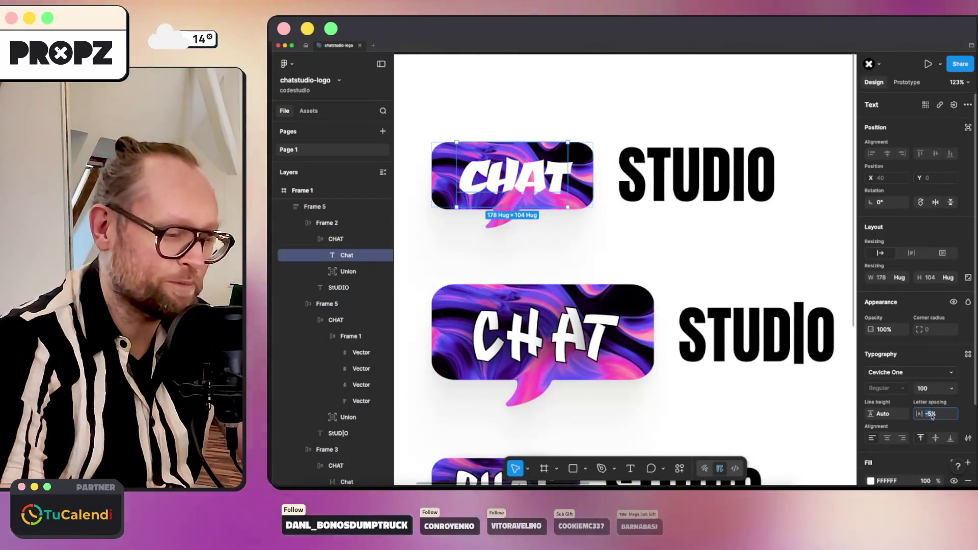
type("0")
key("Return")
Set the top STUDIO text in Space Grotesk, initially at bold weight.
left_click(689, 178)
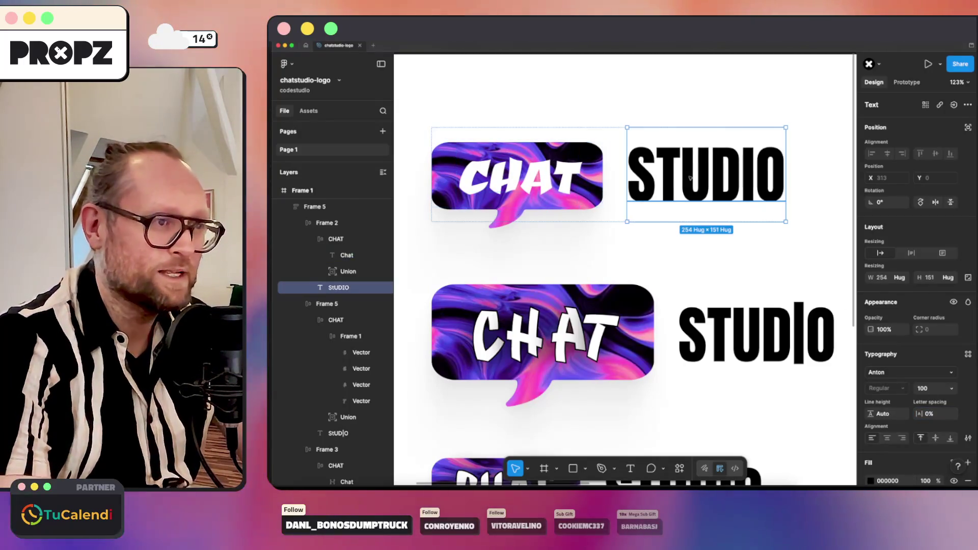
scroll(716, 115, "right", 2)
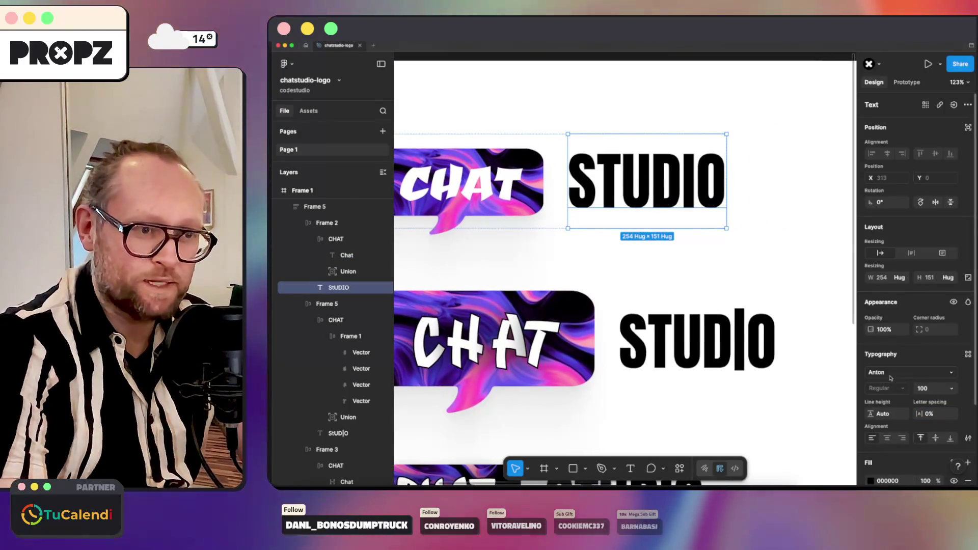
left_click(894, 373)
type("spa")
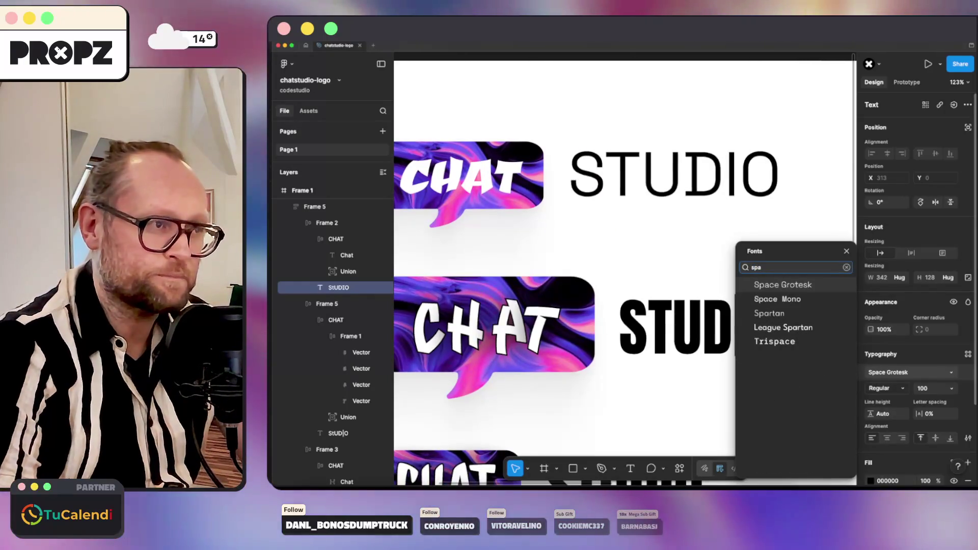
key("Return")
left_click(886, 388)
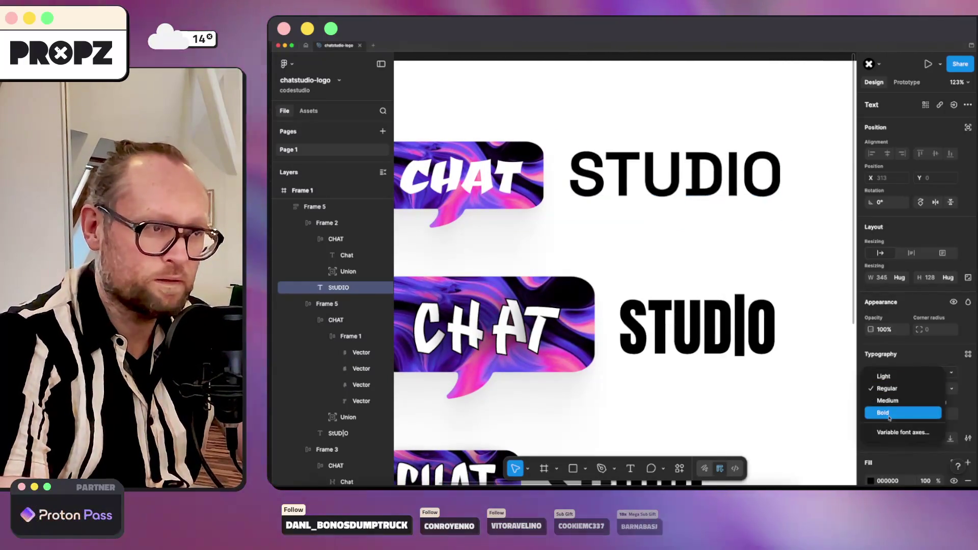
left_click(890, 410)
left_click(641, 256)
scroll(641, 259, "down", 3)
Turn off all-caps so it reads Studio and change its weight to Light.
double_click(702, 220)
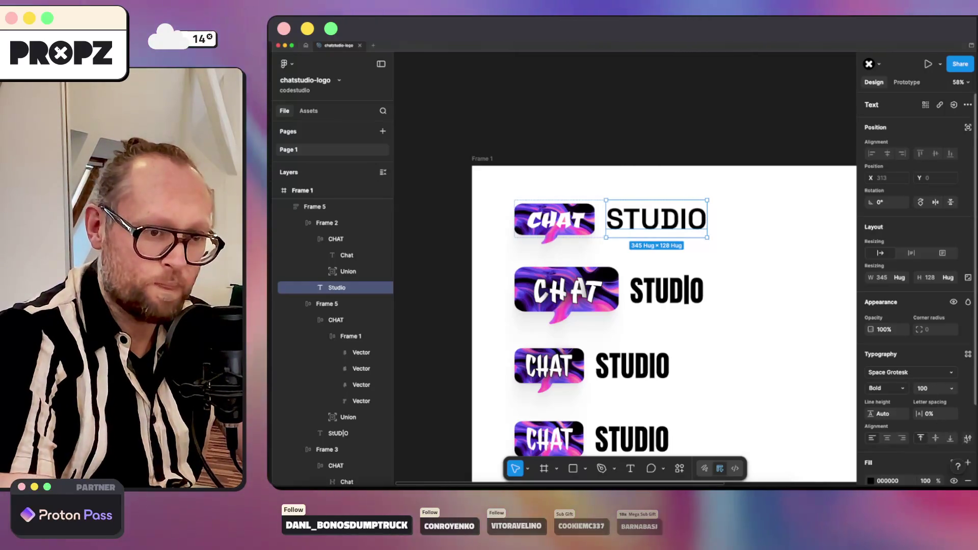
left_click(967, 438)
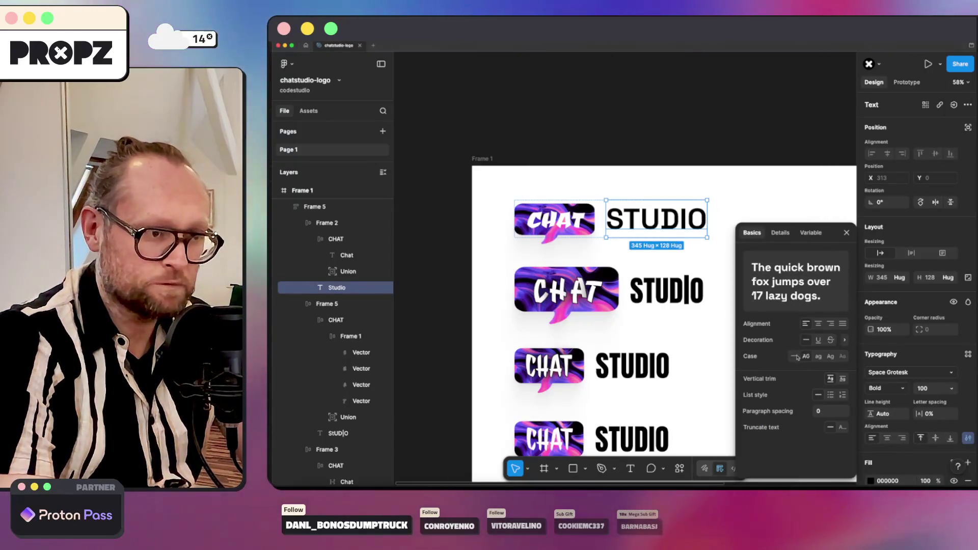
left_click(748, 164)
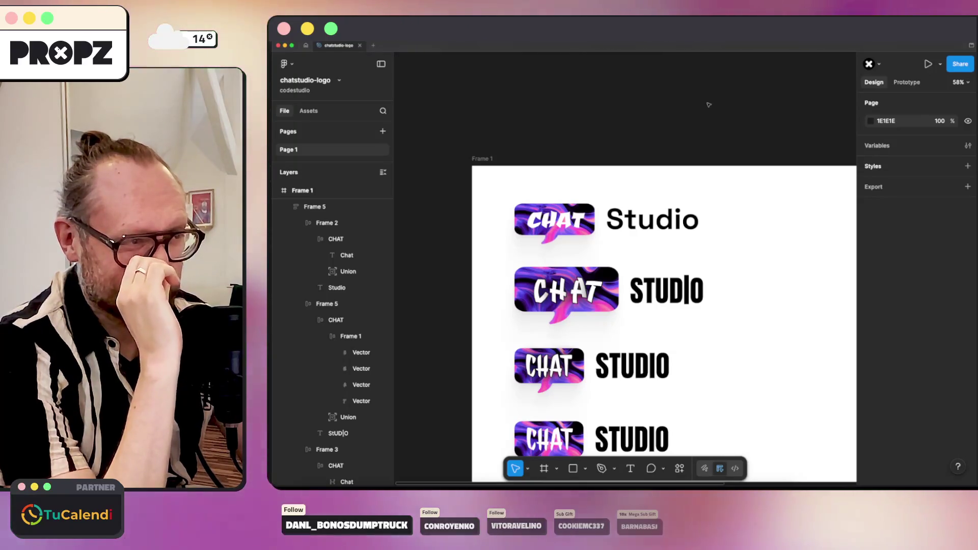
left_click(600, 219)
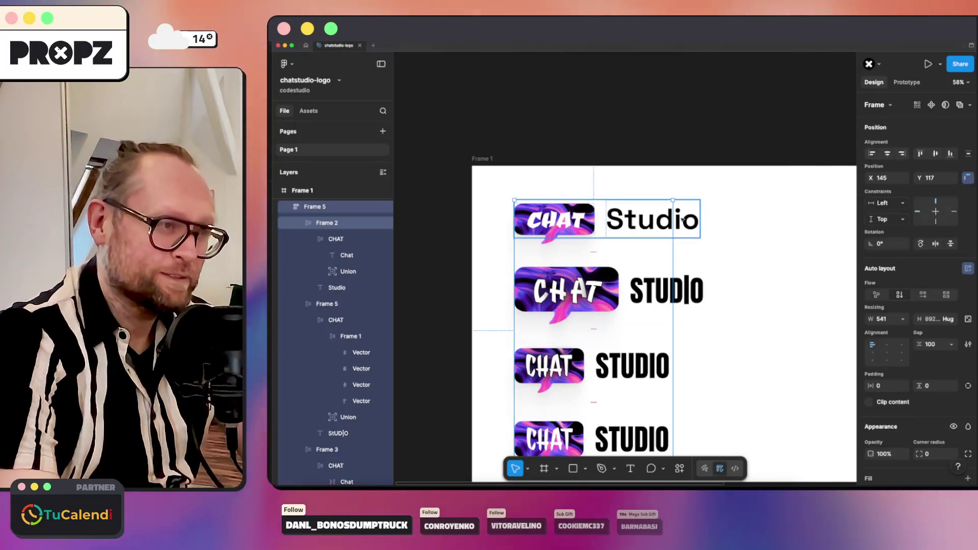
left_click(652, 220)
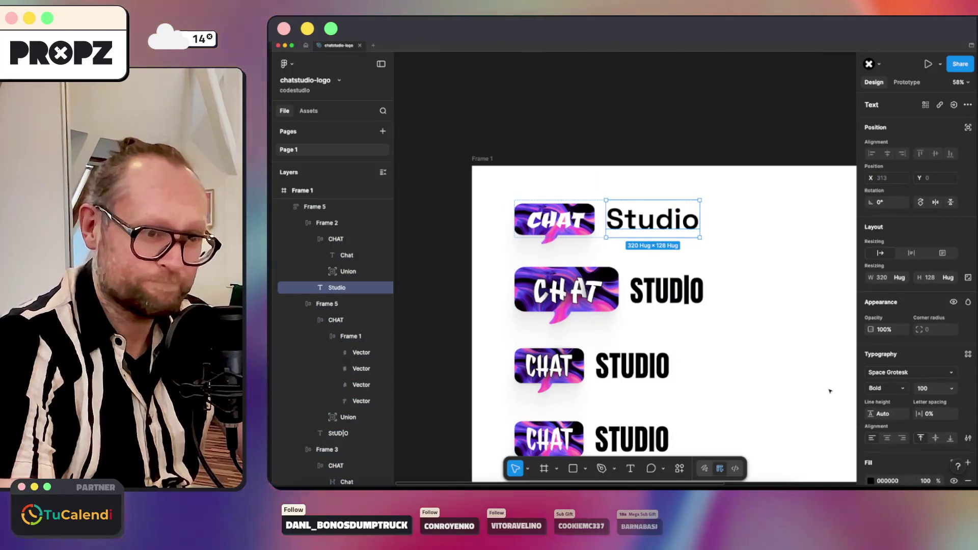
left_click(905, 389)
left_click(883, 352)
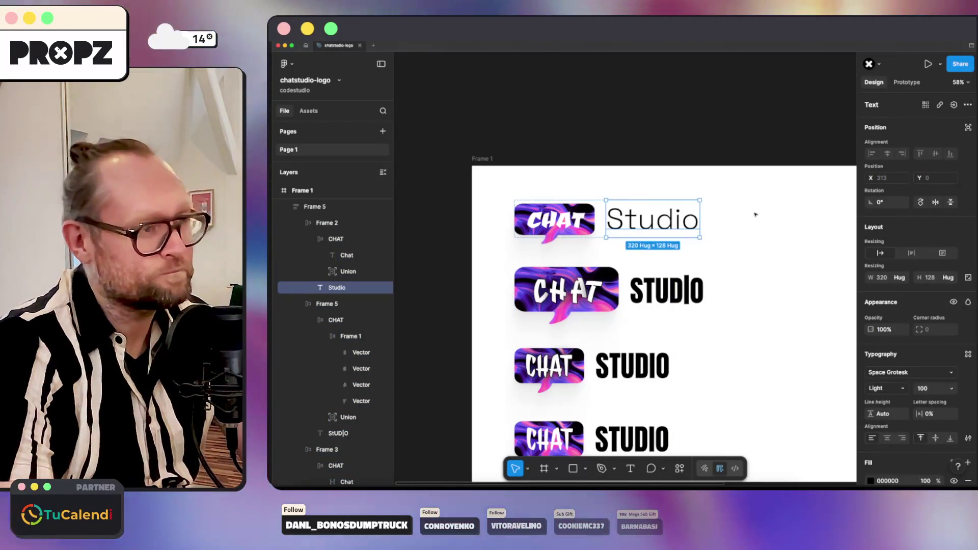
left_click(756, 212)
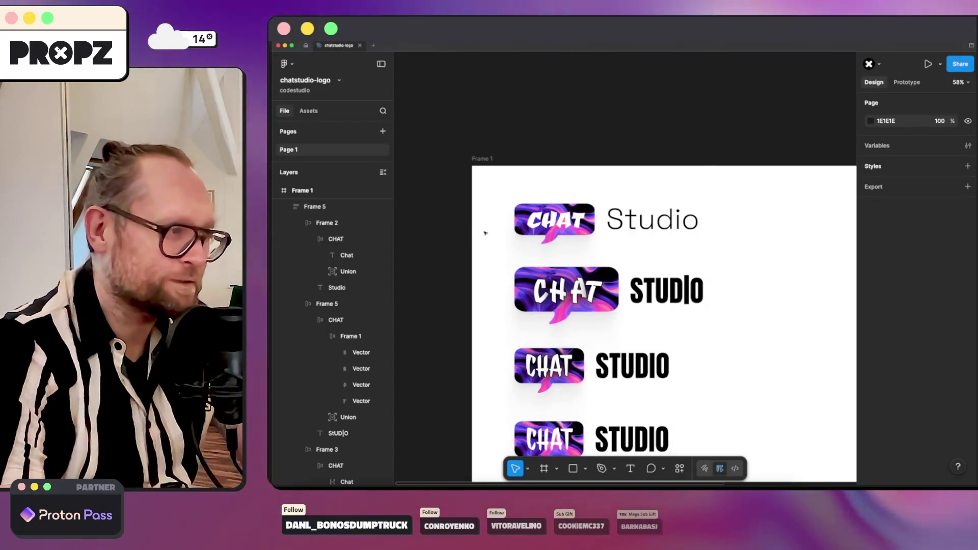
scroll(484, 232, "down", 3)
scroll(484, 233, "up", 1)
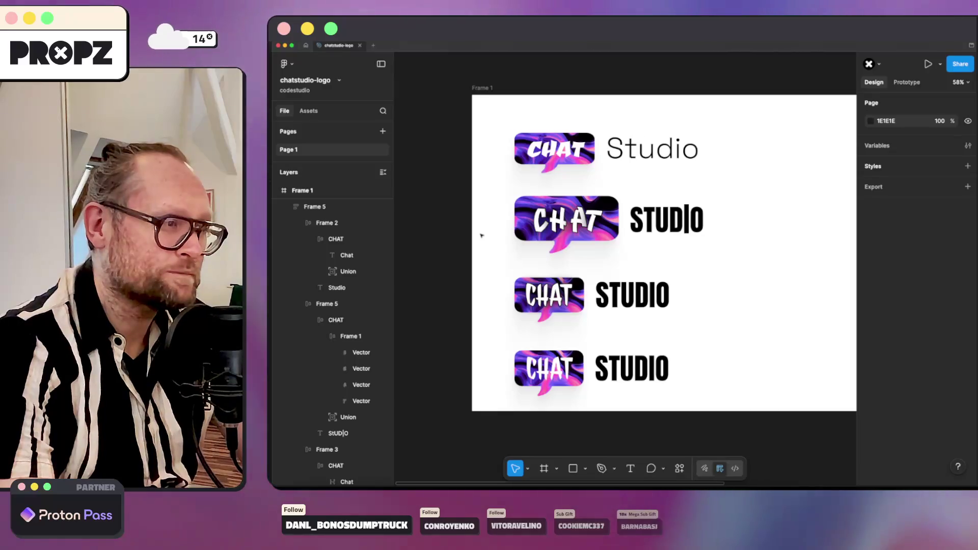
key("super+Tab")
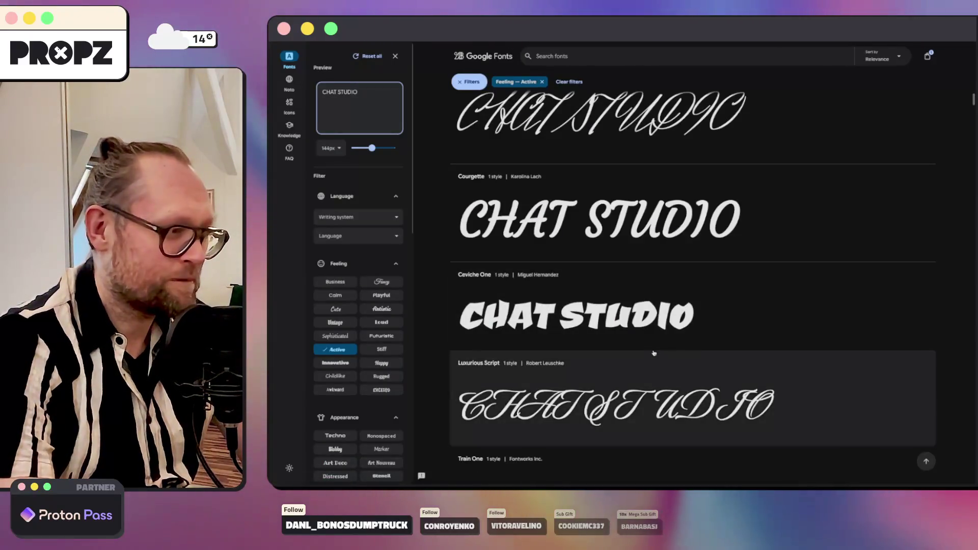
scroll(655, 349, "down", 3)
scroll(656, 348, "down", 2)
scroll(655, 349, "down", 2)
scroll(656, 348, "down", 2)
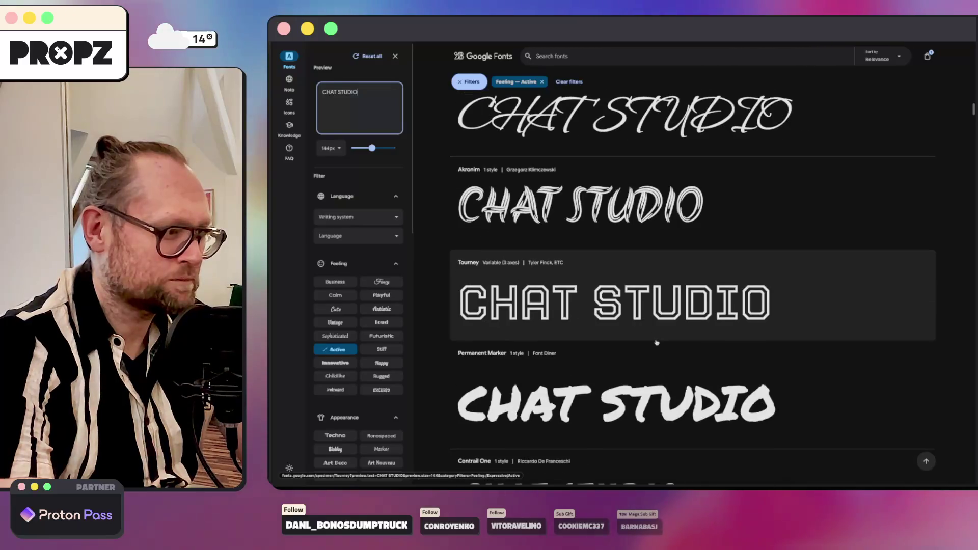
scroll(646, 337, "down", 1)
scroll(646, 336, "down", 2)
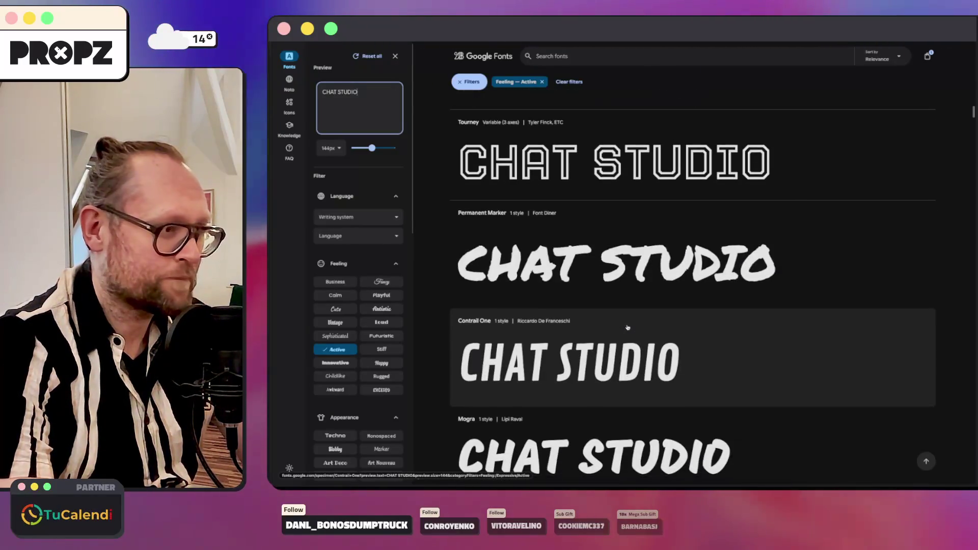
key("super+Tab")
double_click(649, 149)
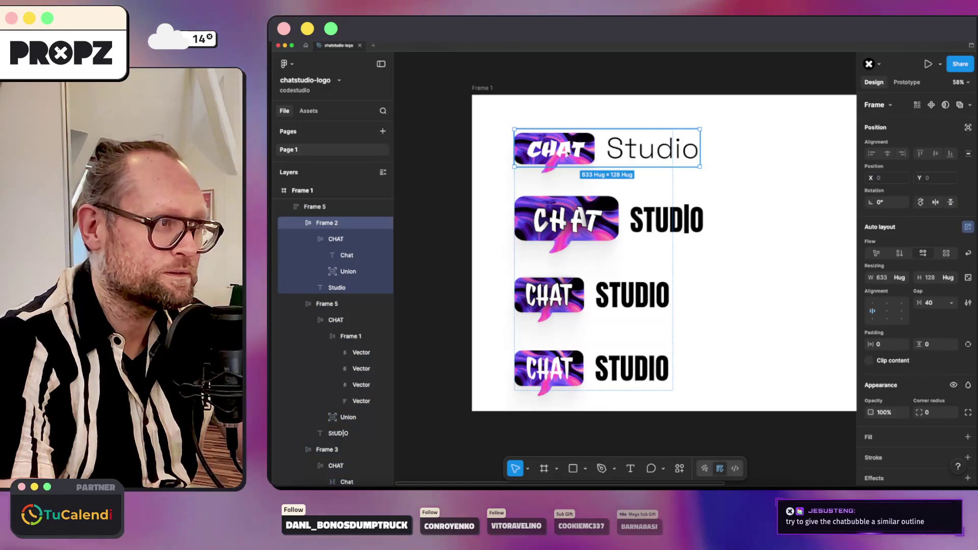
Set the top bubble's CHAT lettering in Permanent Marker beside the light Space Grotesk Studio.
left_click(769, 213)
double_click(555, 149)
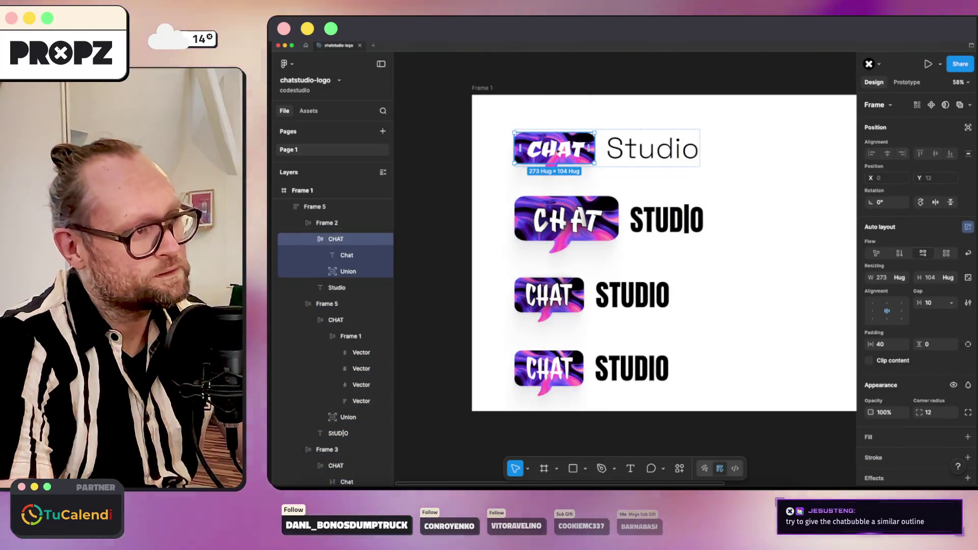
left_click(554, 149)
left_click(896, 373)
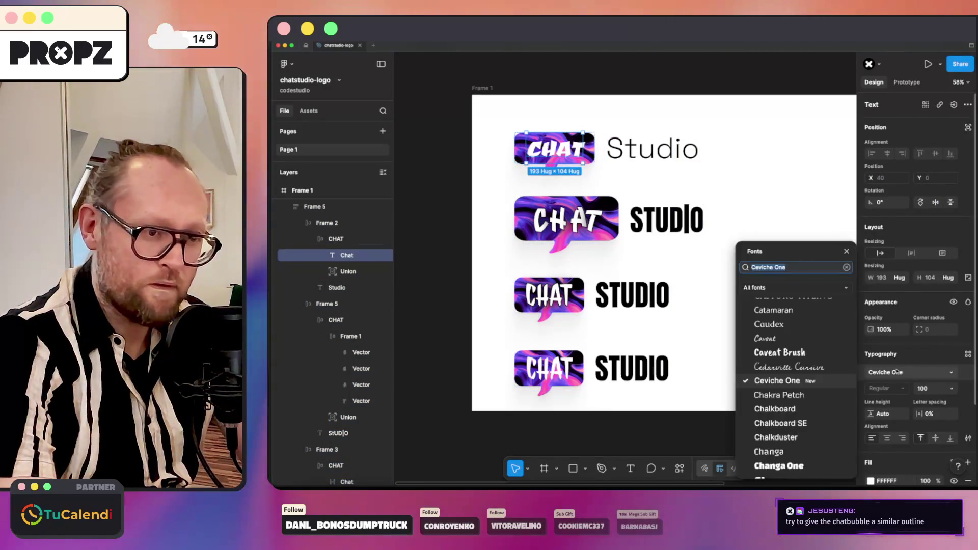
type("perm")
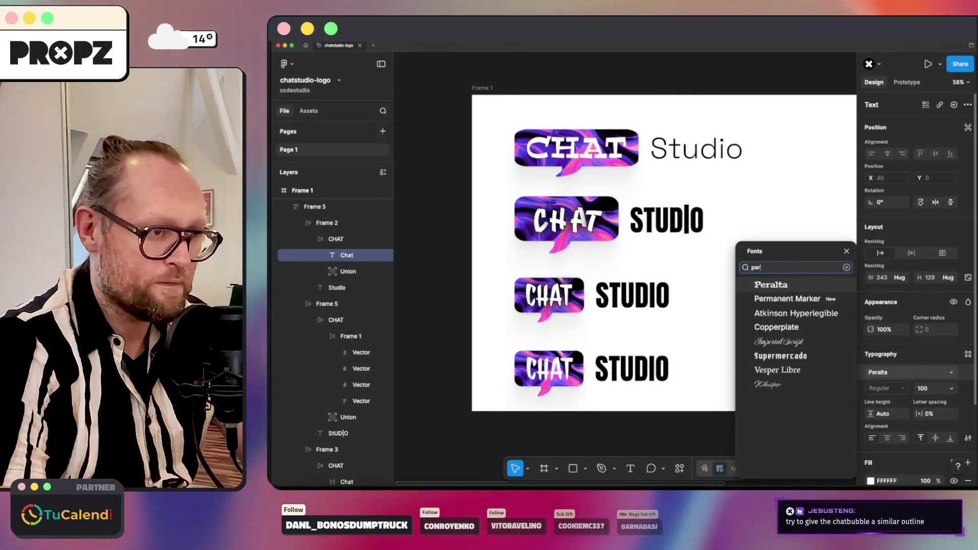
left_click(763, 285)
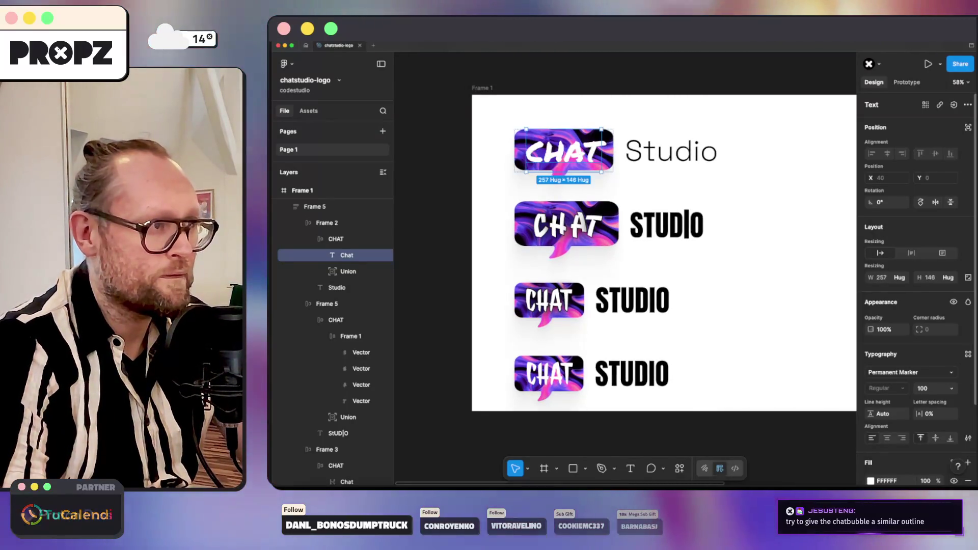
left_click(762, 287)
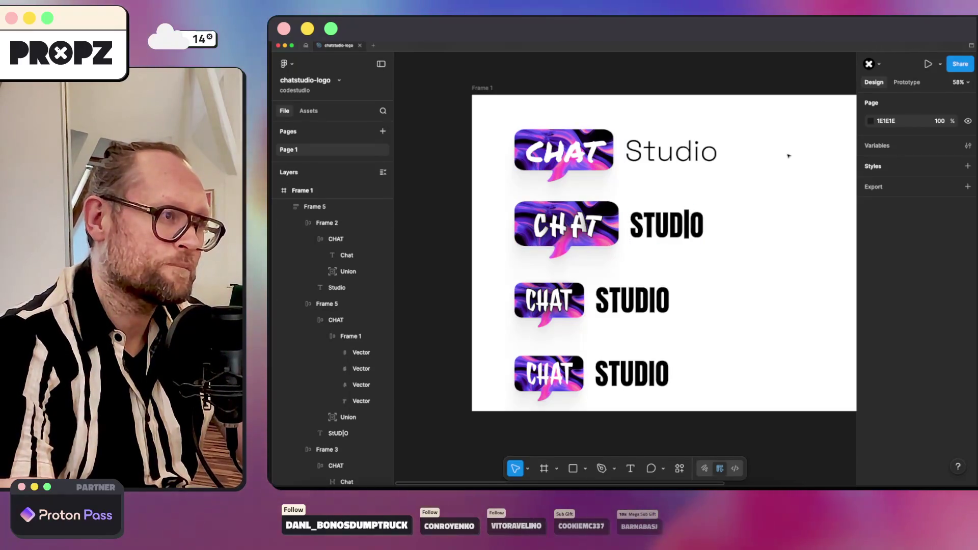
double_click(709, 152)
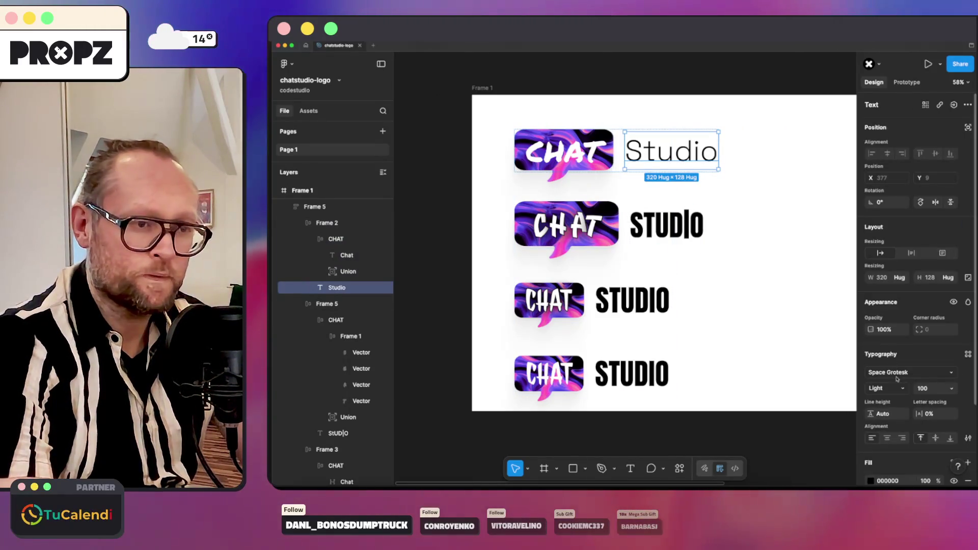
Try Sunshiney on the top logo's Studio text.
left_click(898, 373)
left_click(787, 390)
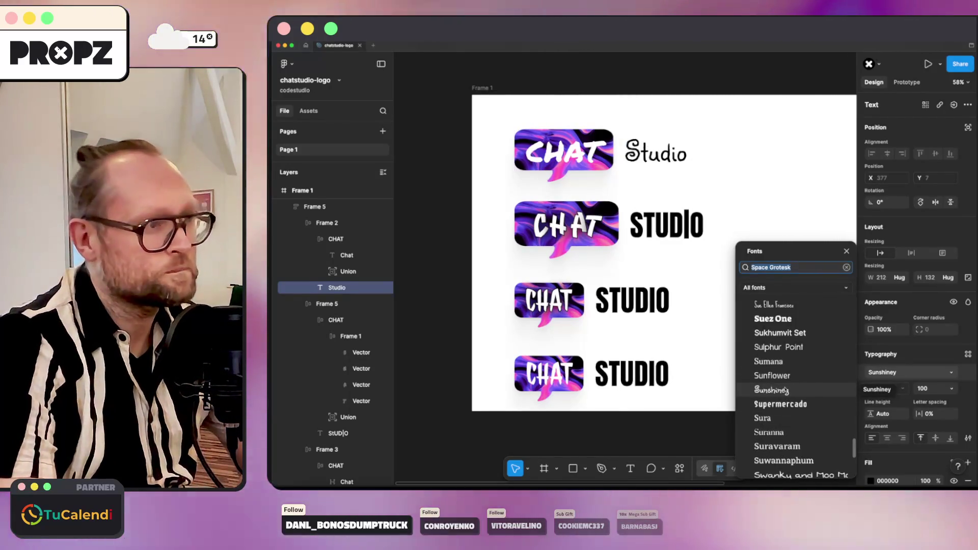
key("Escape")
left_click(731, 96)
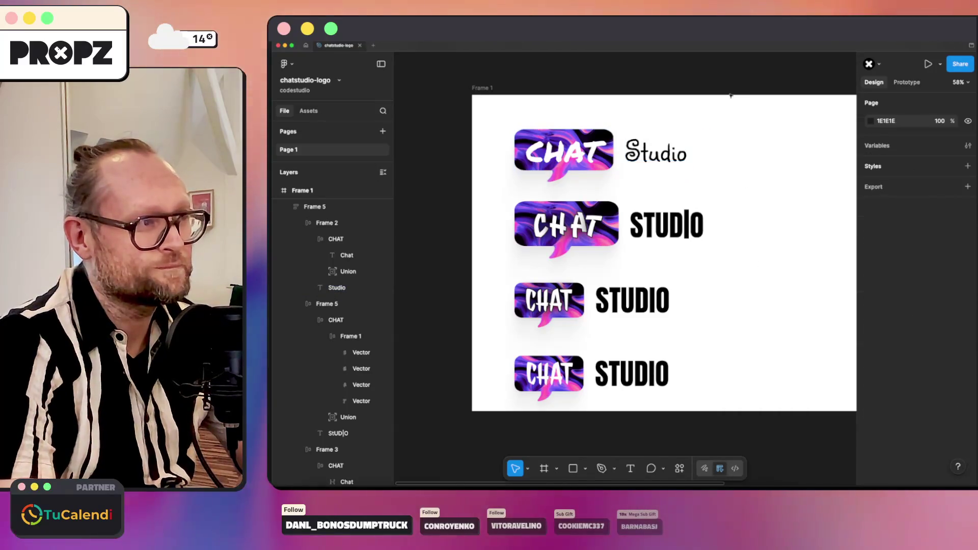
Settle the Studio word on Text Me One, retyped in capitals as STUDIO.
left_click(684, 153)
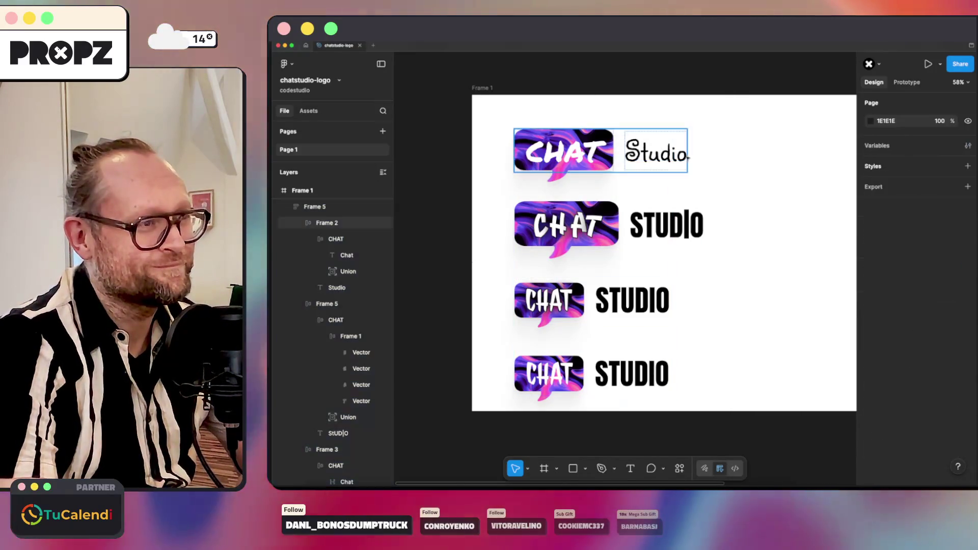
left_click(683, 153)
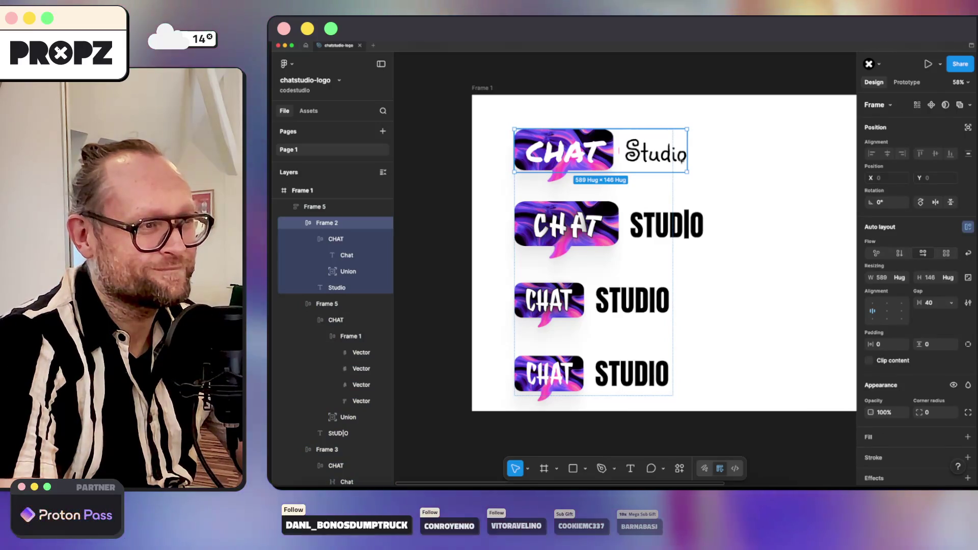
left_click(656, 153)
scroll(884, 308, "down", 3)
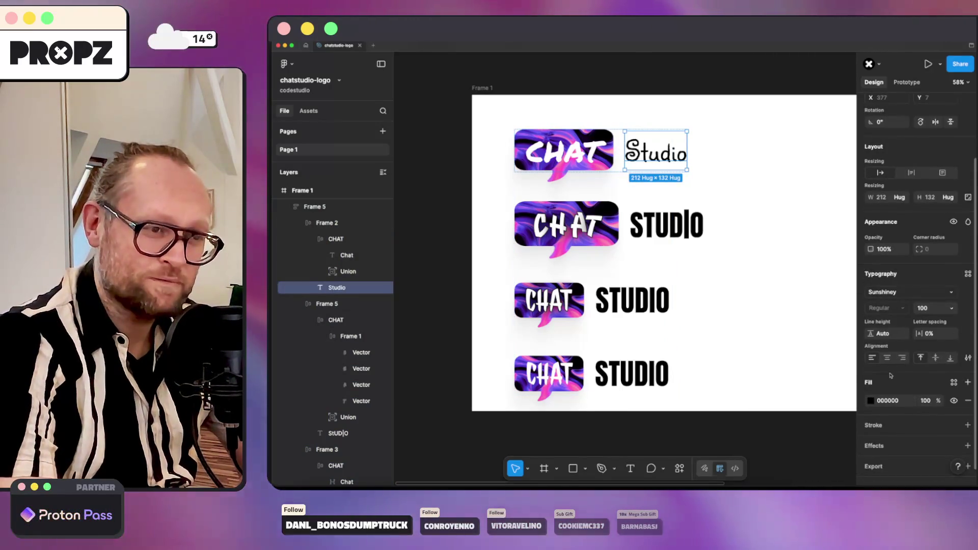
left_click(890, 291)
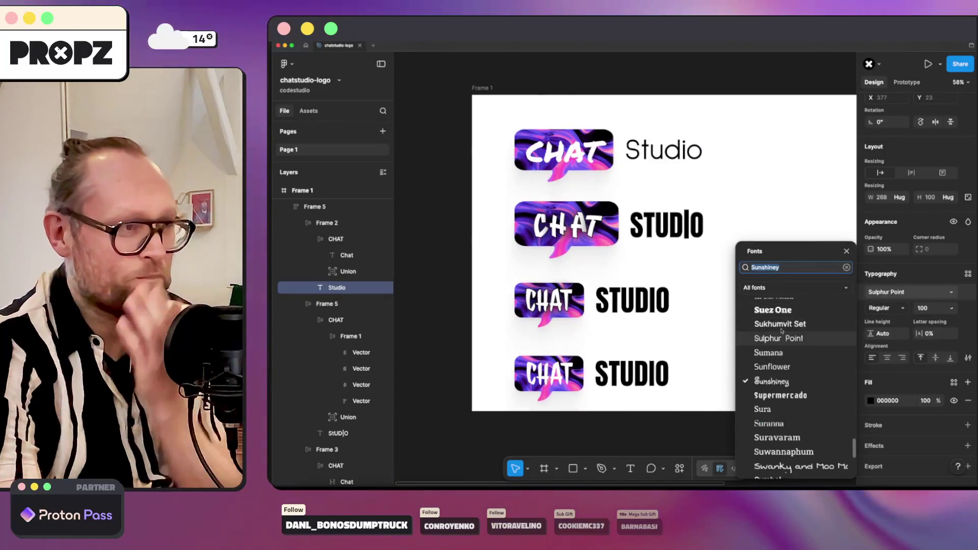
scroll(775, 428, "down", 1)
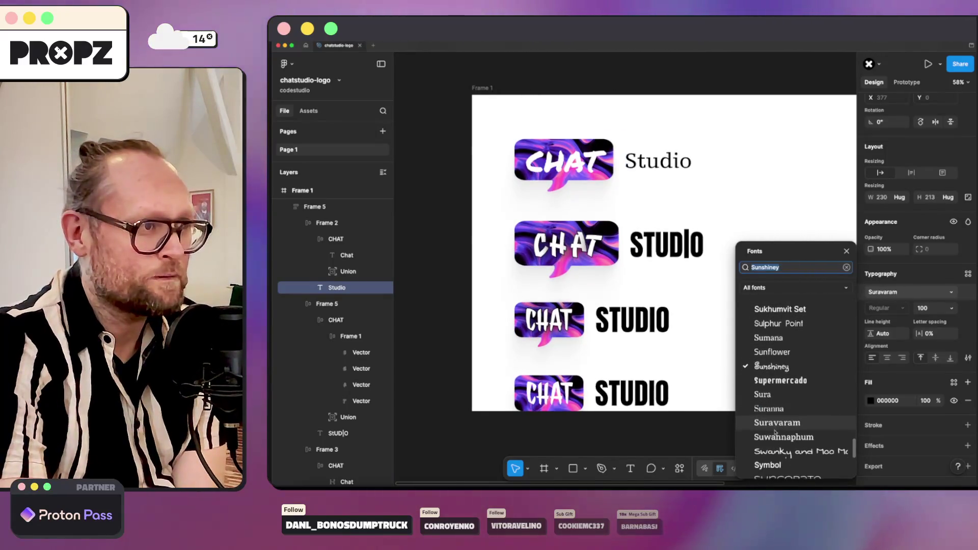
scroll(778, 429, "down", 5)
scroll(769, 346, "down", 2)
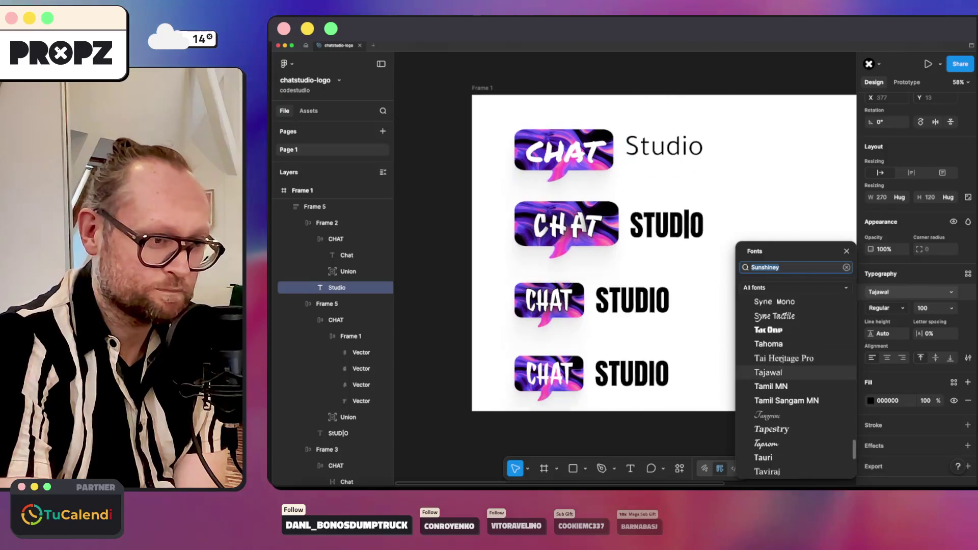
scroll(791, 356, "down", 2)
scroll(789, 357, "down", 2)
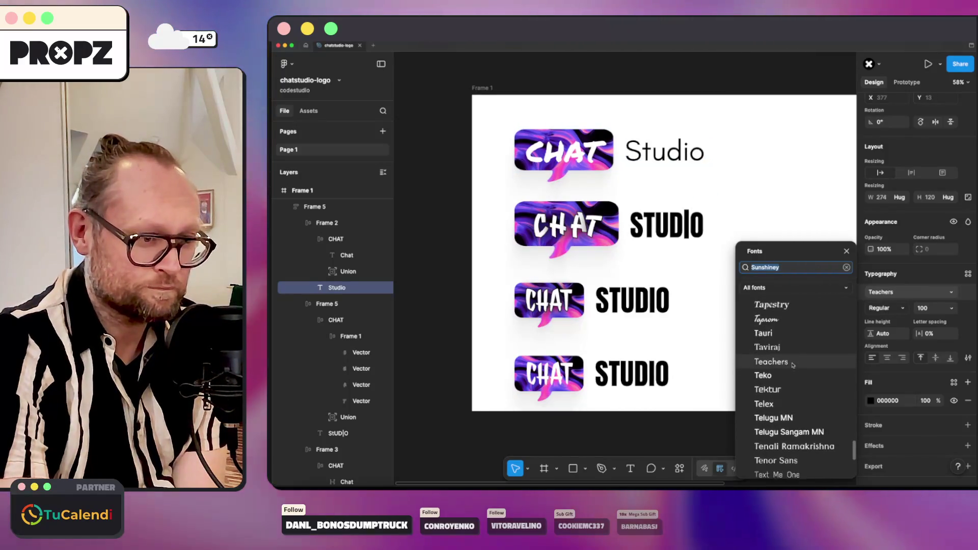
scroll(785, 357, "down", 1)
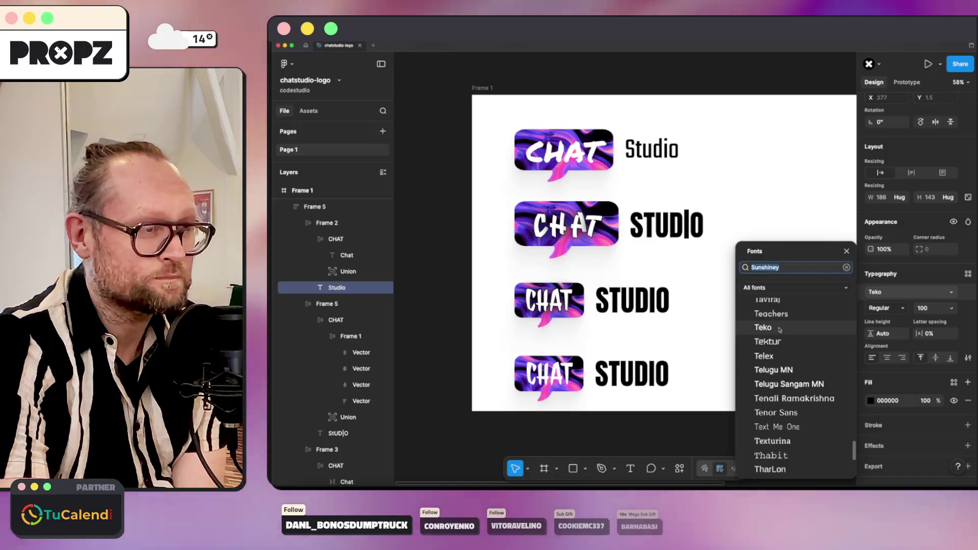
scroll(773, 382, "down", 1)
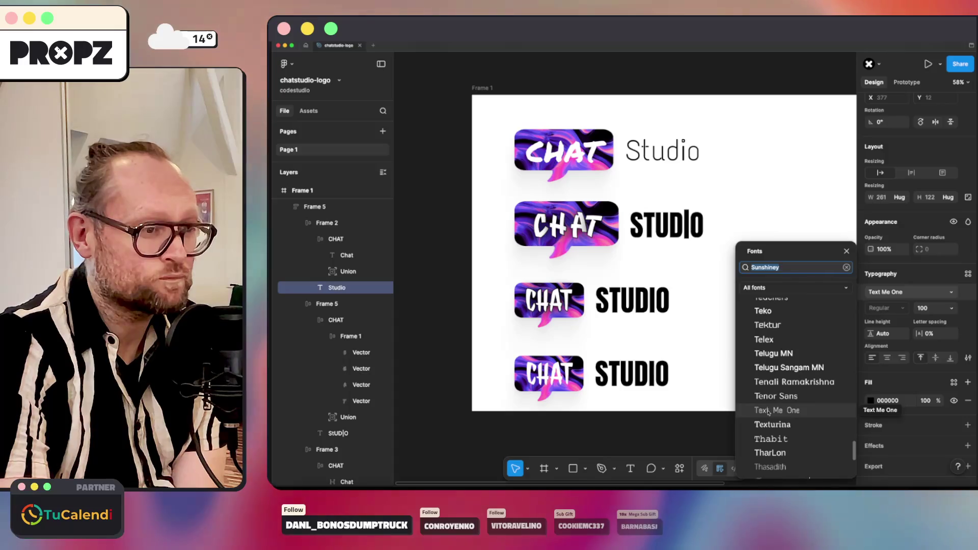
left_click(770, 410)
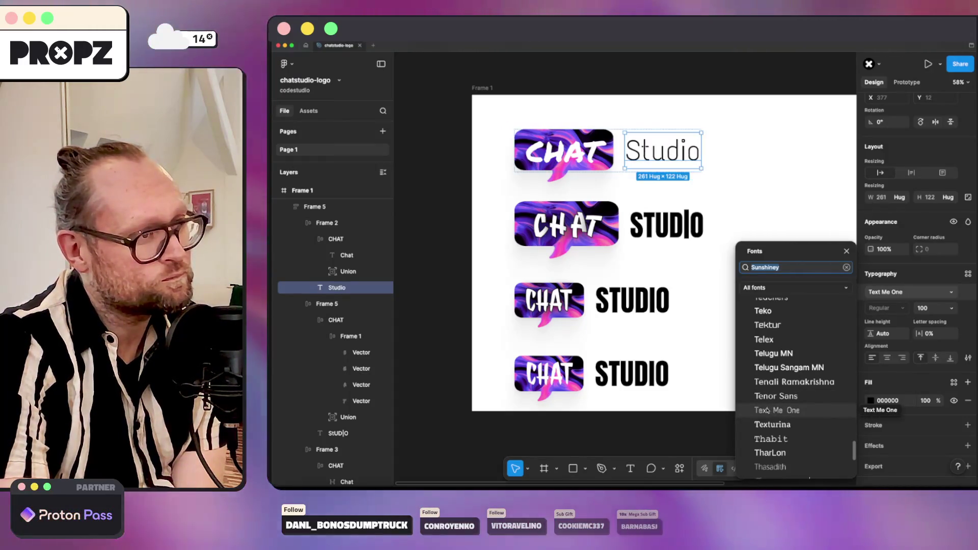
key("Escape")
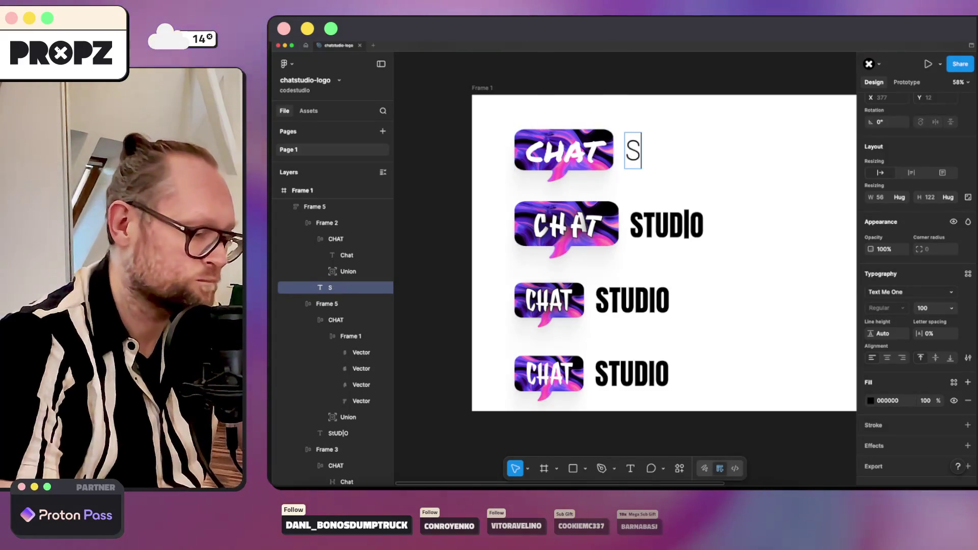
left_click(797, 148)
scroll(772, 149, "up", 1)
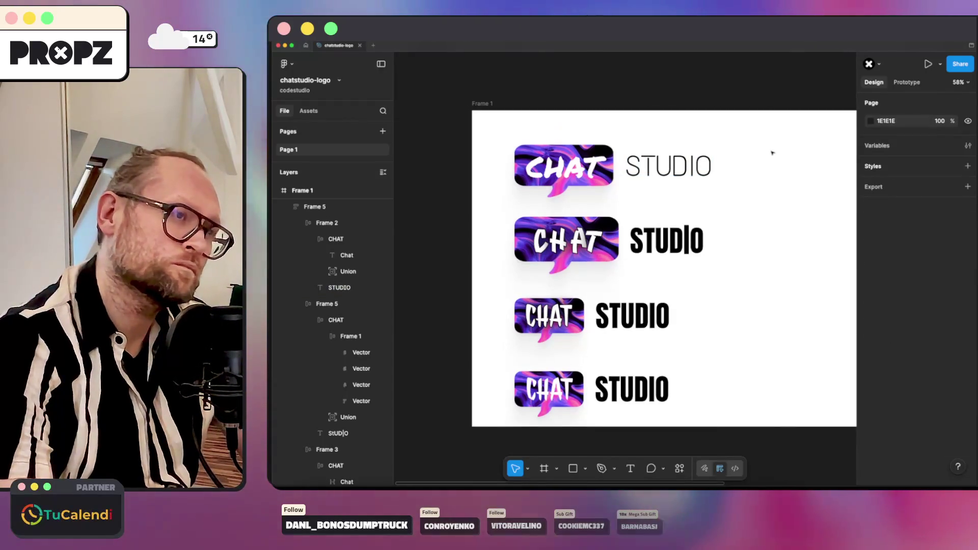
Set both the third logo's CHAT and STUDIO texts in Text Me One.
left_click(696, 164)
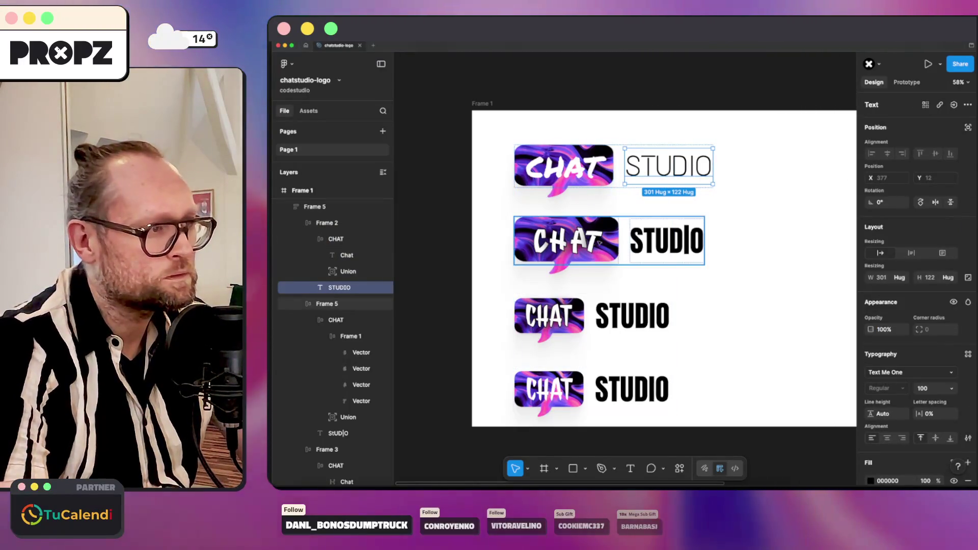
left_click(549, 316)
double_click(548, 316)
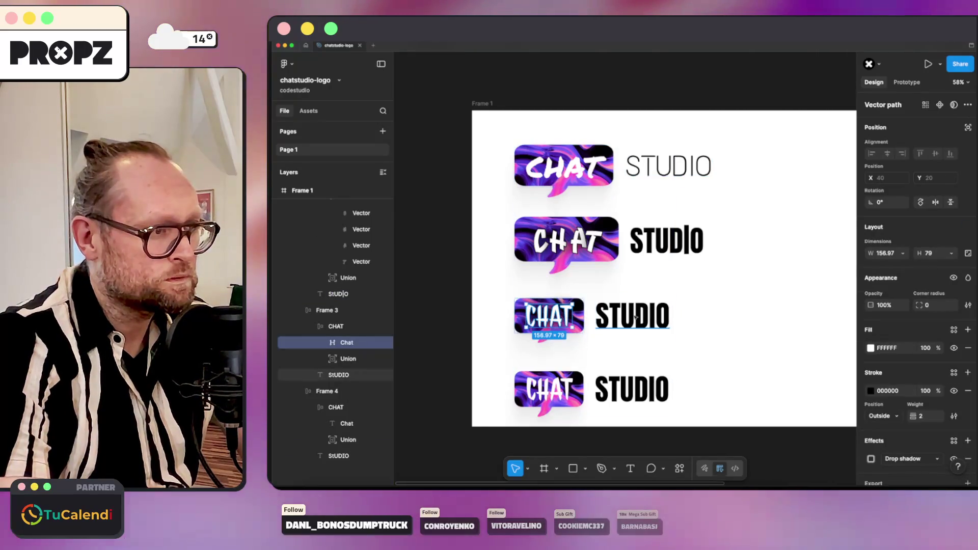
left_click(632, 316, "shift")
left_click(909, 372)
type("t")
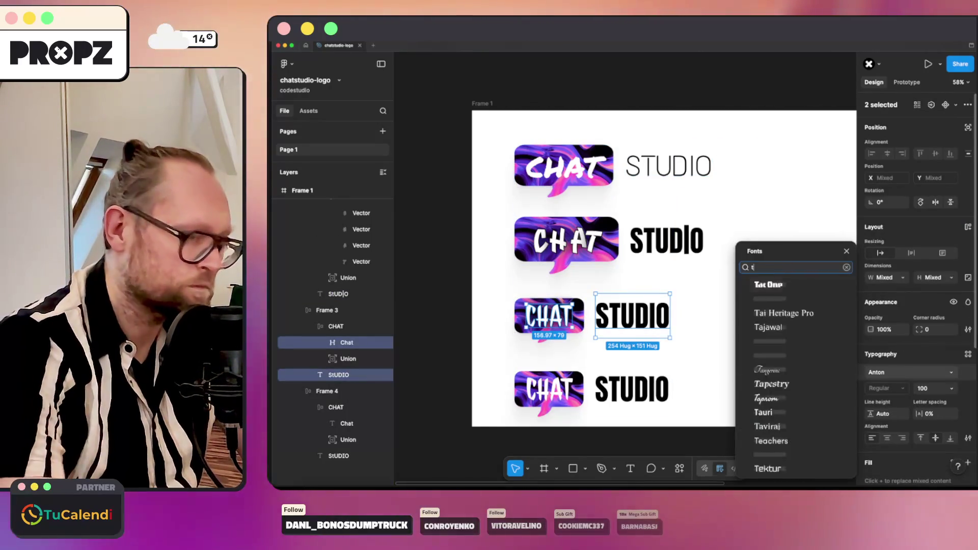
type("ex")
key("Return")
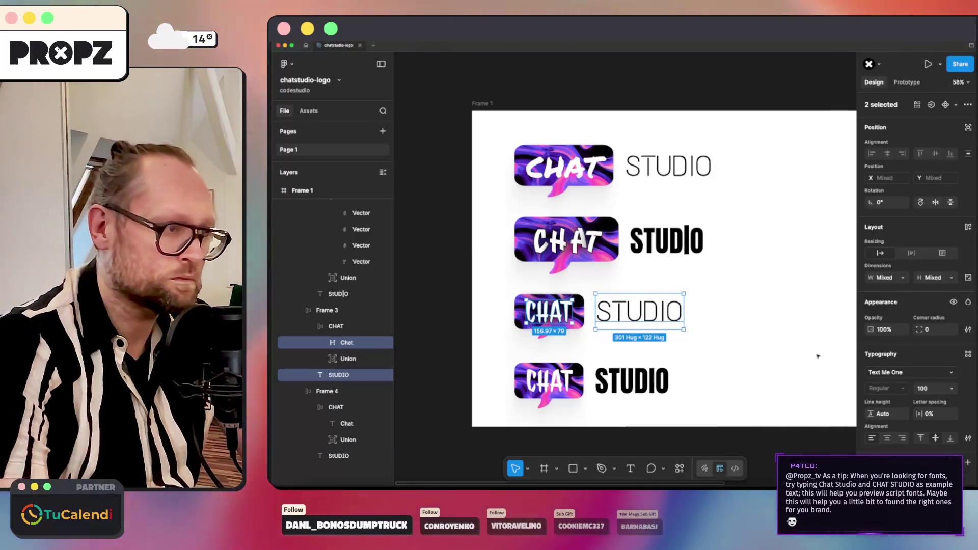
Set both the fourth logo's CHAT and STUDIO texts in Text Me One.
left_click(549, 381)
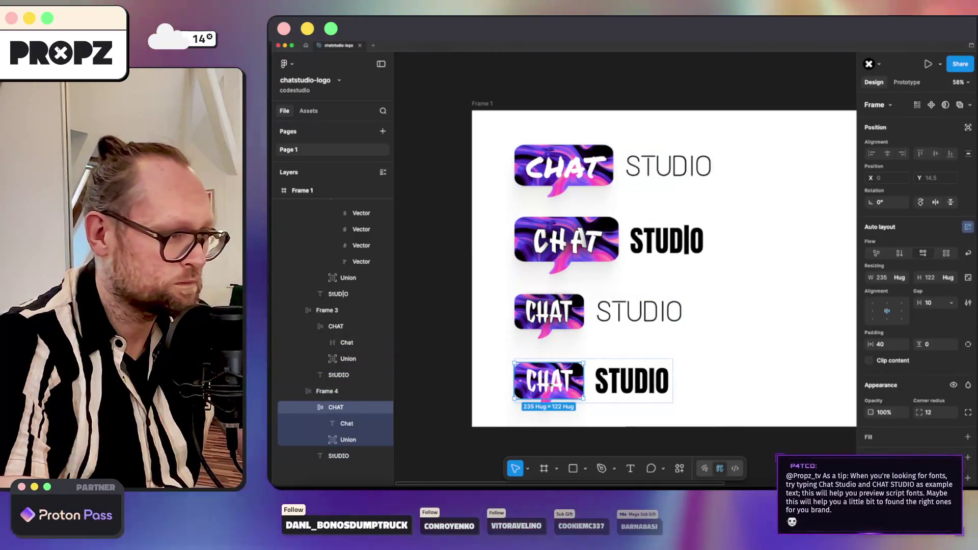
double_click(549, 380)
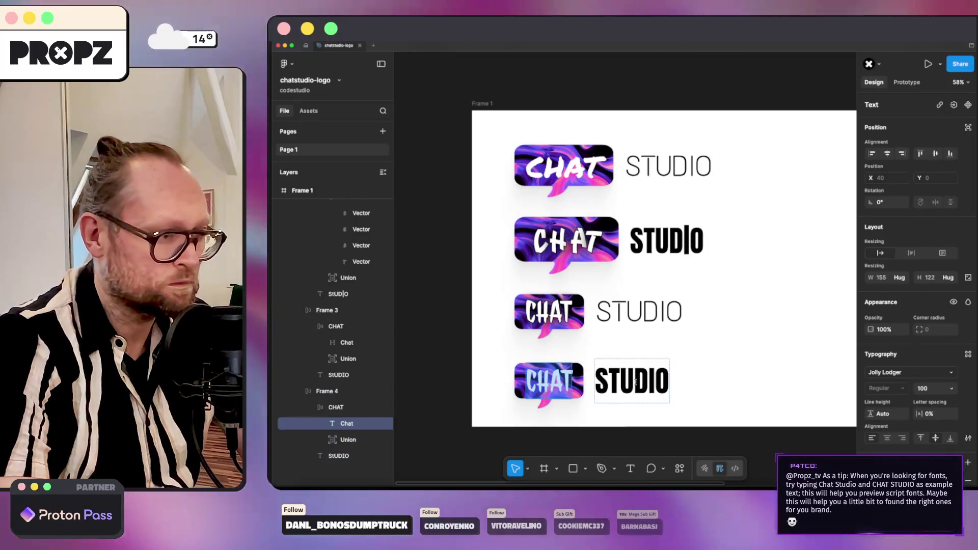
left_click(636, 380)
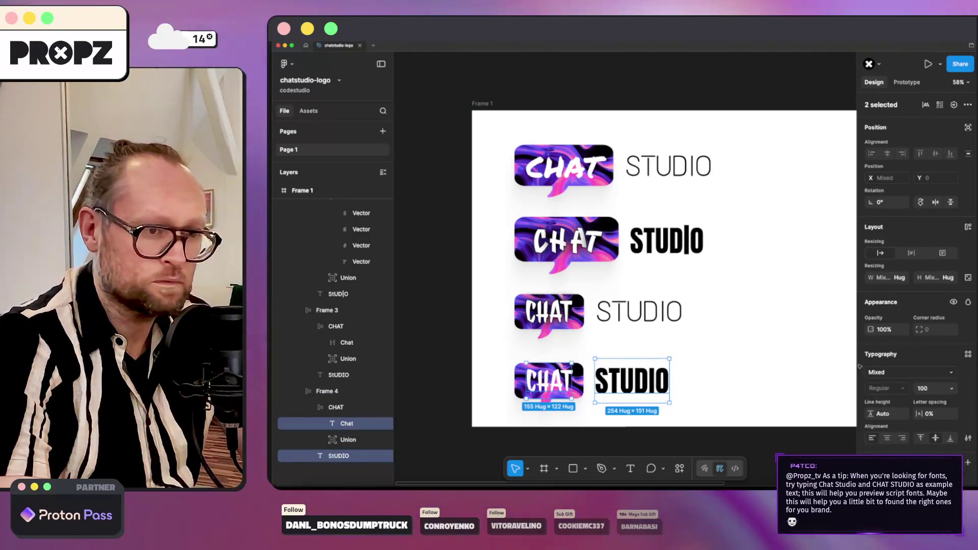
left_click(894, 374)
type("tex")
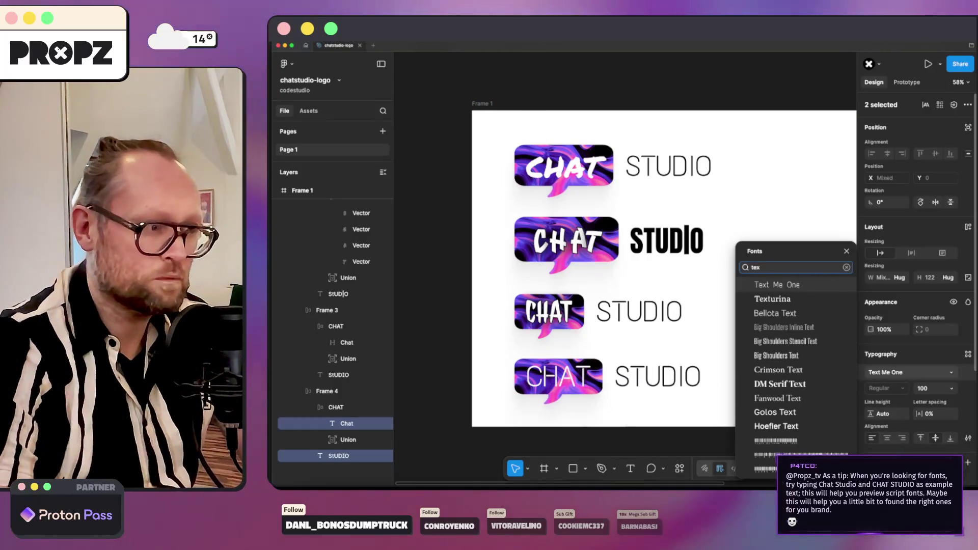
key("Return")
left_click(824, 361)
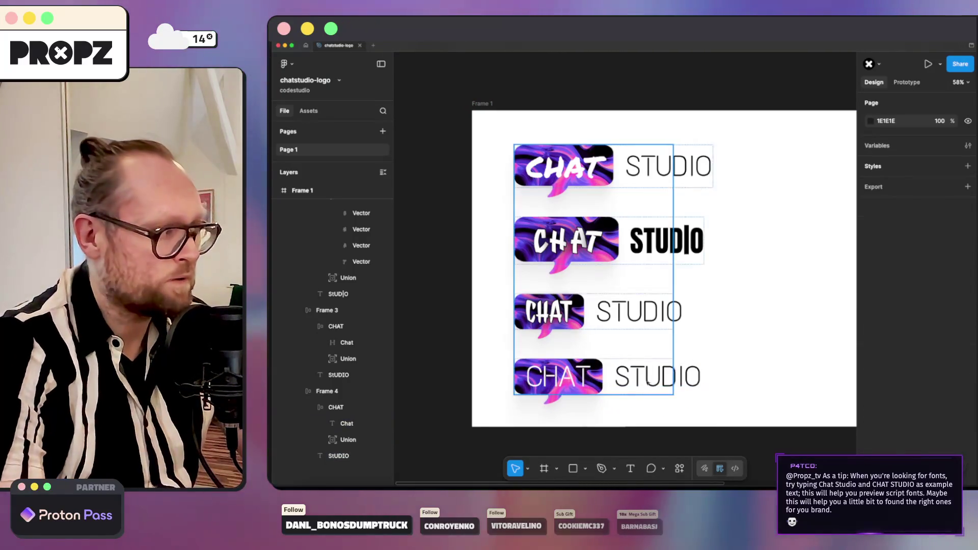
scroll(627, 367, "down", 3)
scroll(608, 284, "up", 3)
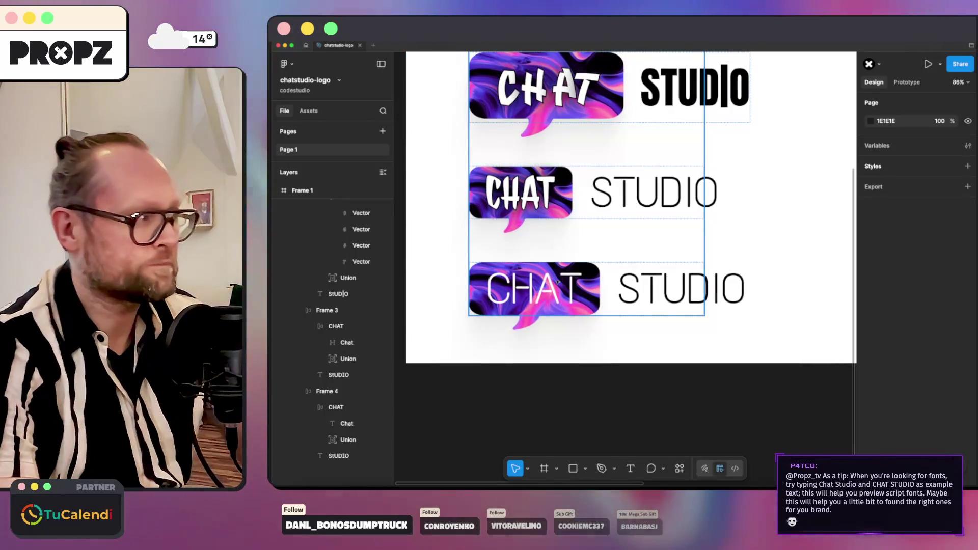
Touch up the bottom CHAT text, select its STUDIO, then switch to another application.
left_click(496, 295)
double_click(524, 291)
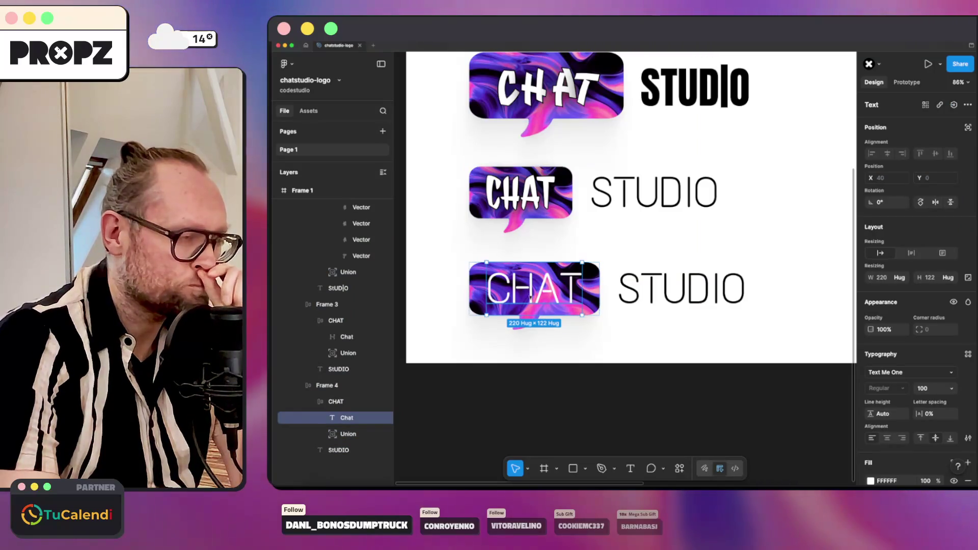
key("Return")
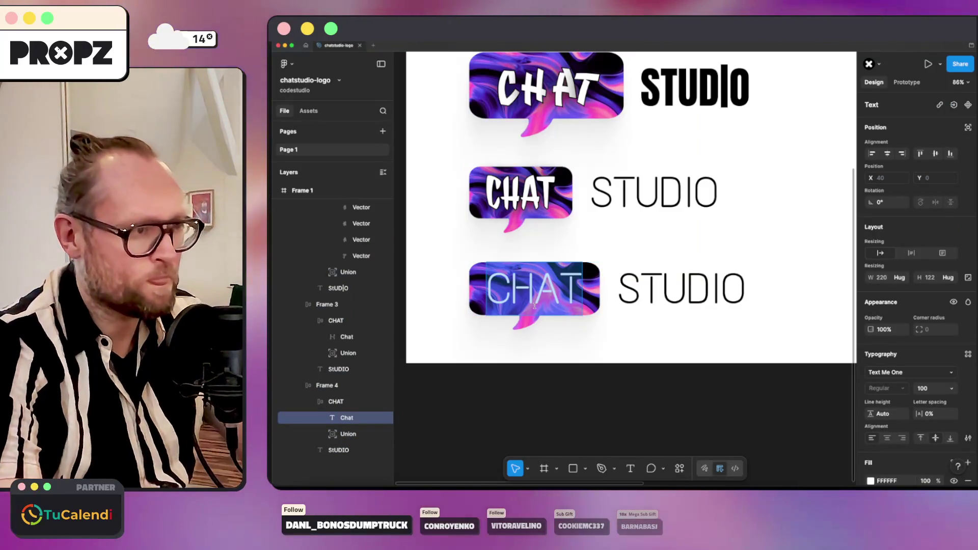
key("Escape")
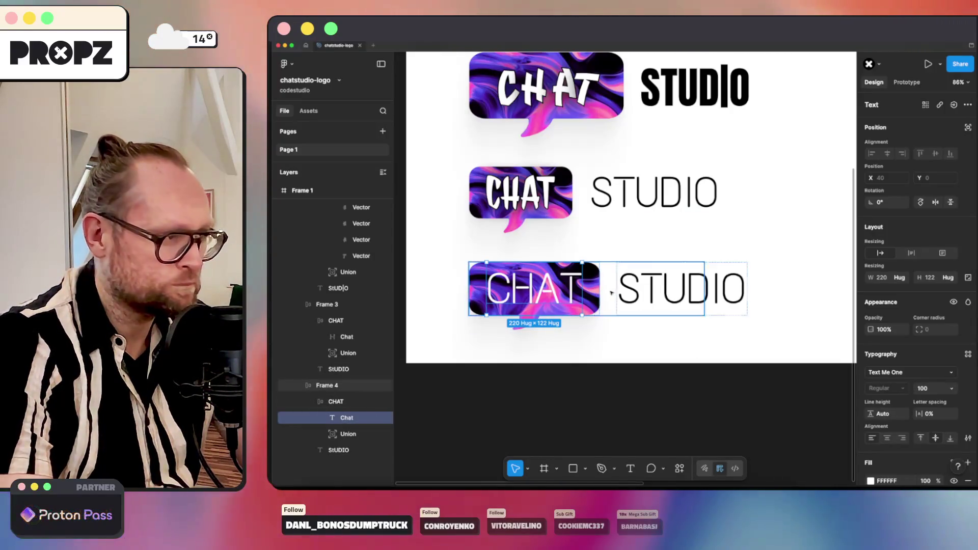
left_click(629, 311)
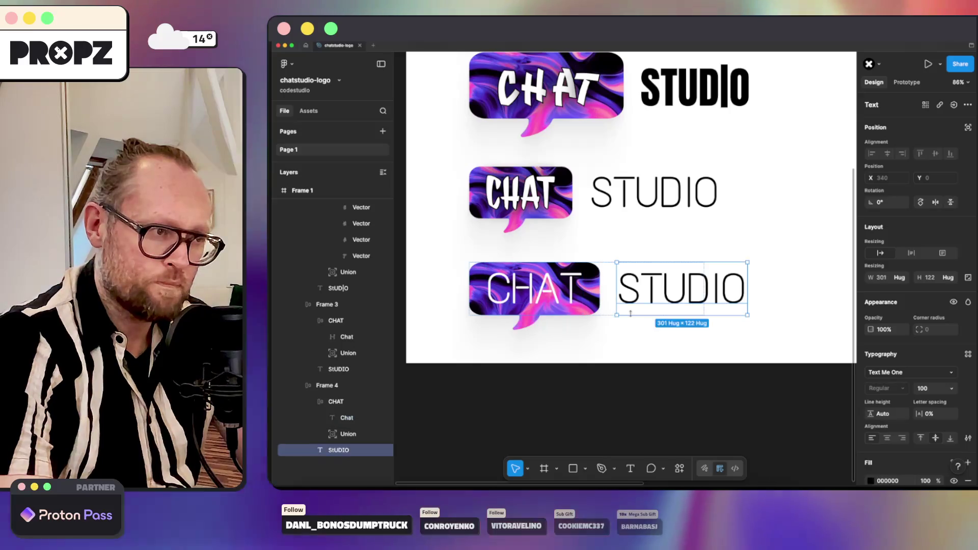
scroll(630, 312, "up", 5)
scroll(701, 227, "up", 5)
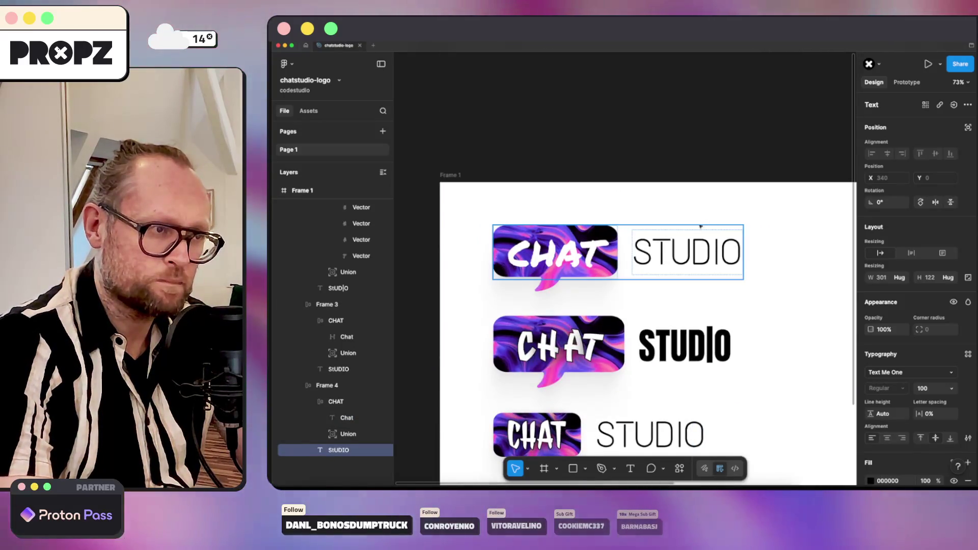
scroll(700, 227, "down", 4)
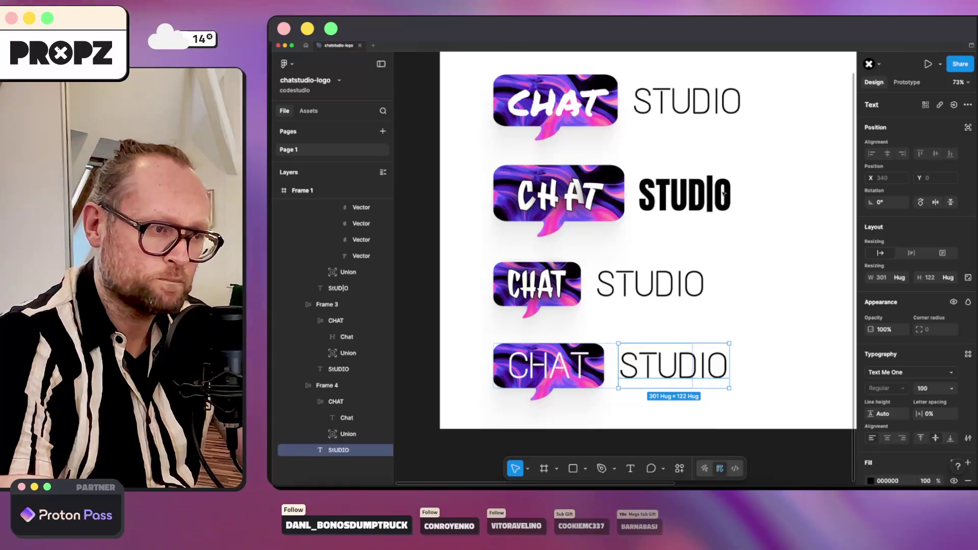
key("super+Tab")
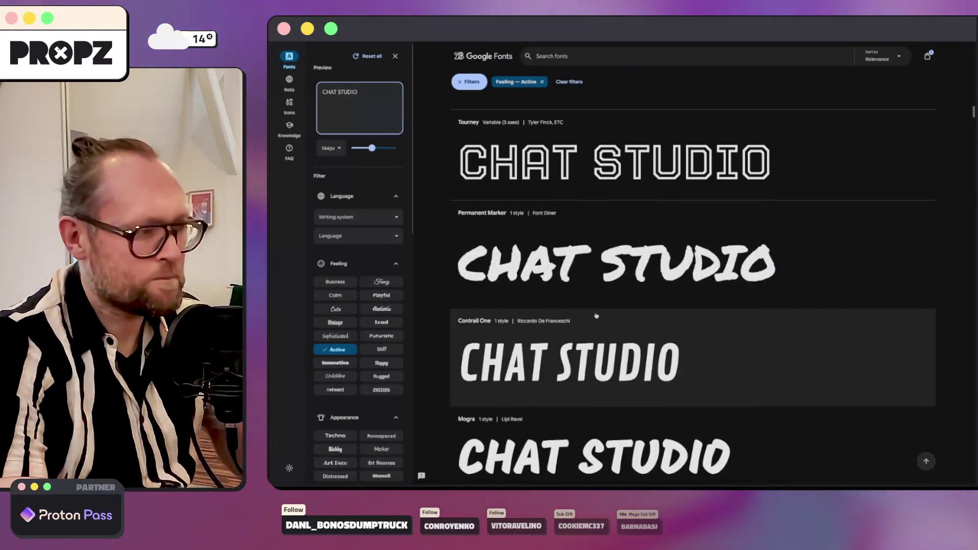
scroll(557, 345, "down", 1)
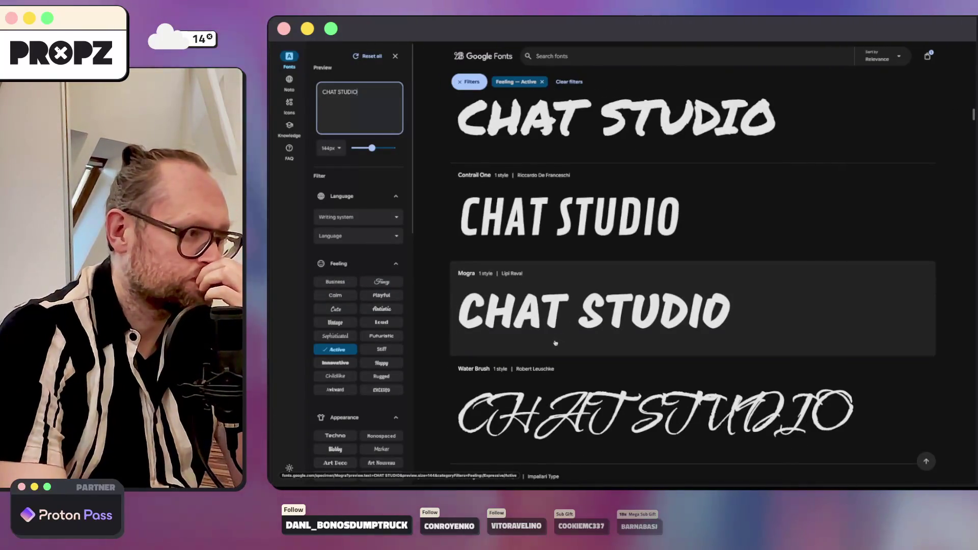
scroll(556, 343, "down", 2)
scroll(556, 343, "down", 2)
scroll(547, 344, "down", 2)
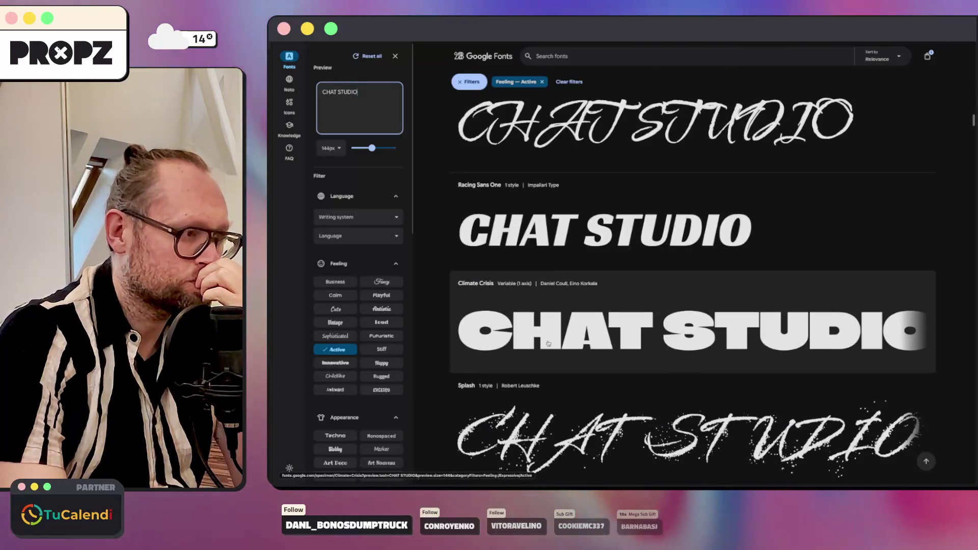
Return from Google Fonts to the Figma logo file after choosing Climate Crisis.
key("super+Tab")
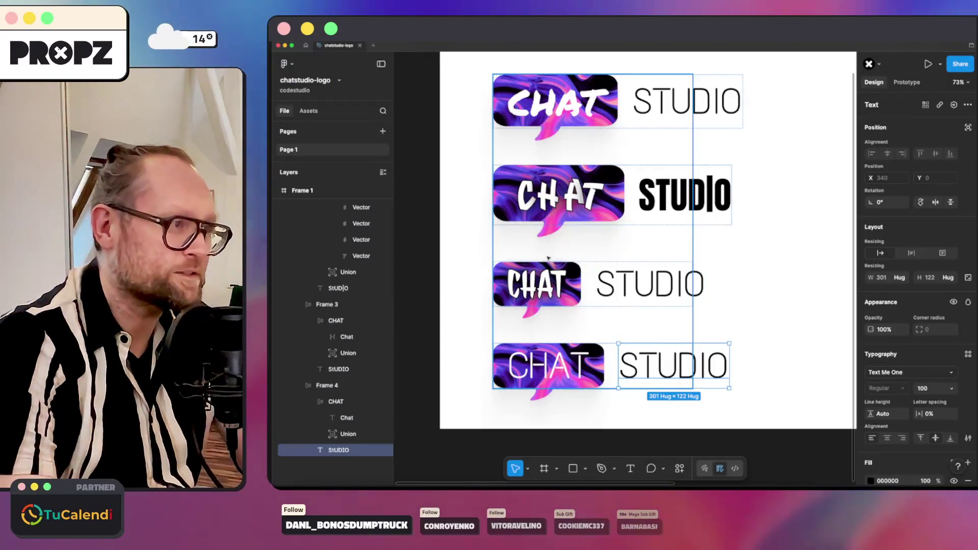
Set the fourth logo's CHAT and STUDIO in the heavy wide Climate Crisis font.
left_click(900, 372)
type("clim")
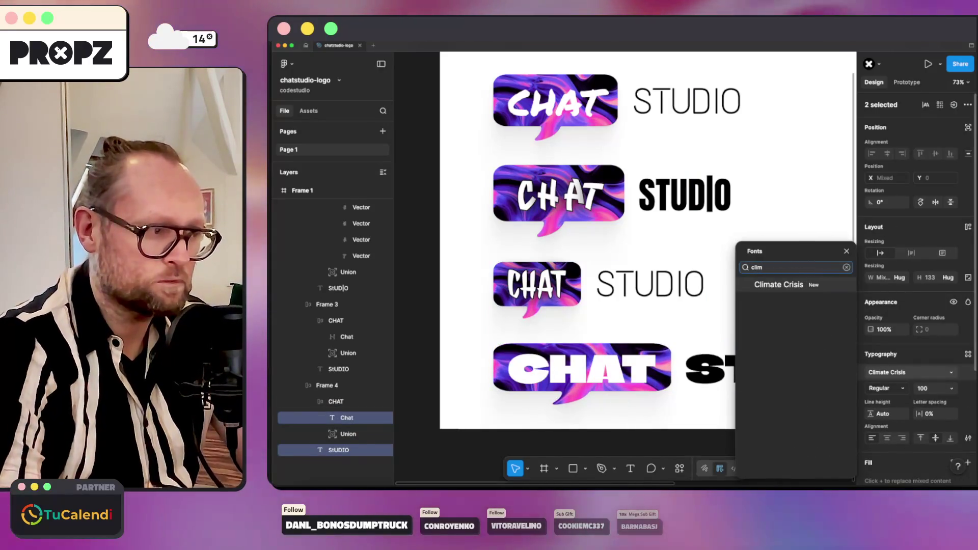
left_click(803, 285)
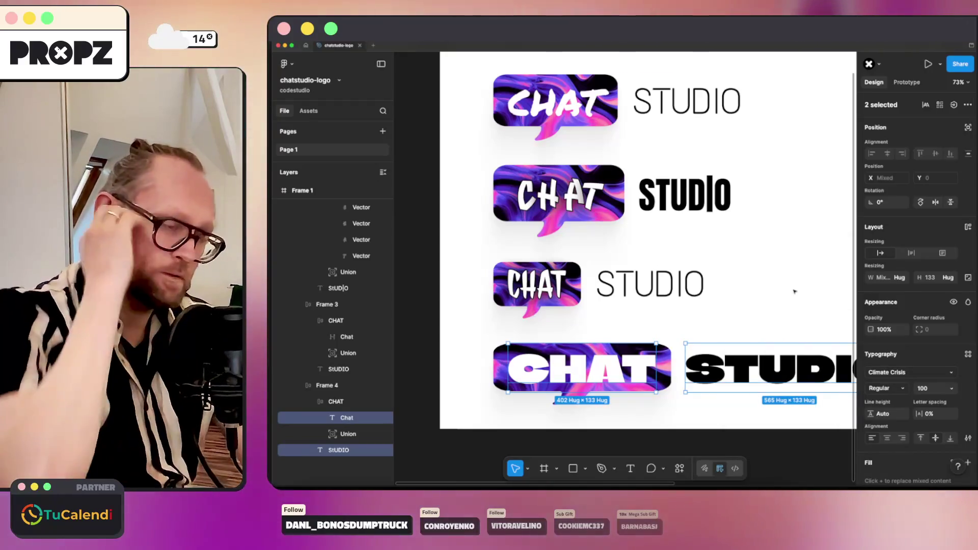
left_click(776, 283)
scroll(757, 284, "down", 3)
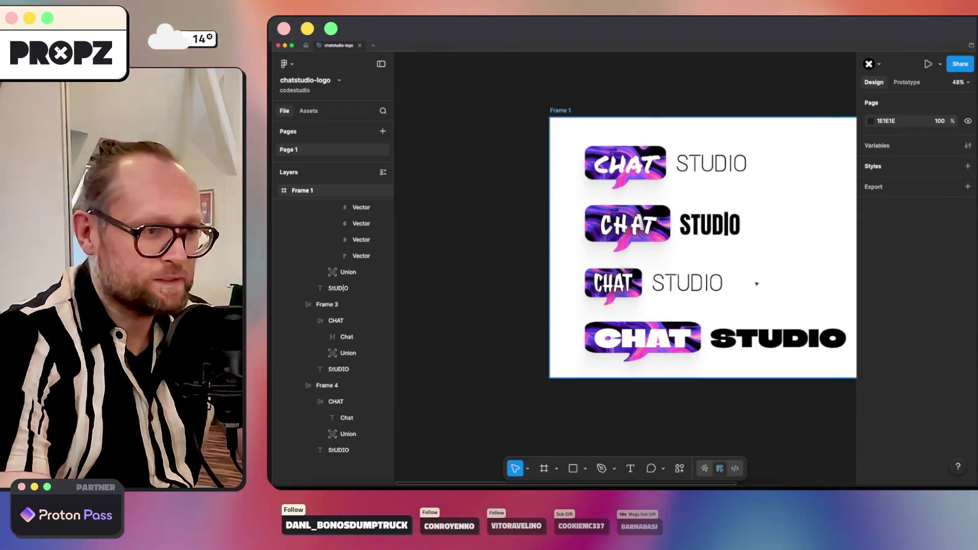
scroll(757, 284, "right", 3)
Select all four logo rows and wrap them in one auto-layout stack.
left_click_drag(482, 138, 554, 323)
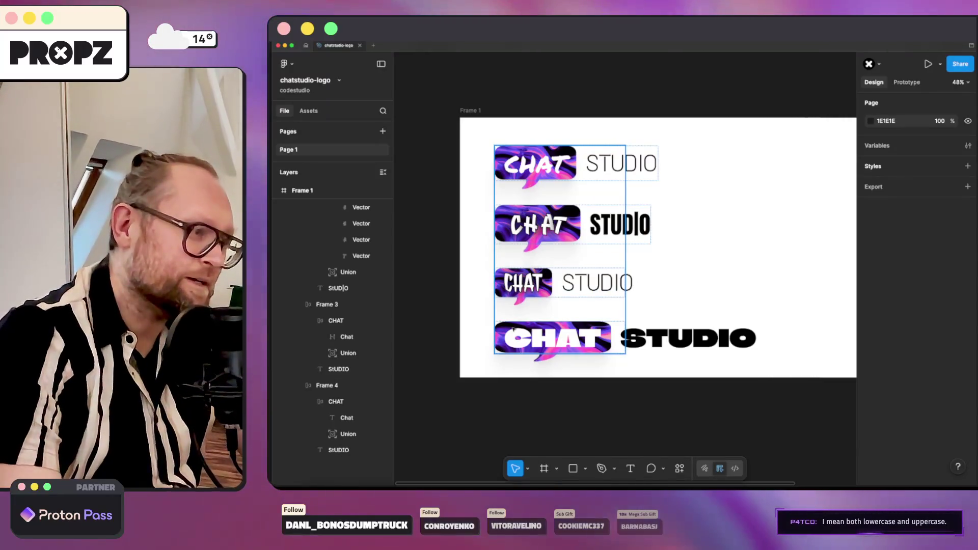
left_click(513, 330)
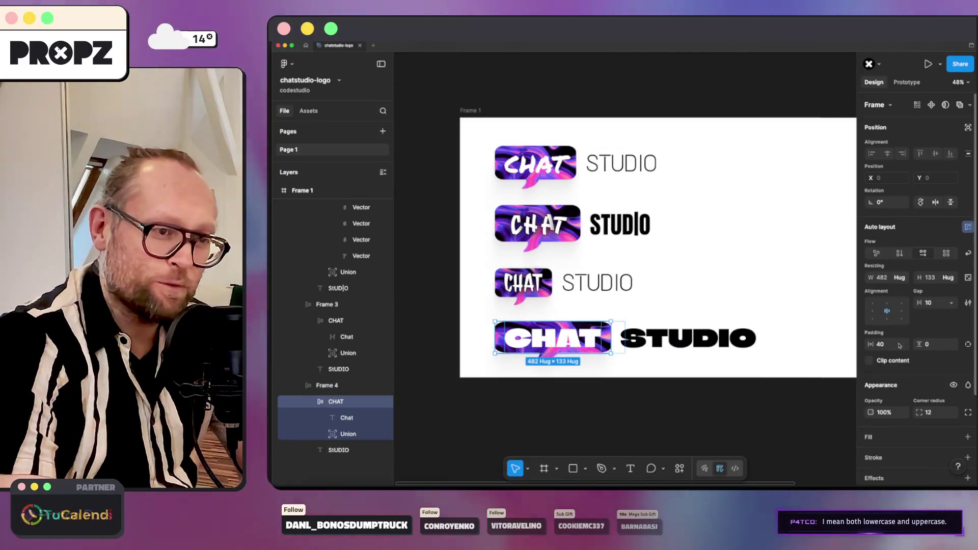
scroll(898, 374, "down", 3)
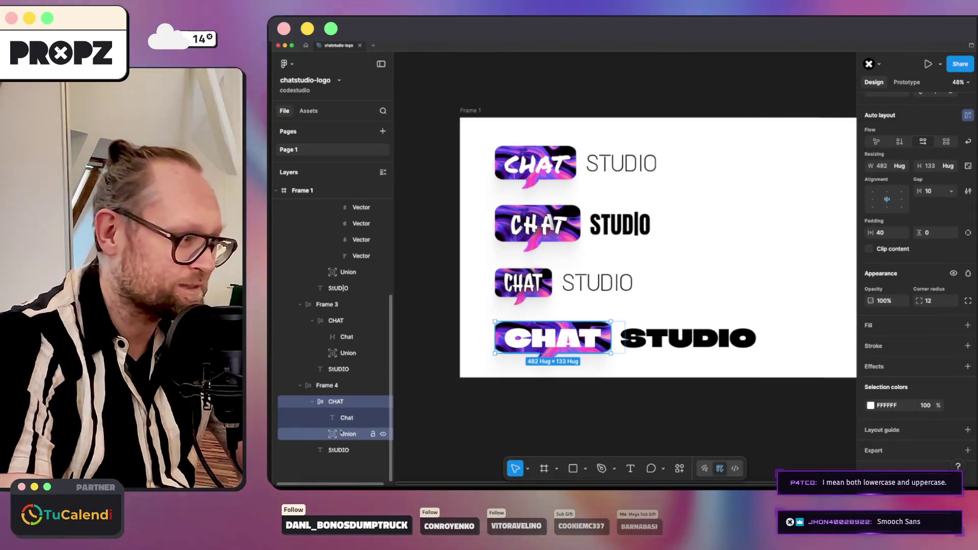
left_click(341, 433)
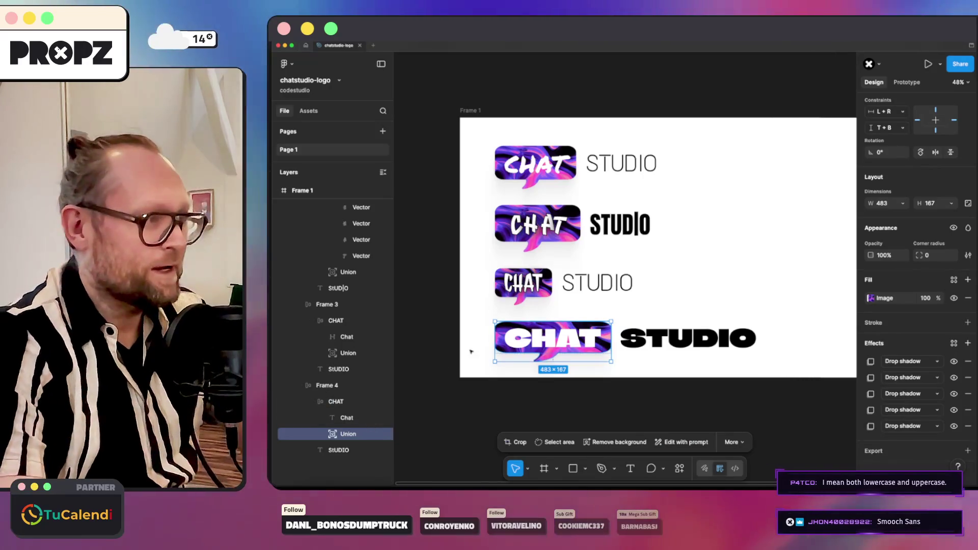
scroll(591, 299, "down", 3)
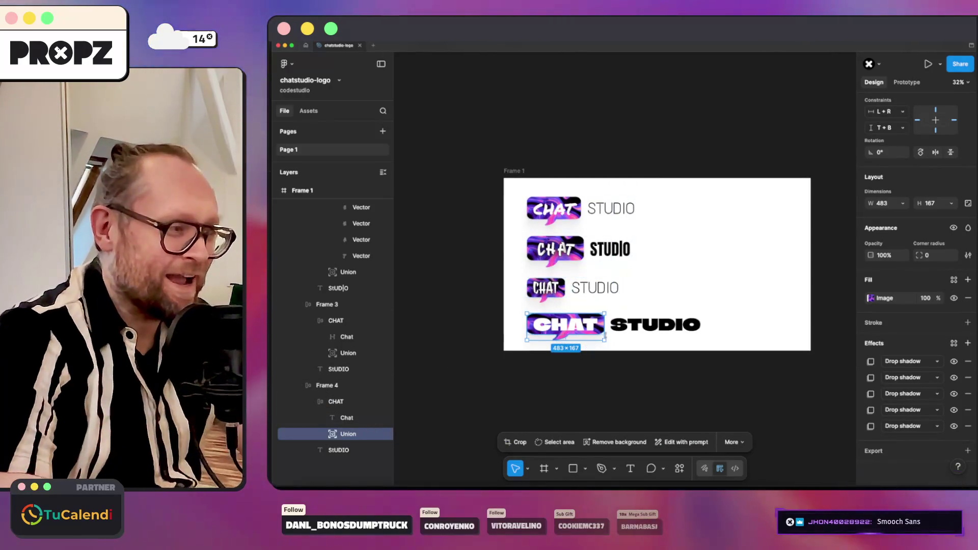
scroll(583, 316, "up", 5)
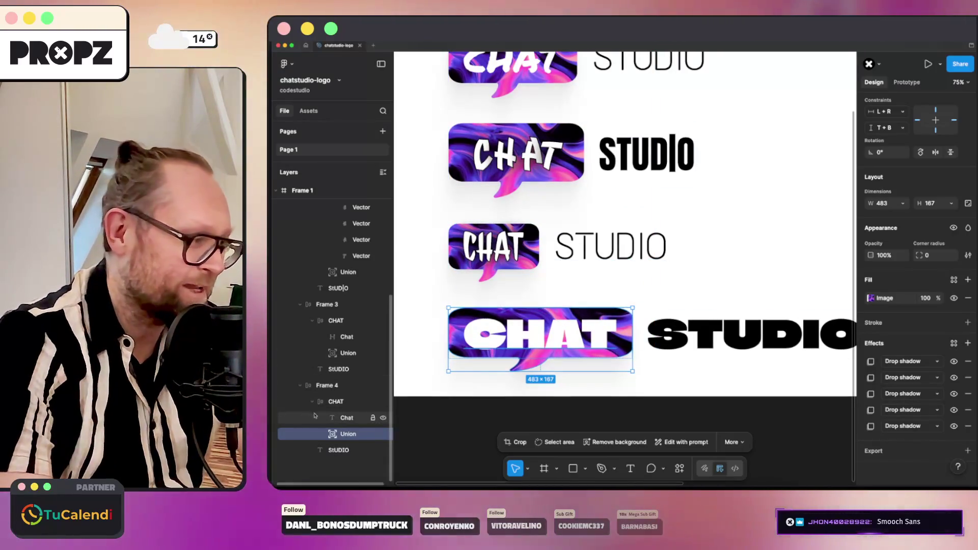
scroll(580, 230, "down", 2)
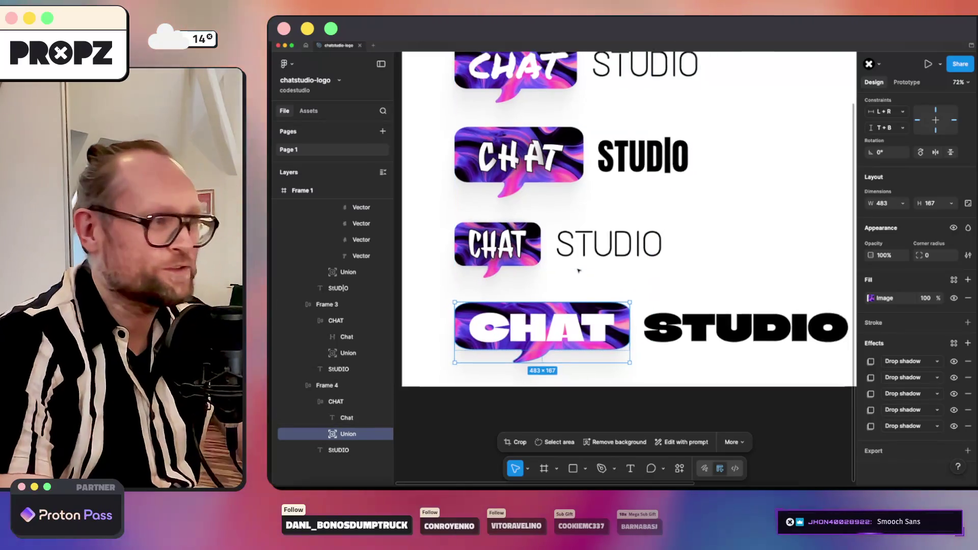
key("ctrl+a")
key("shift+a")
left_click(509, 246)
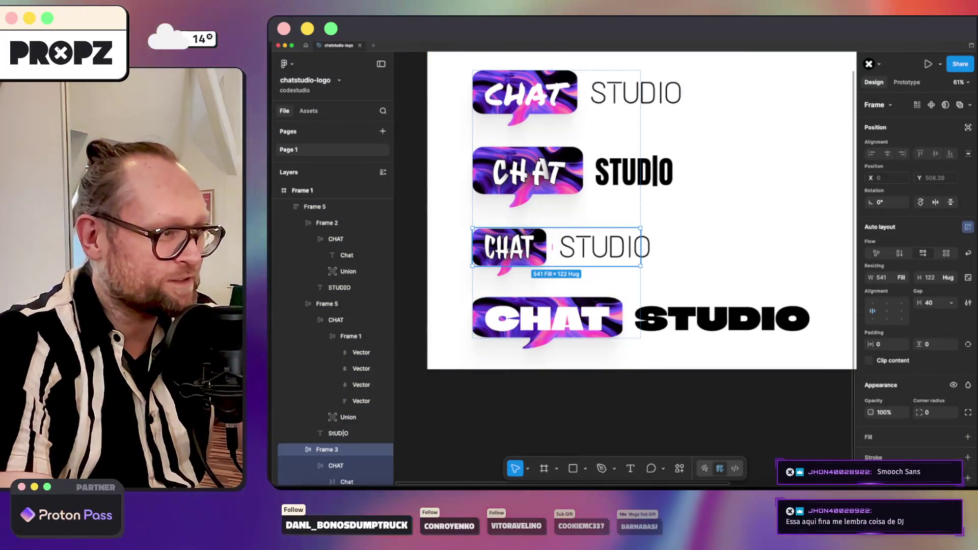
Delete the third row, a second-row bubble and a stray STUDIO text, undoing an accidental stack delete.
key("Delete")
double_click(538, 179)
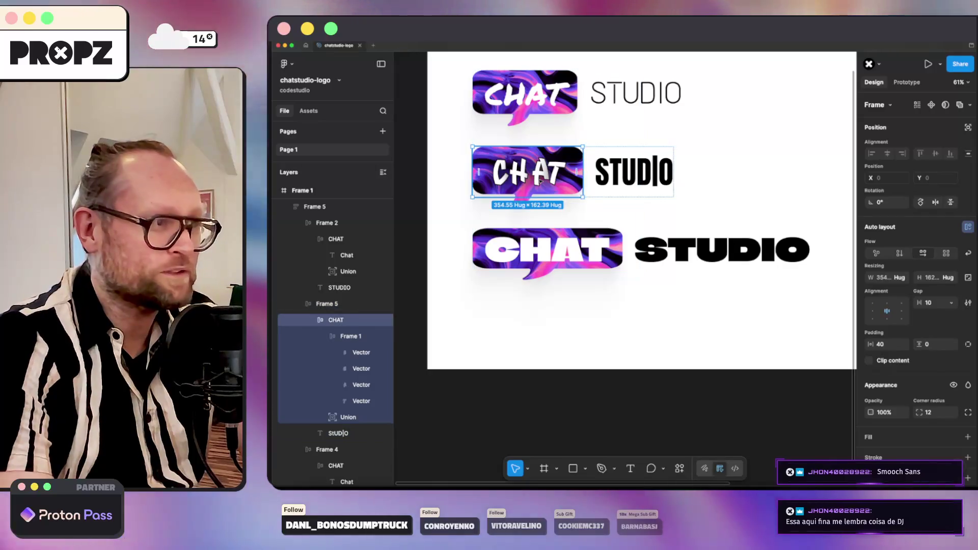
left_click(634, 174)
left_click(578, 197)
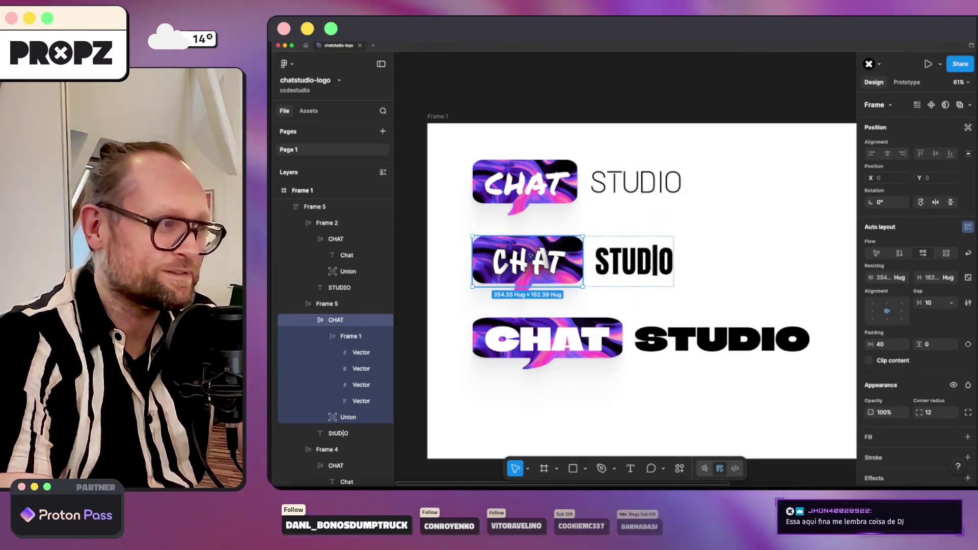
key("Delete")
left_click(524, 262)
key("Delete")
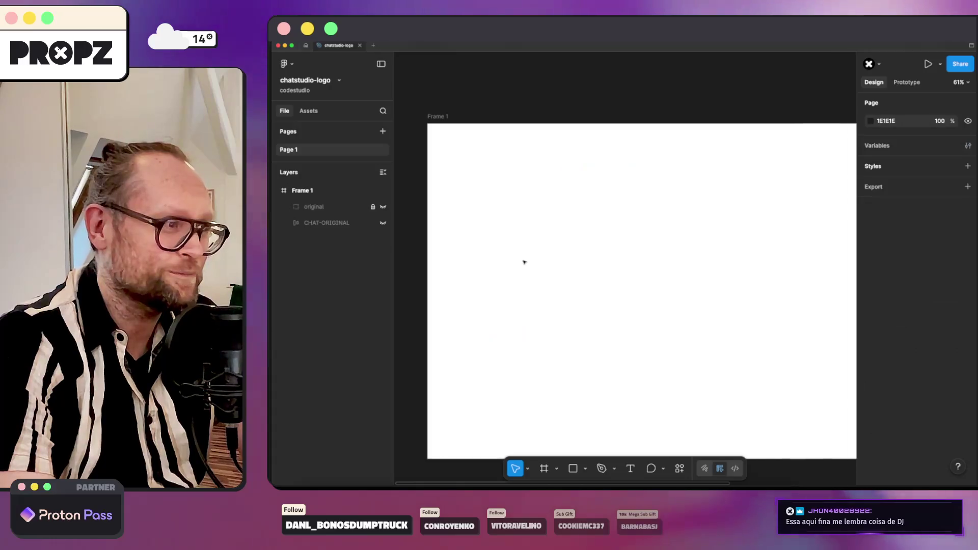
key("ctrl+z")
left_click(525, 252)
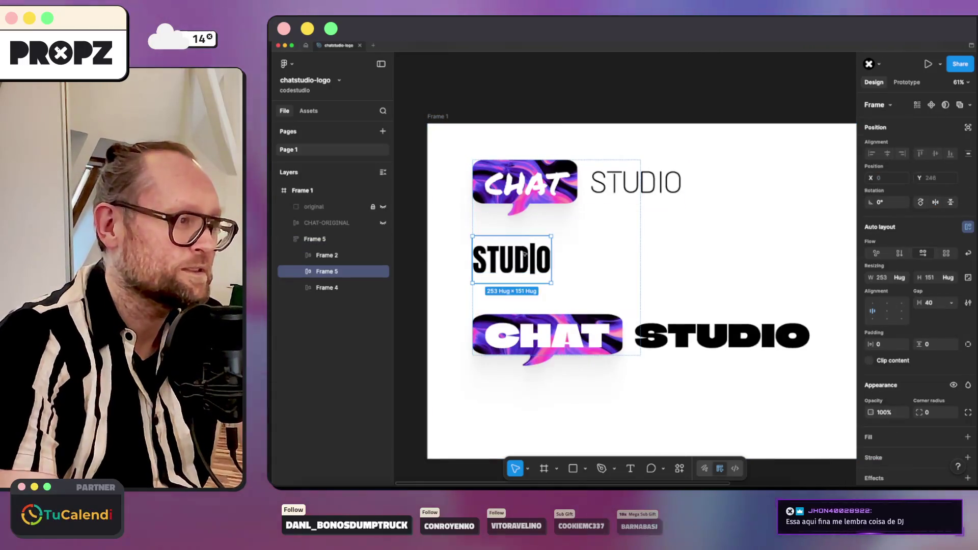
key("Delete")
Move the CHAT-ORIGINAL bubble into the top of Frame 5 and select its Chat text.
left_click(604, 185)
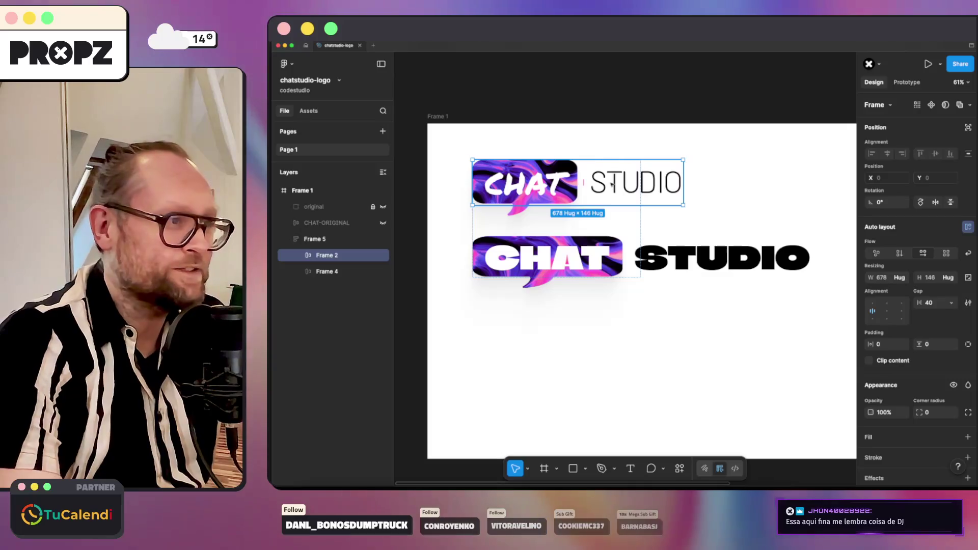
left_click(314, 222)
left_click_drag(330, 244, 303, 243)
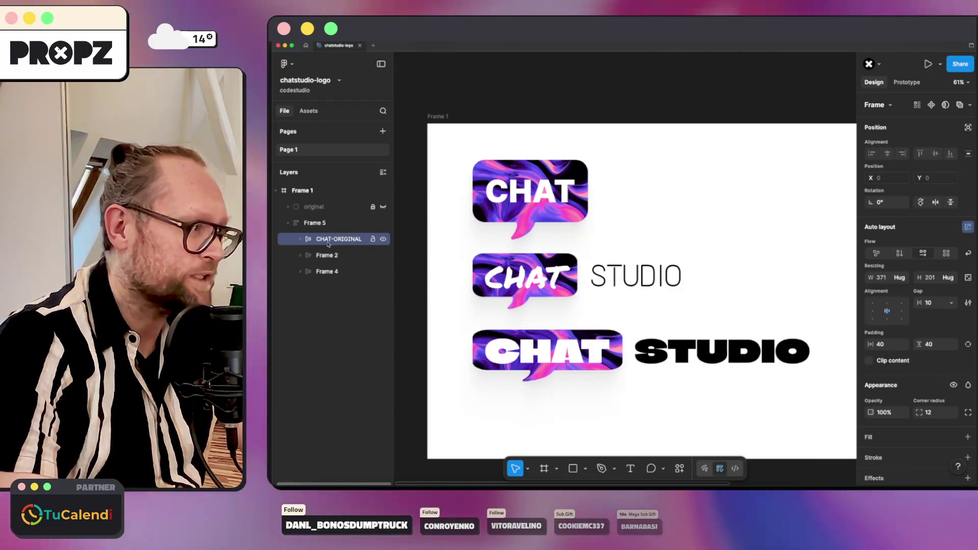
left_click(309, 238)
left_click(333, 254)
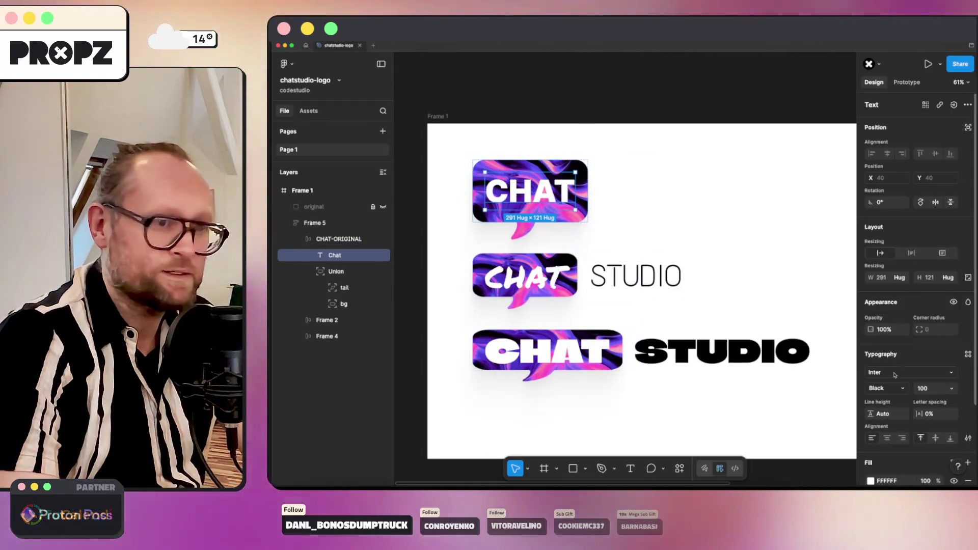
Set the original top bubble's CHAT lettering in Climate Crisis, overflowing the bubble.
left_click(887, 372)
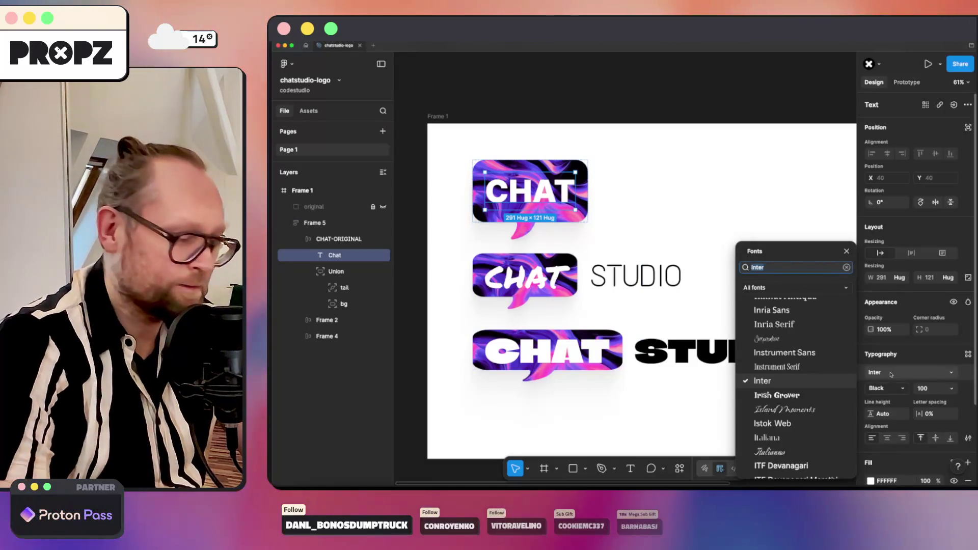
type("clim")
key("Return")
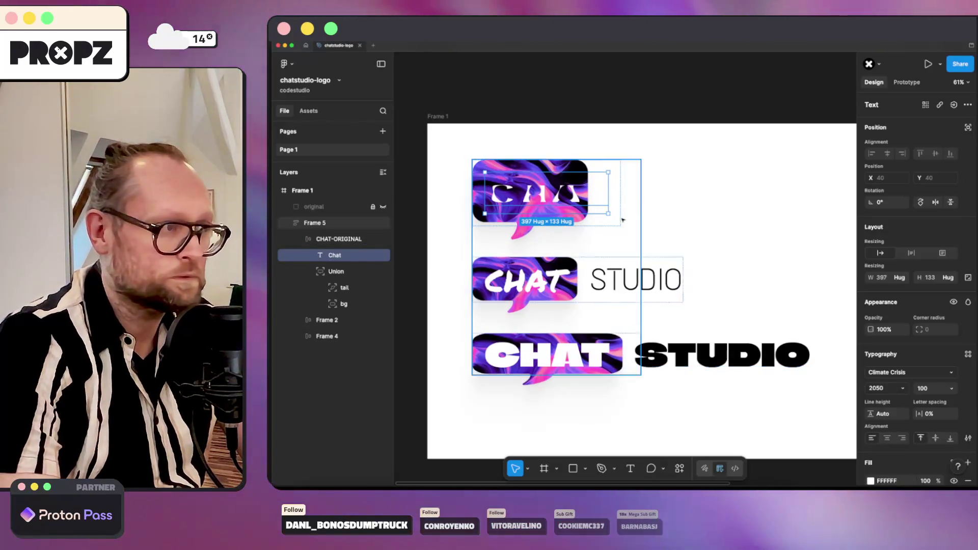
key("Escape")
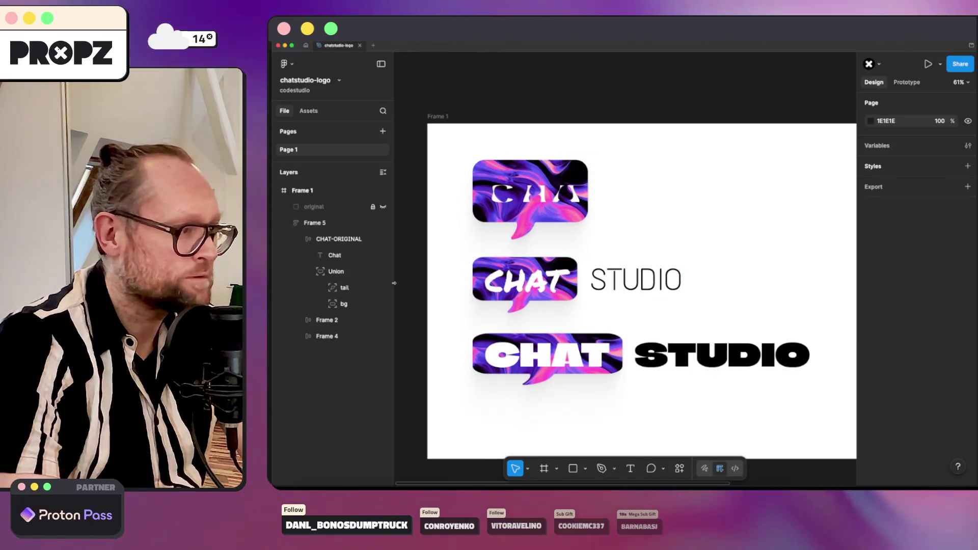
left_click(344, 288)
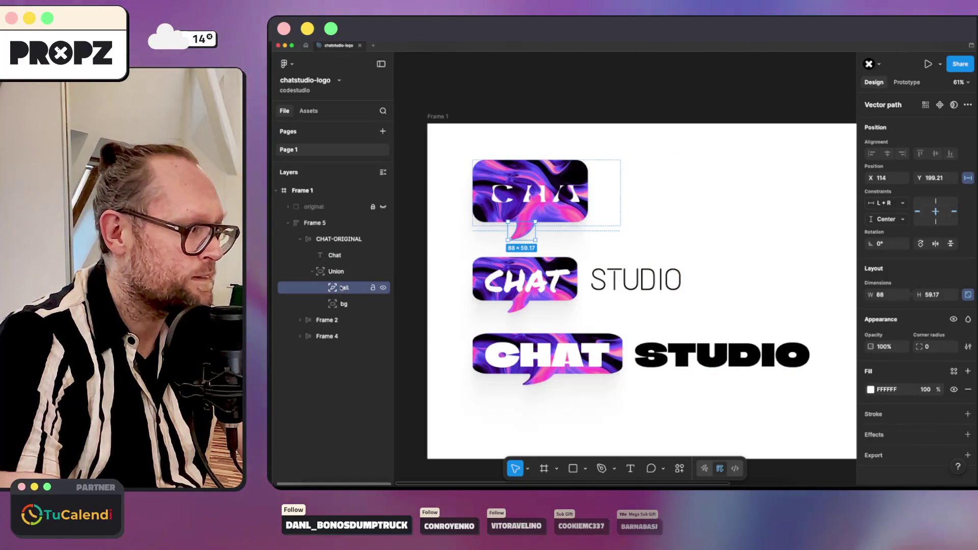
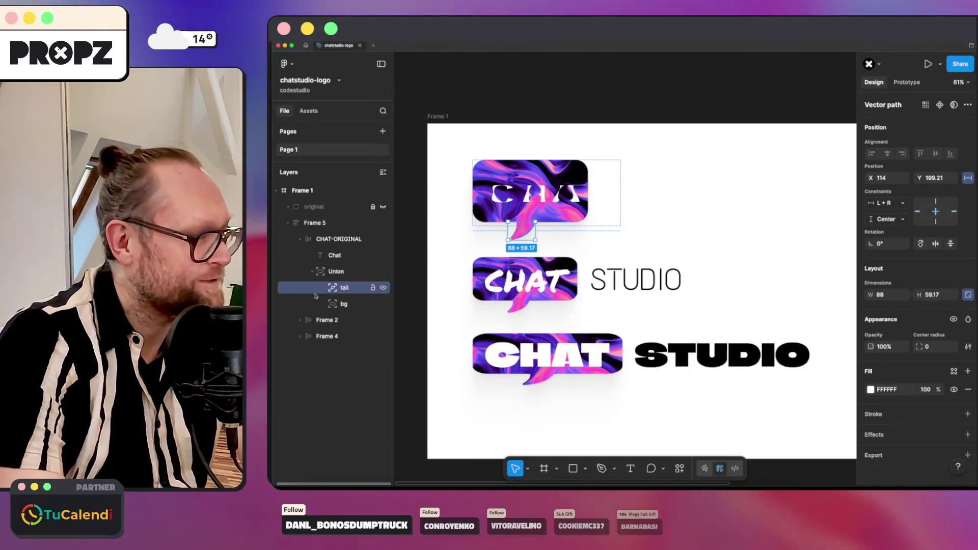
Inspect bg and tail, select the Union bubble shape and replace its marbled image fill with a plain fill.
left_click(344, 305)
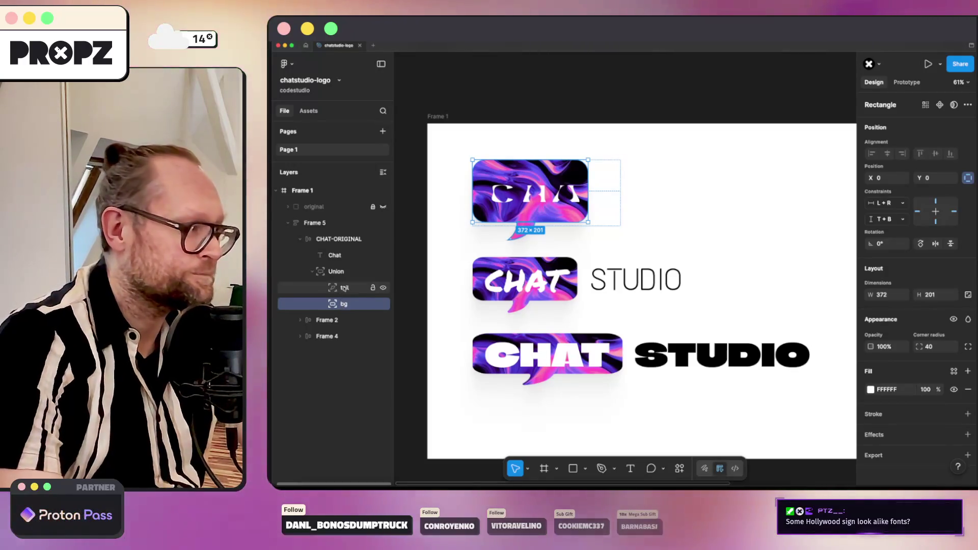
mouse_move(340, 288)
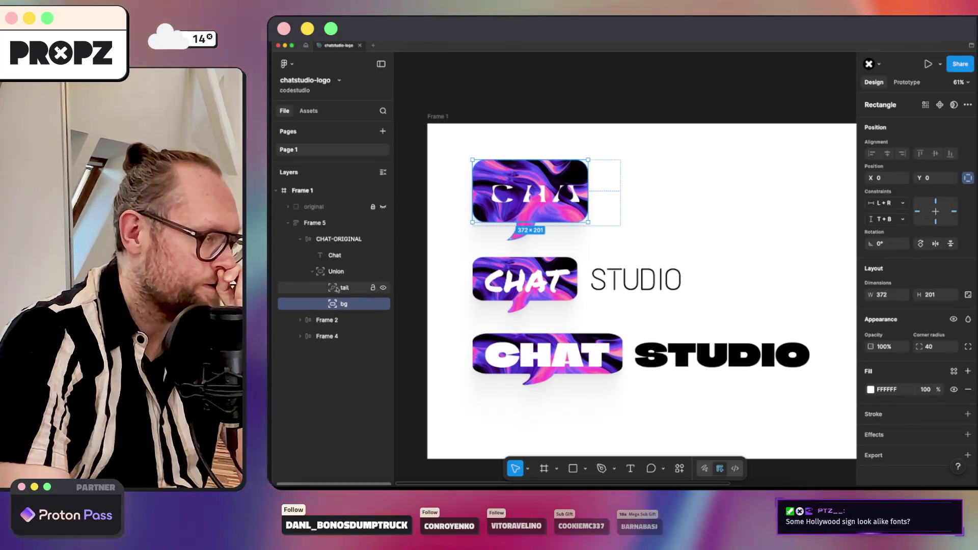
key("shift+Return")
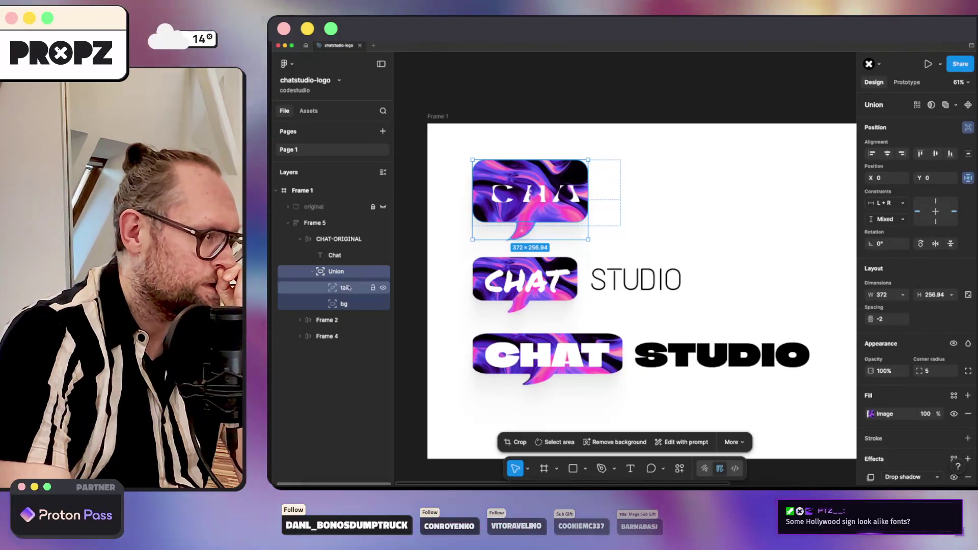
left_click(346, 288)
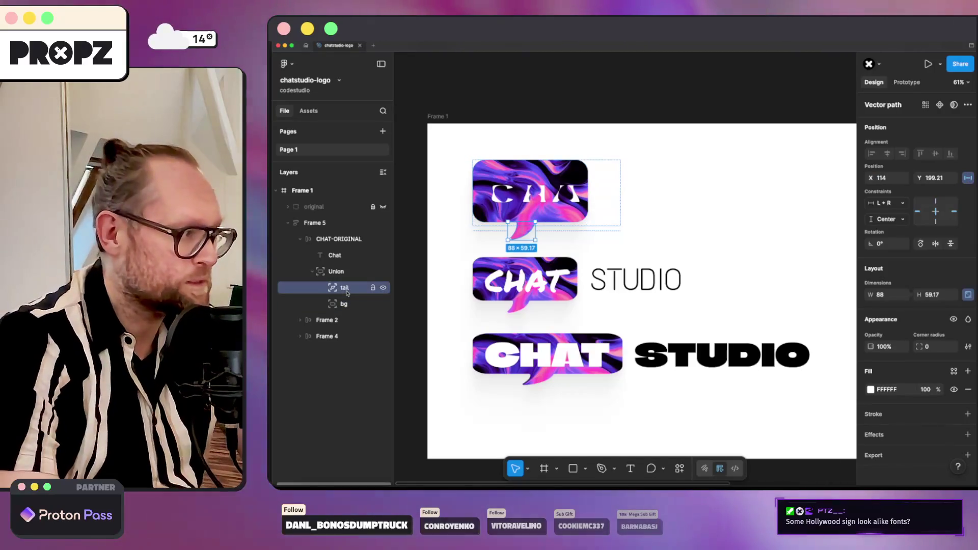
scroll(355, 327, "down", 2)
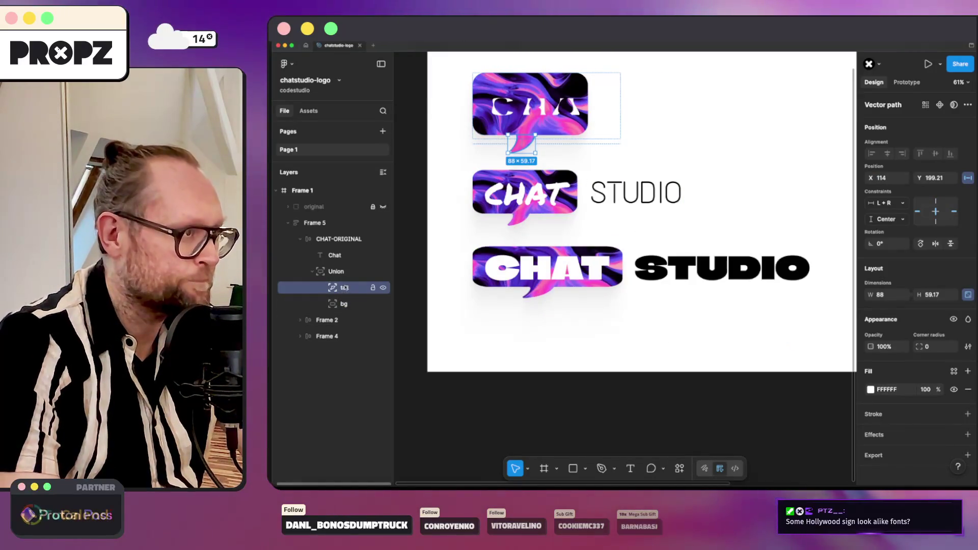
left_click(334, 269)
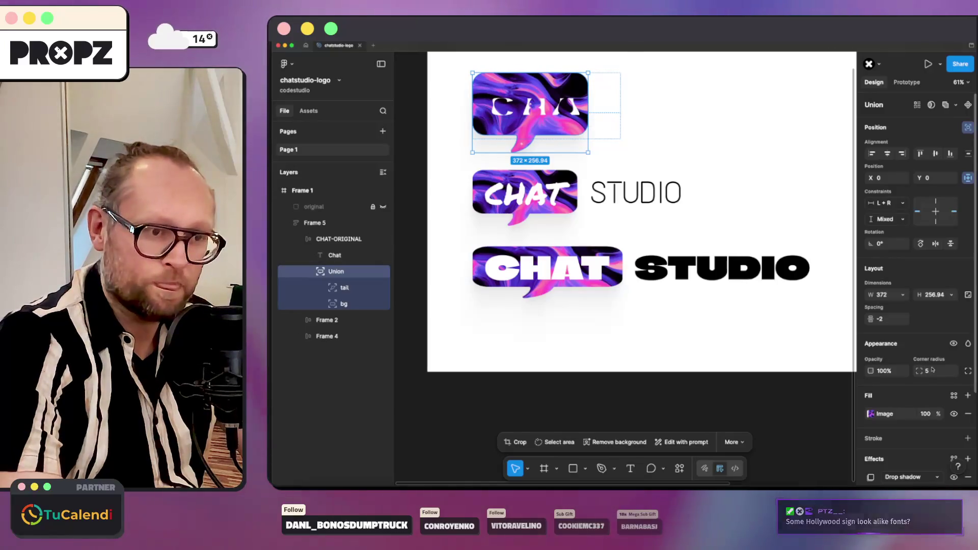
scroll(932, 369, "down", 3)
left_click(967, 307)
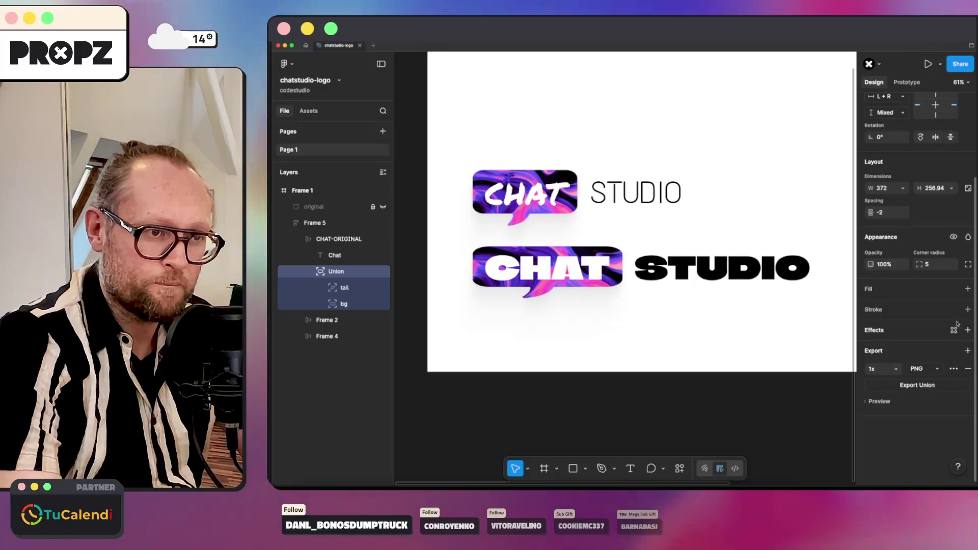
left_click(968, 289)
Set the top CHAT bubble's fill colour to solid black 000000.
left_click(871, 307)
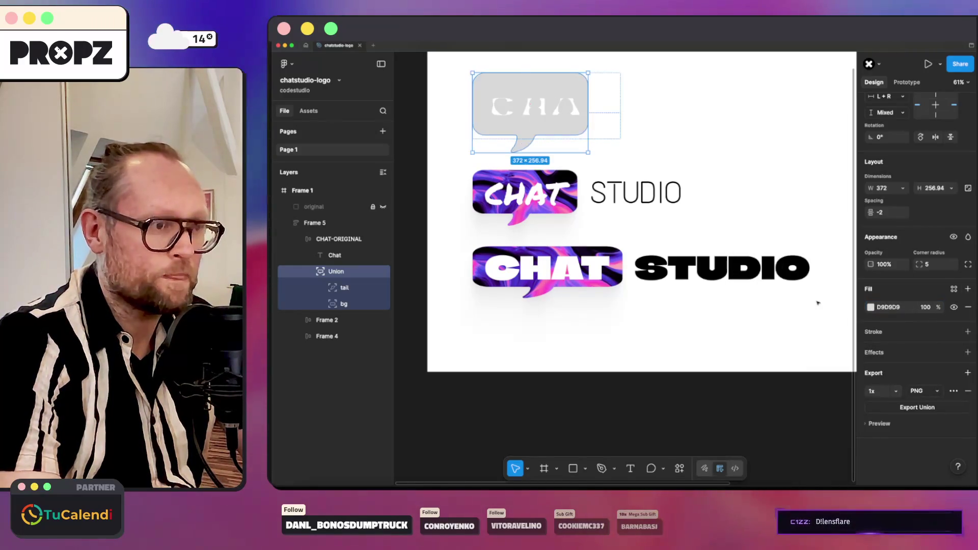
left_click(870, 307)
left_click_drag(795, 321, 740, 377)
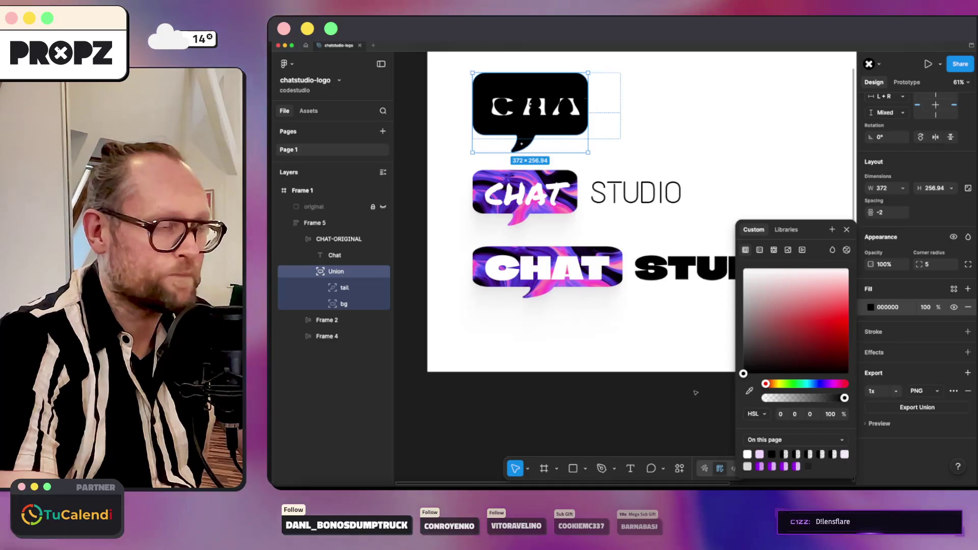
key("Escape")
Hide the thin CHAT STUDIO and Frame 4 logo variants, leaving CHAT-ORIGINAL selected.
left_click(314, 223)
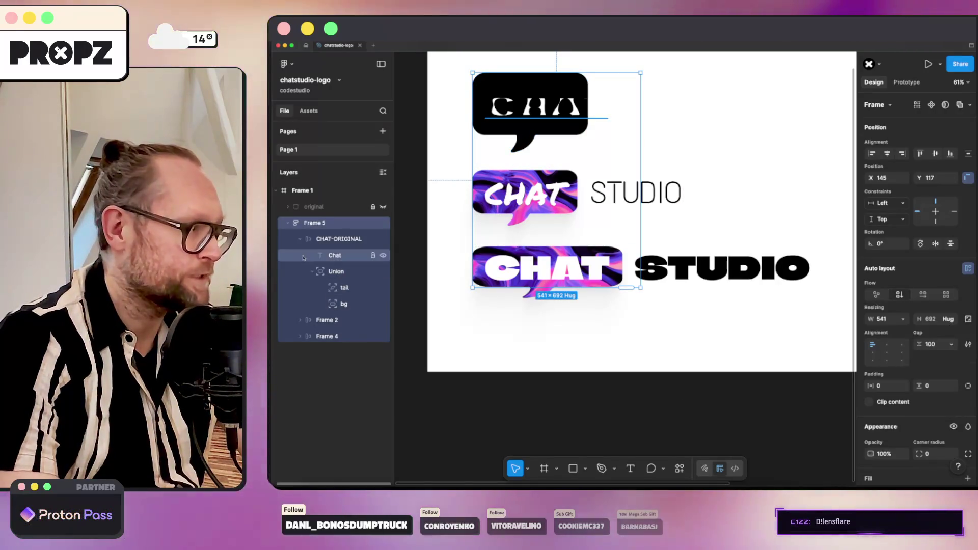
left_click(305, 239)
left_click(383, 255)
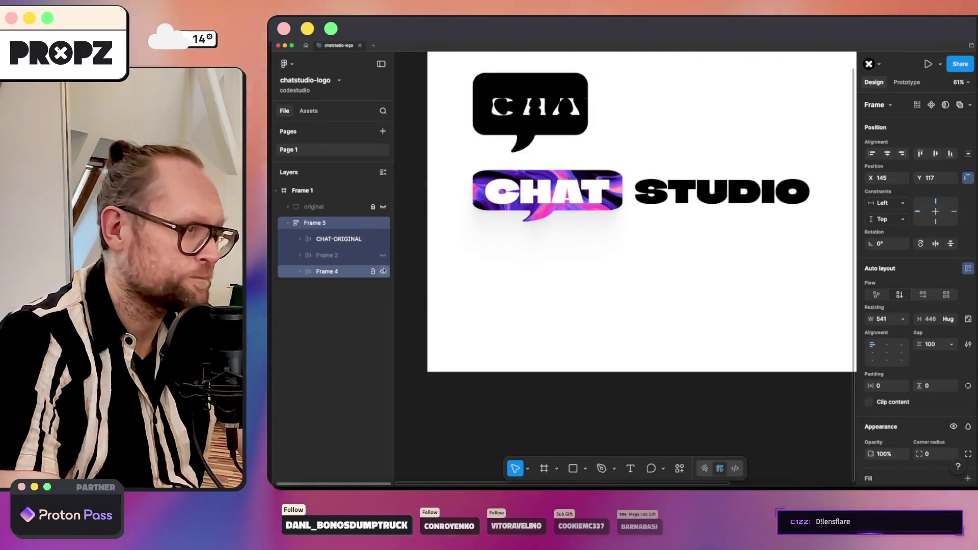
left_click(383, 271)
left_click(336, 239)
left_click(299, 239)
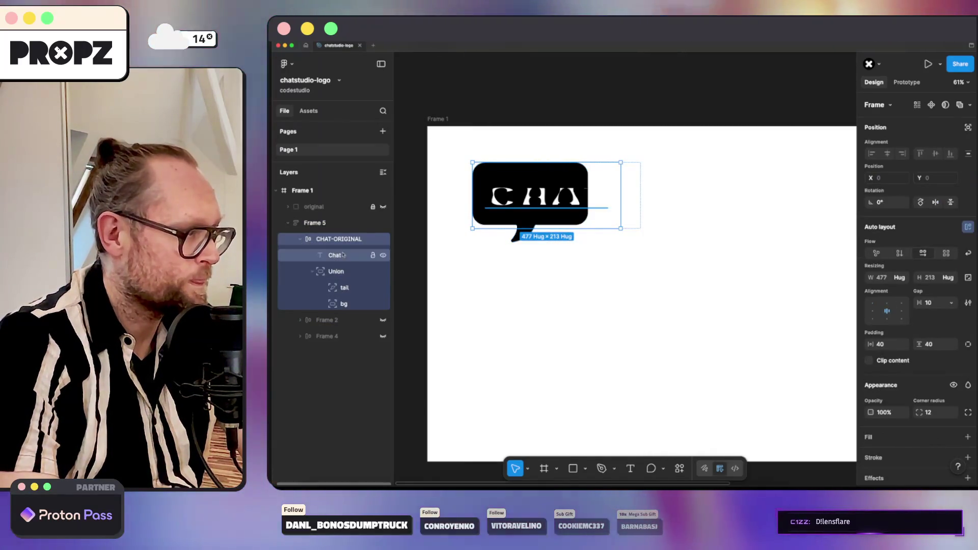
Add a 'Studio' text layer and move it into Frame 5 below the CHAT-ORIGINAL bubble.
left_click(335, 255)
key("t")
left_click(643, 208)
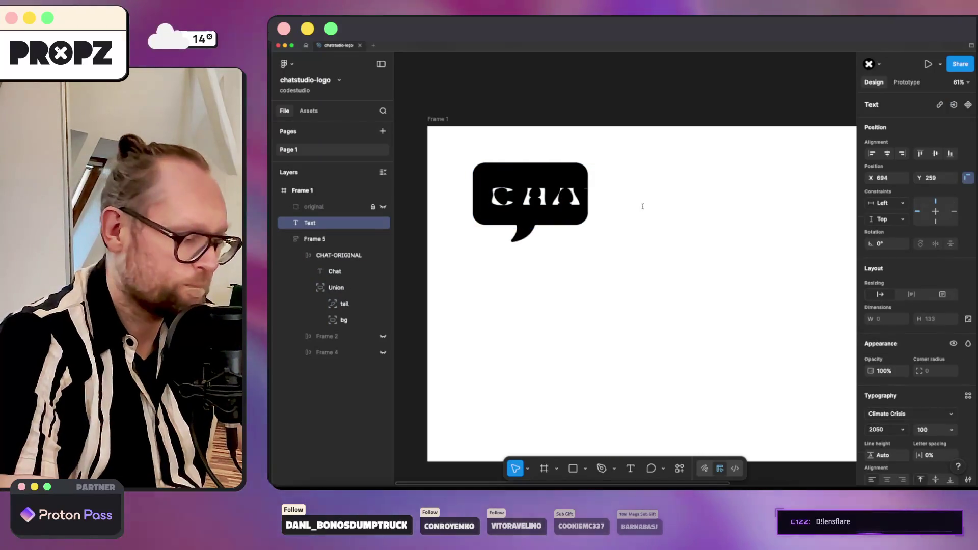
type("Studio")
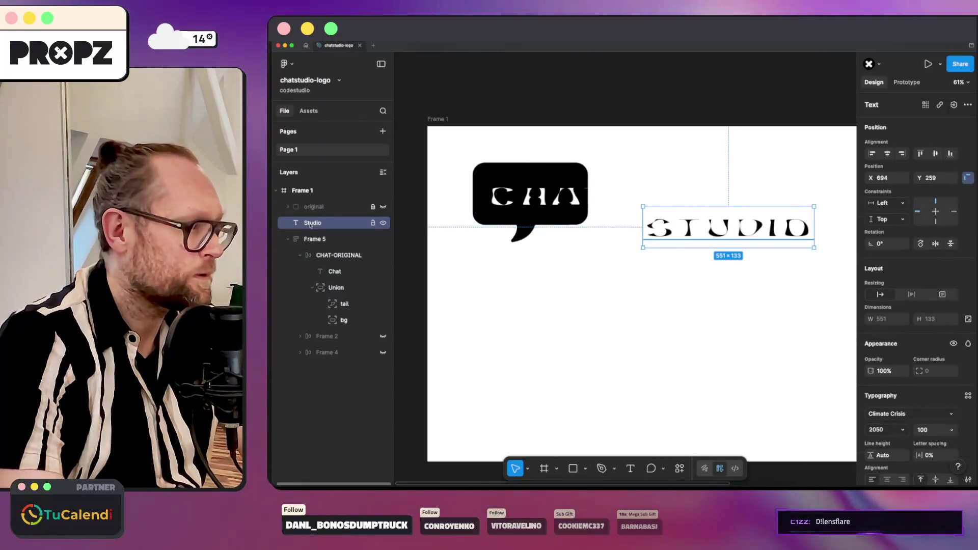
left_click_drag(321, 253, 320, 252)
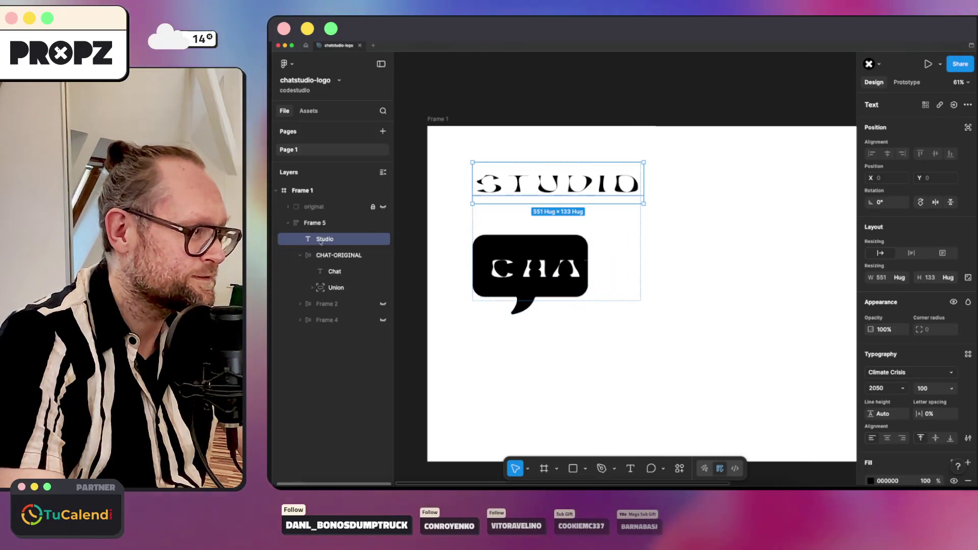
left_click_drag(319, 255, 319, 239)
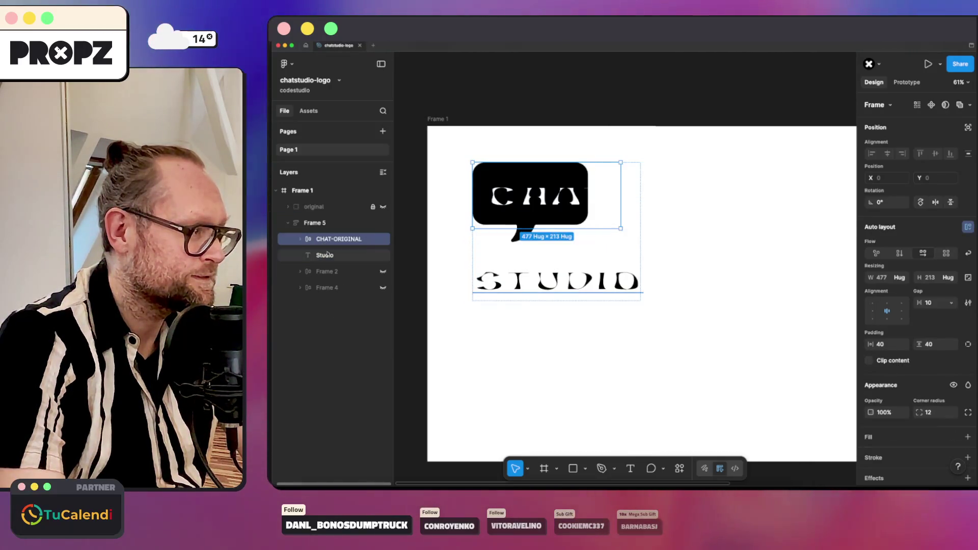
Give Frame 5 horizontal auto layout with STUDIO vertically centred beside the bubble.
left_click(320, 255)
left_click(329, 222)
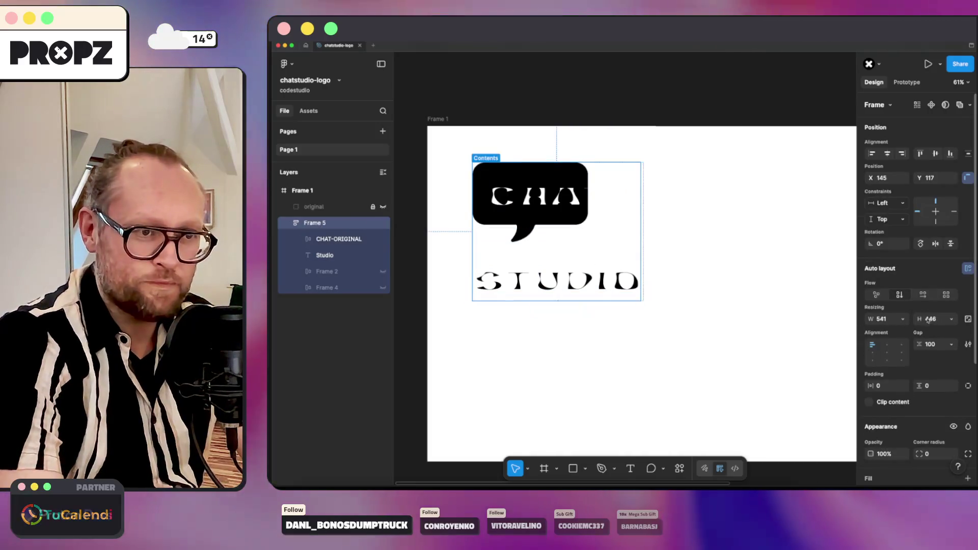
left_click(923, 294)
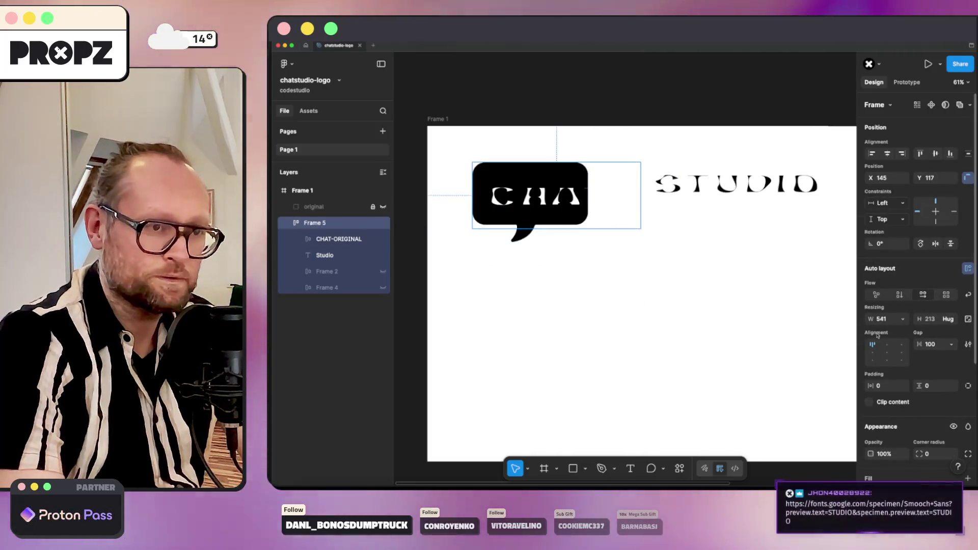
left_click(871, 354)
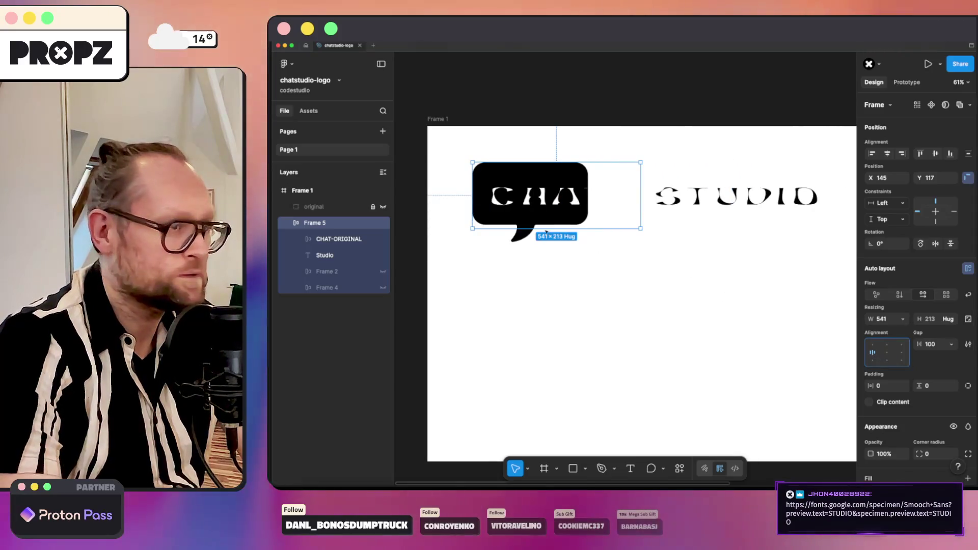
Expand CHAT-ORIGINAL and its Union to reveal the tail and bg layers.
left_click(344, 238)
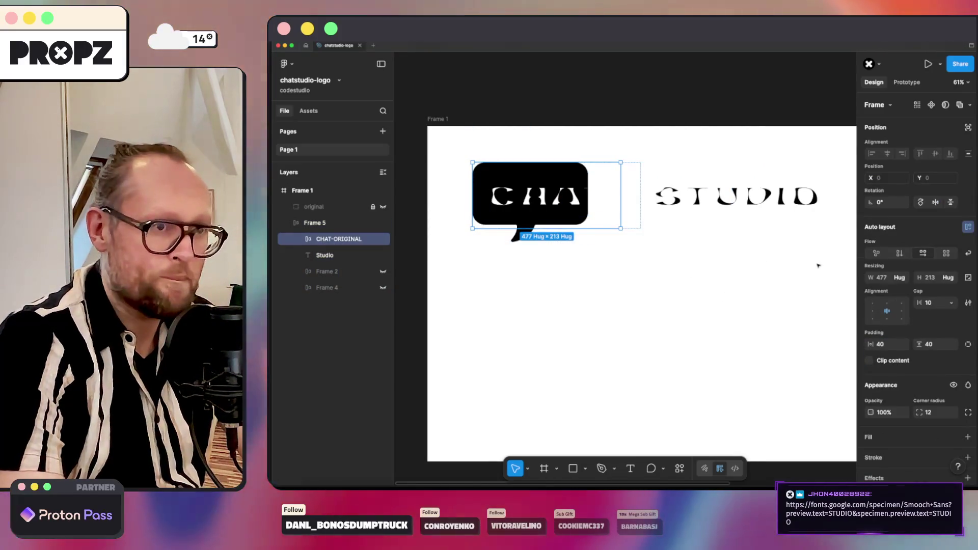
left_click(300, 238)
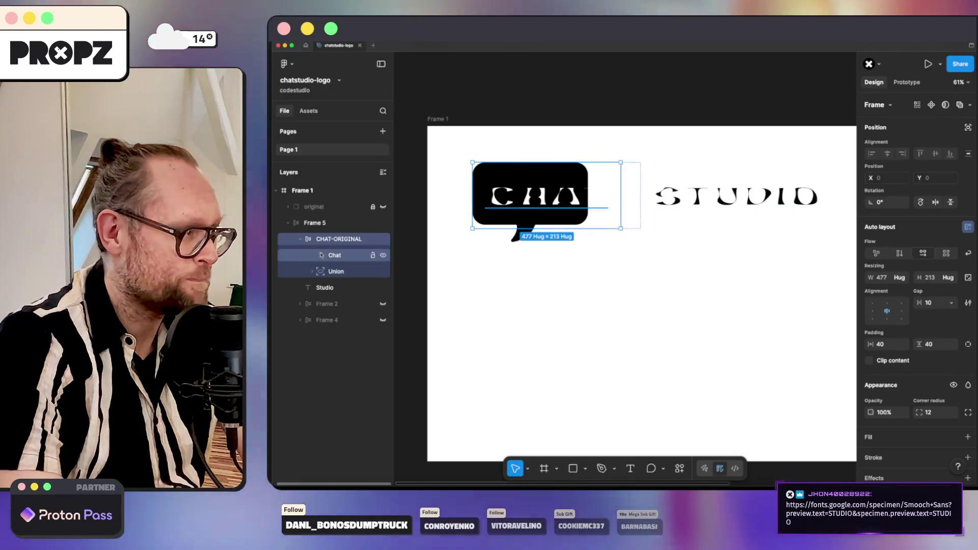
left_click(336, 273)
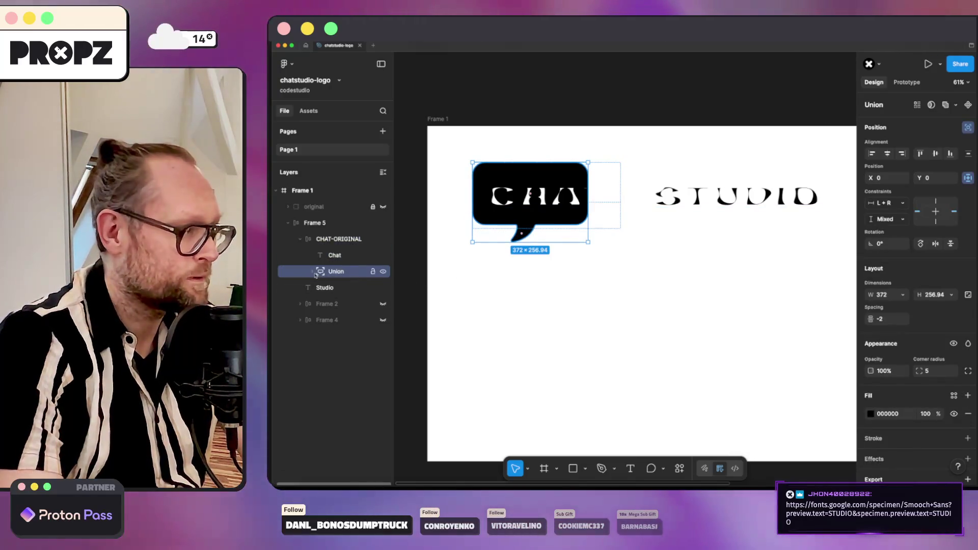
left_click(314, 272)
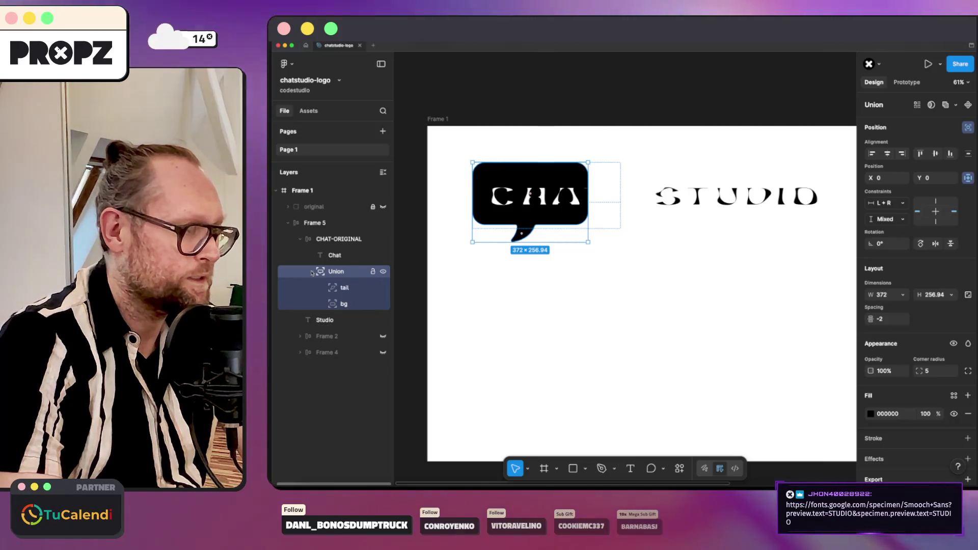
left_click(310, 238)
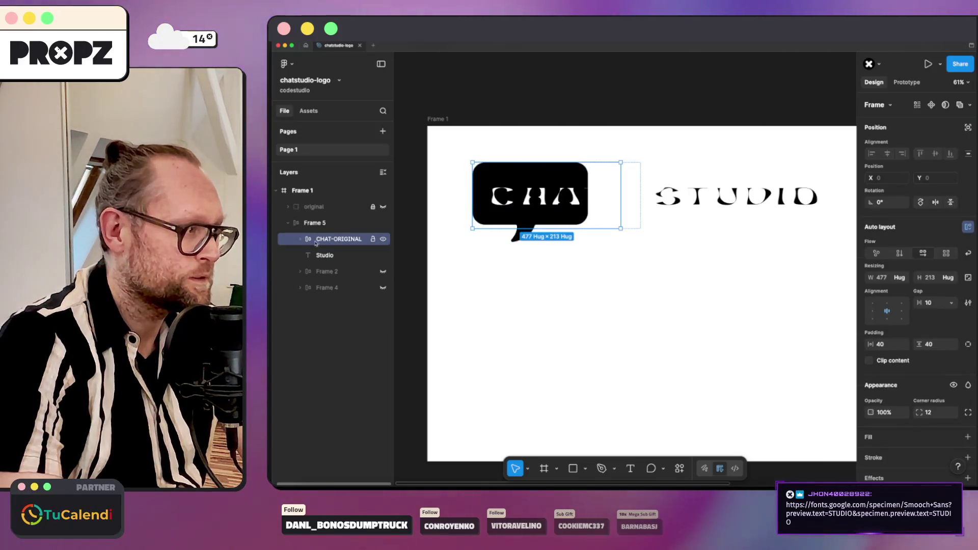
Move CHAT-ORIGINAL out of Frame 5 and widen its bg rectangle to 477 so CHAT fits.
left_click_drag(319, 220, 357, 224)
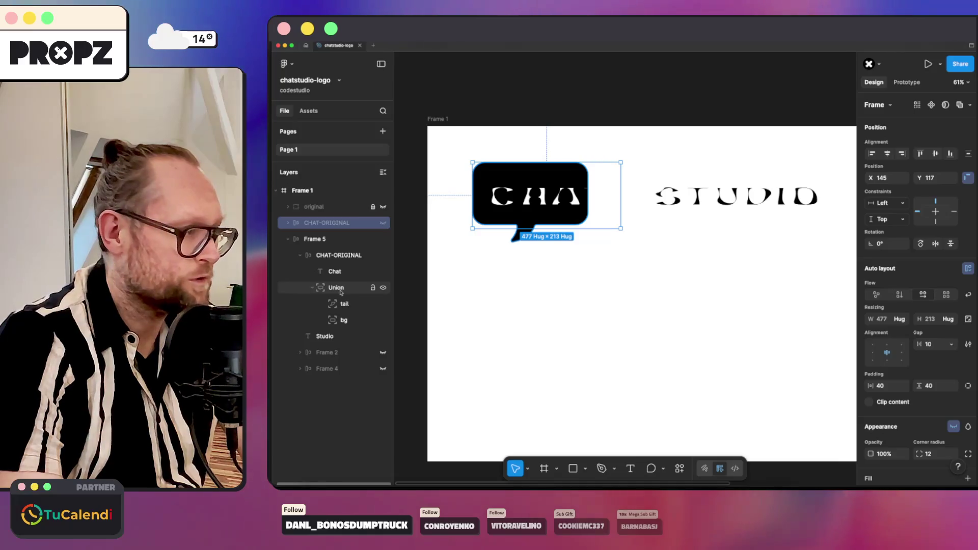
left_click(344, 319)
left_click_drag(587, 192, 621, 193)
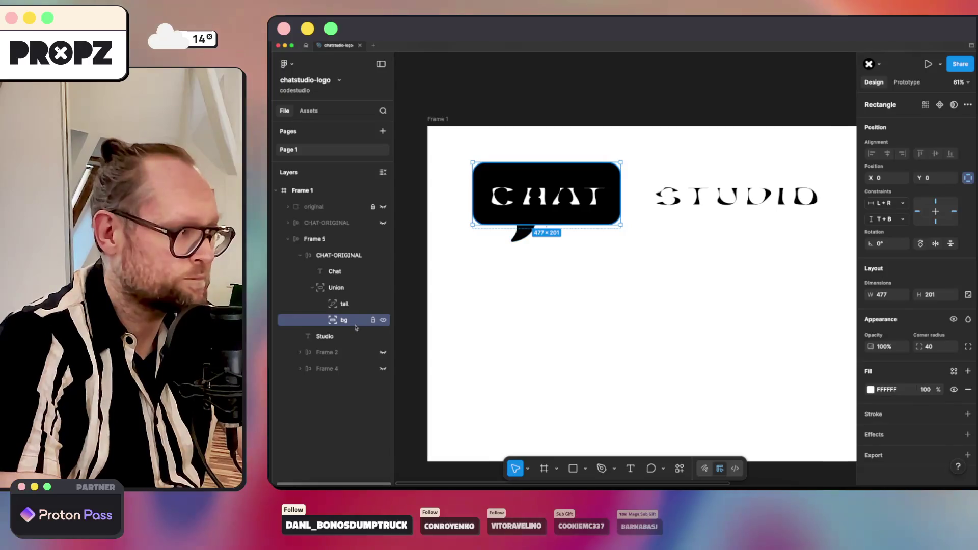
Take the bg rectangle out of the Union group with the tail.
left_click(333, 287)
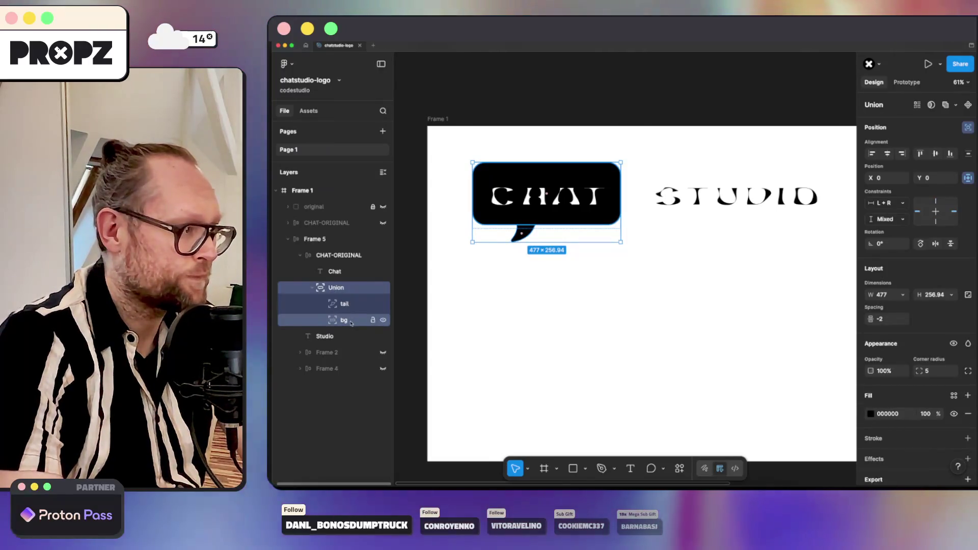
left_click(343, 320)
left_click(343, 304)
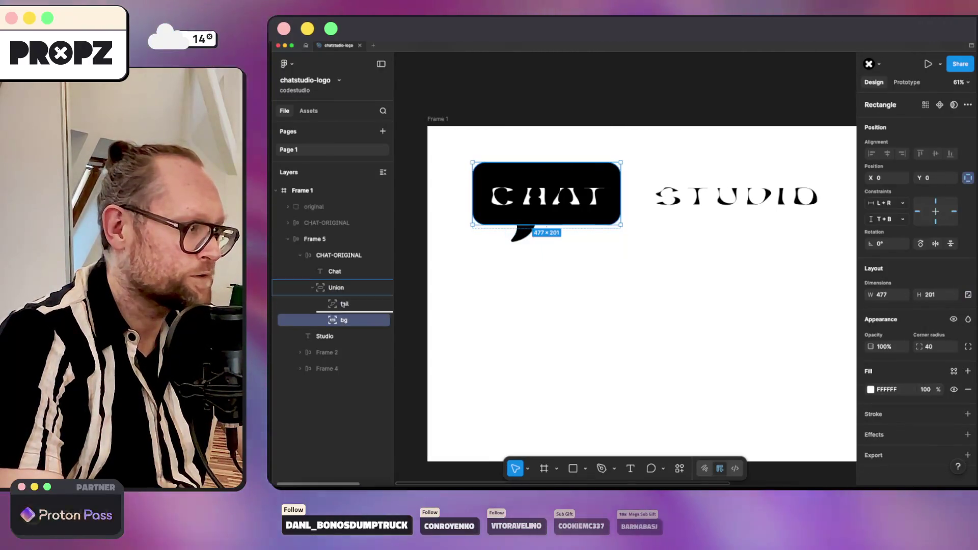
left_click_drag(343, 319, 348, 304)
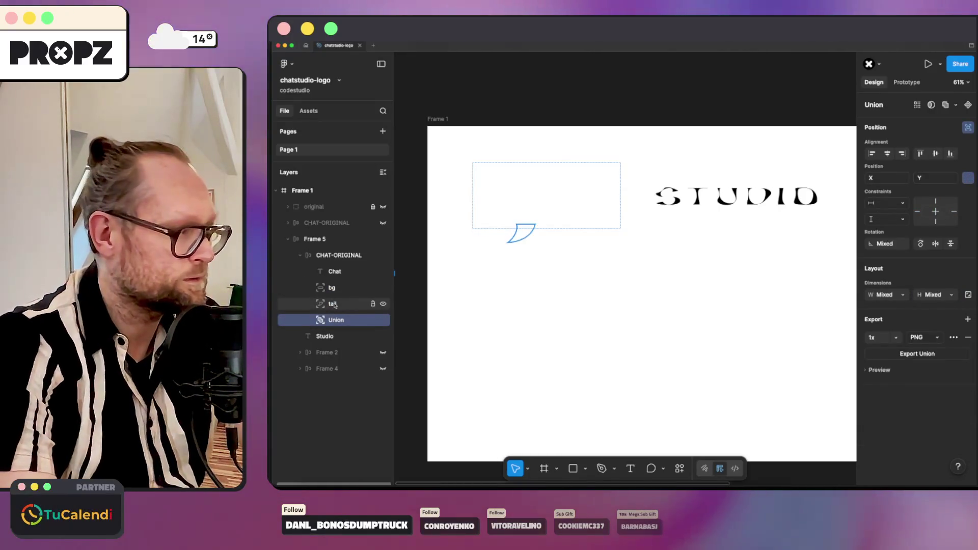
Fill both the tail and bg bubble shapes with black again.
left_click(333, 304)
left_click(337, 287, "shift")
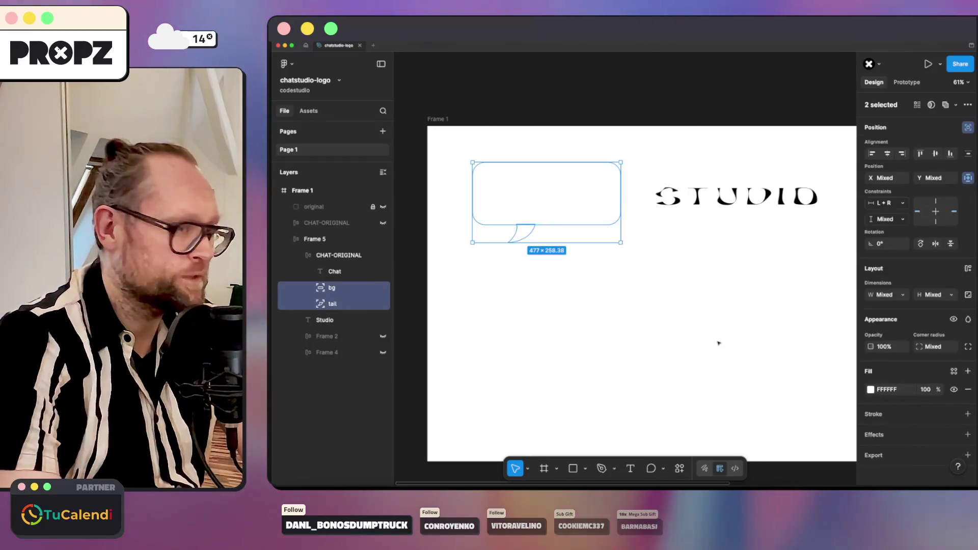
left_click(870, 388)
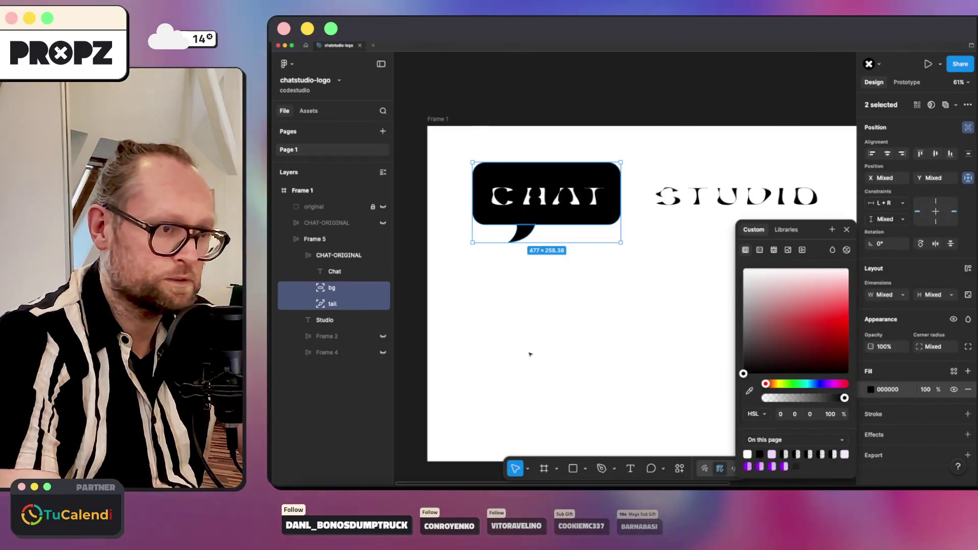
left_click(529, 353)
Move the tail beneath the bubble and constrain it to Center horizontally and Bottom vertically.
left_click(360, 304)
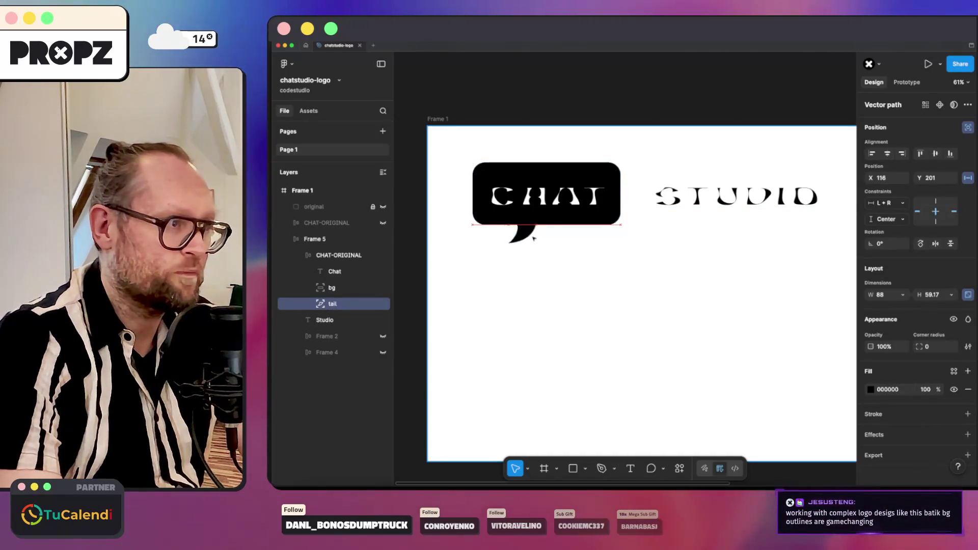
left_click_drag(550, 237, 548, 236)
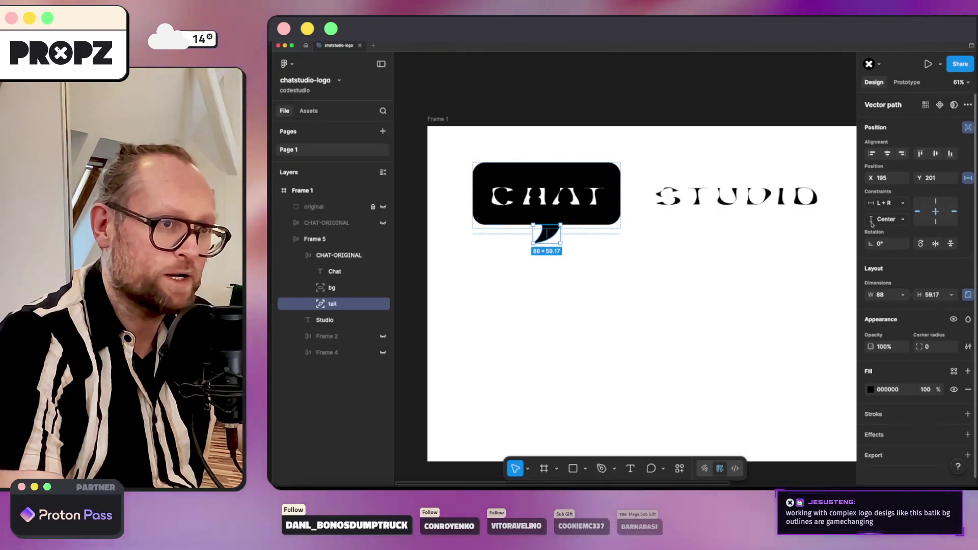
left_click(884, 203)
left_click(886, 240)
left_click(884, 219)
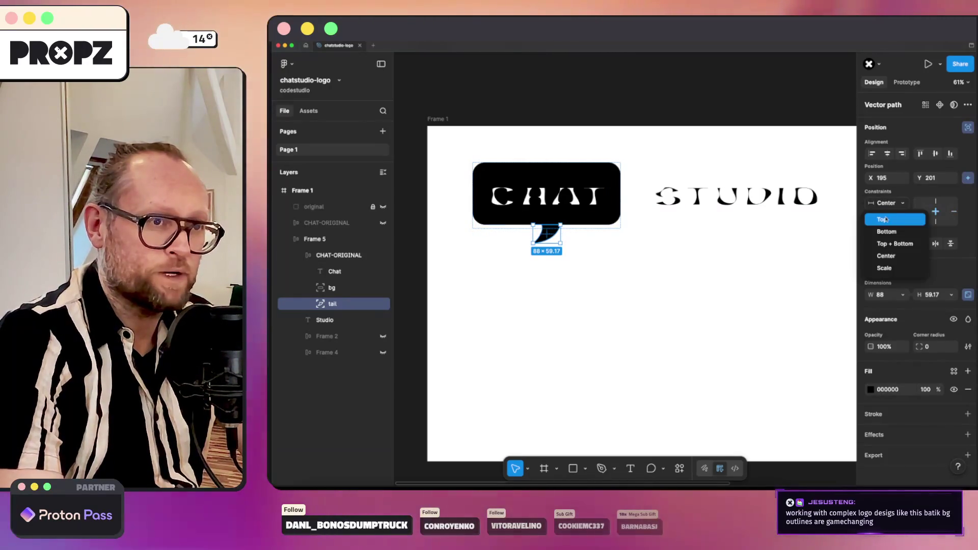
left_click(891, 220)
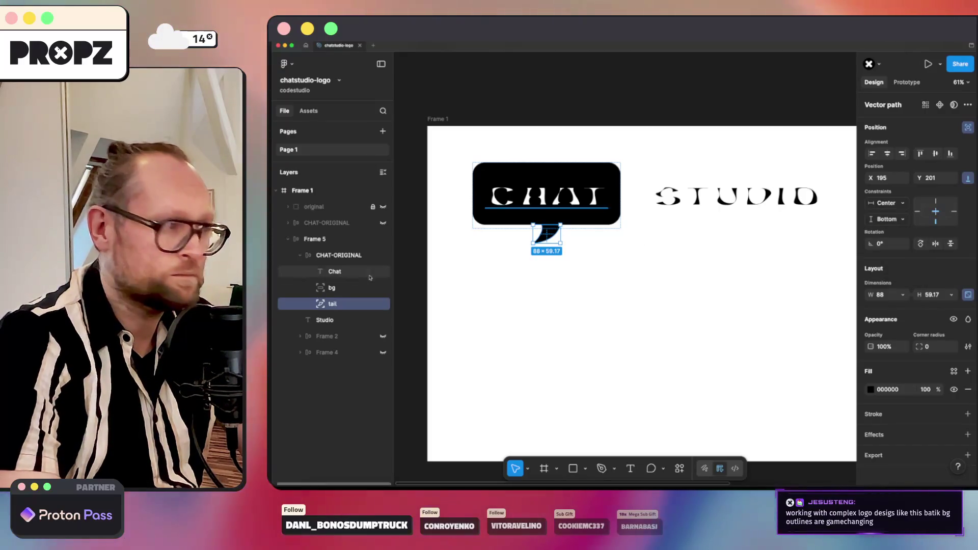
left_click(331, 287)
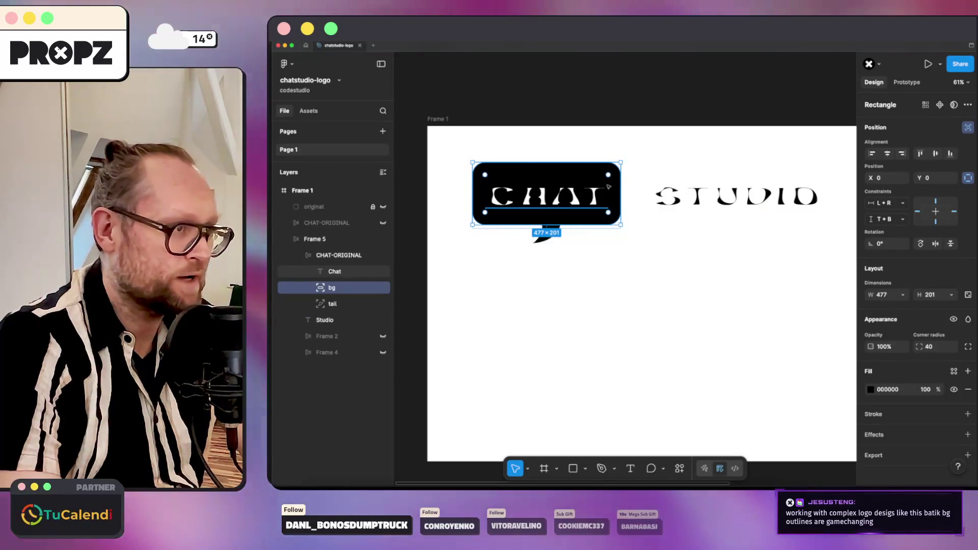
Give CHAT the 1990 Climate Crisis weight and STUDIO a bolder weight.
left_click(546, 196)
left_click(888, 385)
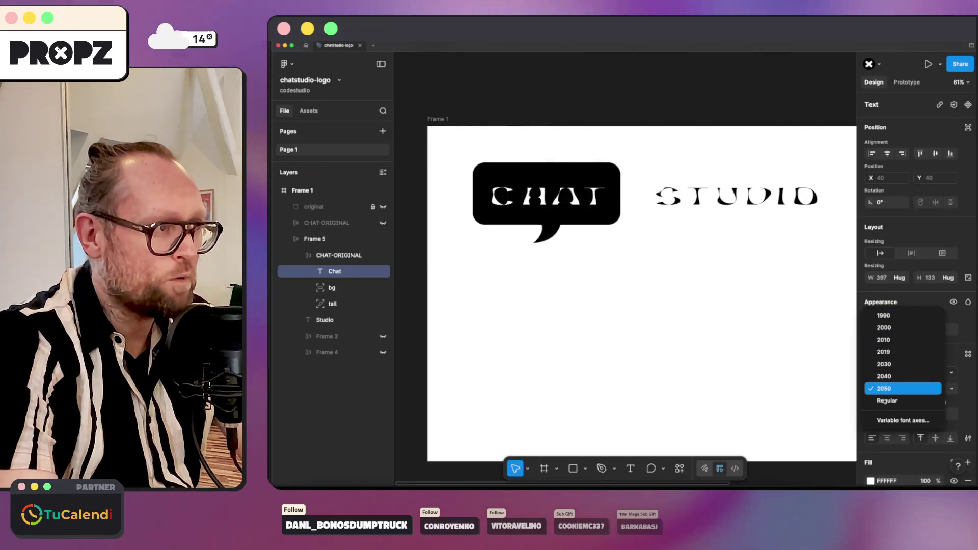
left_click(892, 316)
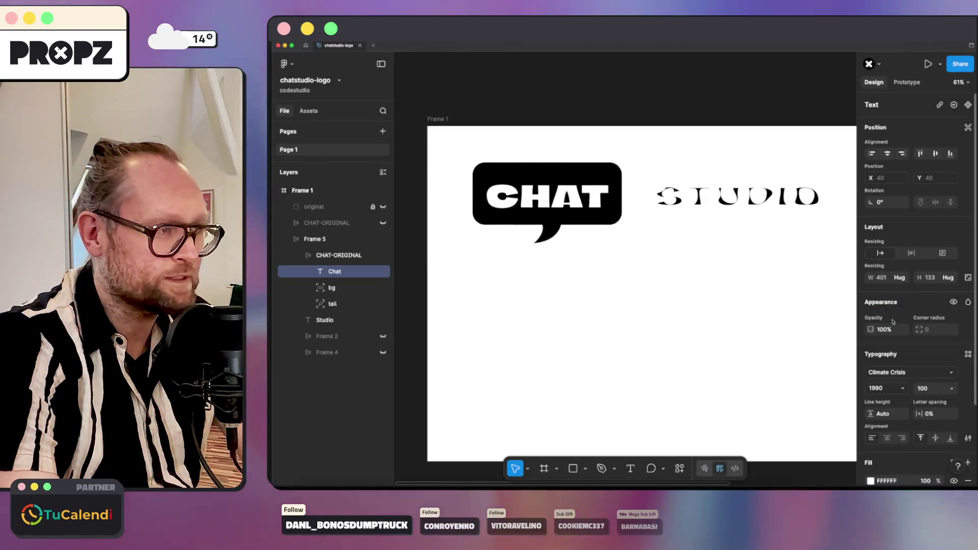
left_click(711, 214)
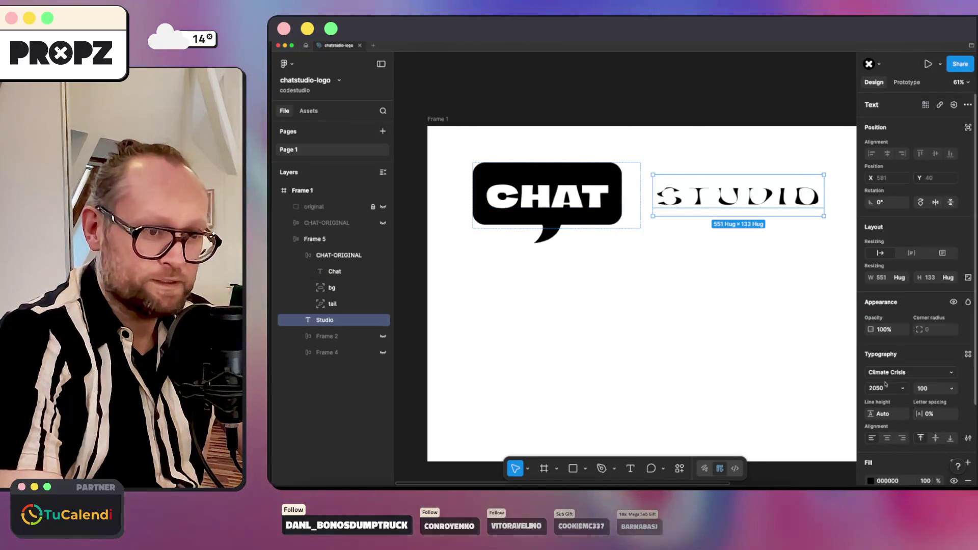
left_click(887, 385)
left_click(884, 315)
left_click(689, 277)
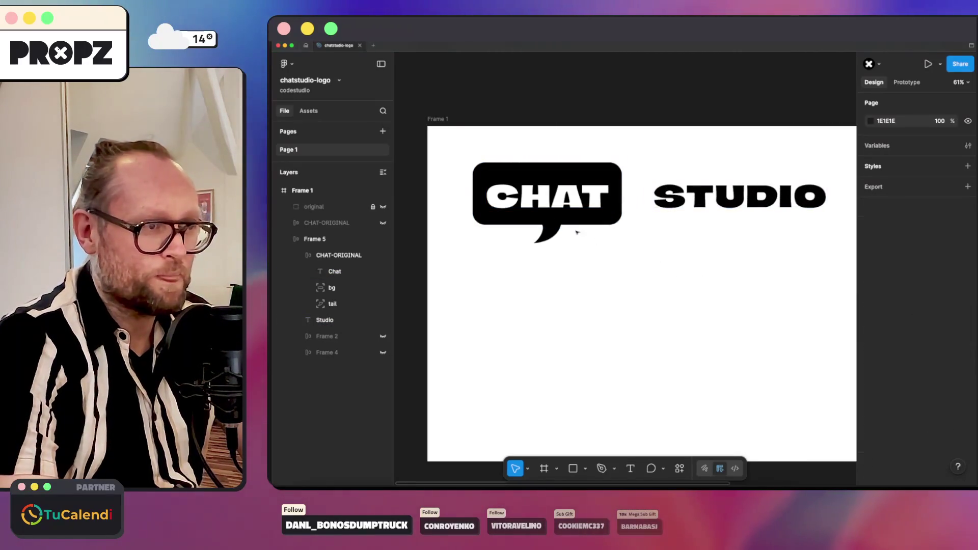
left_click(565, 222)
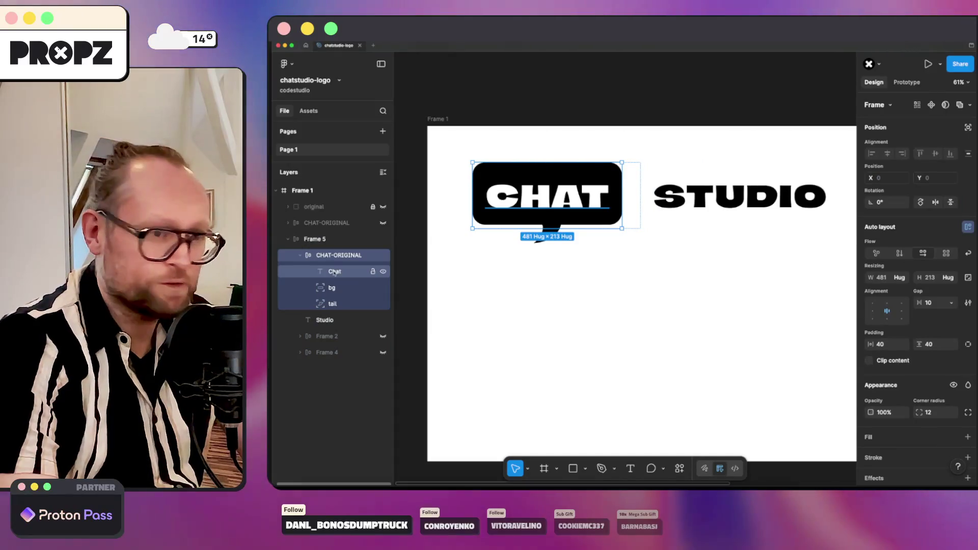
Set CHAT to the Regular Climate Crisis style, leaving STUDIO's font unchanged.
left_click(334, 271)
left_click(886, 387)
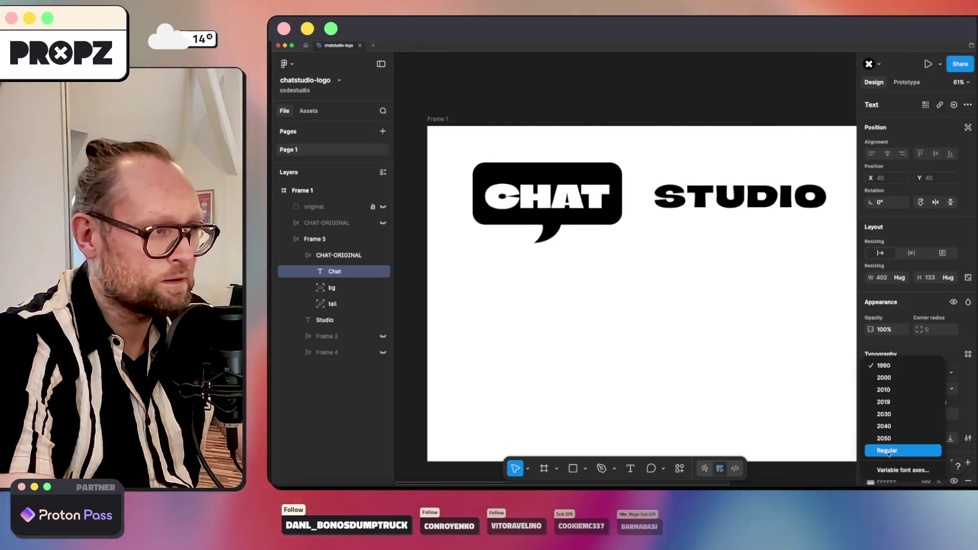
left_click(887, 451)
left_click(740, 196)
left_click(887, 373)
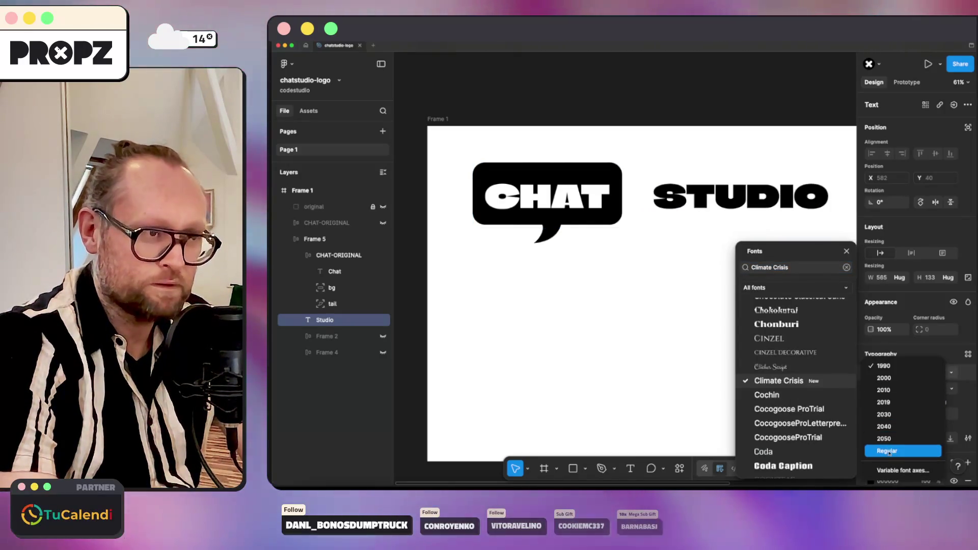
left_click(887, 451)
left_click(720, 311)
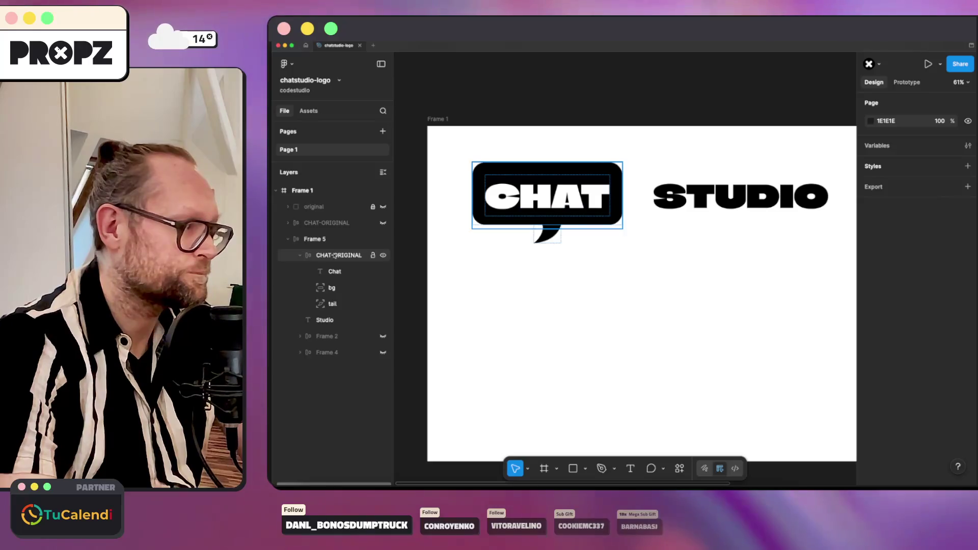
left_click(334, 255)
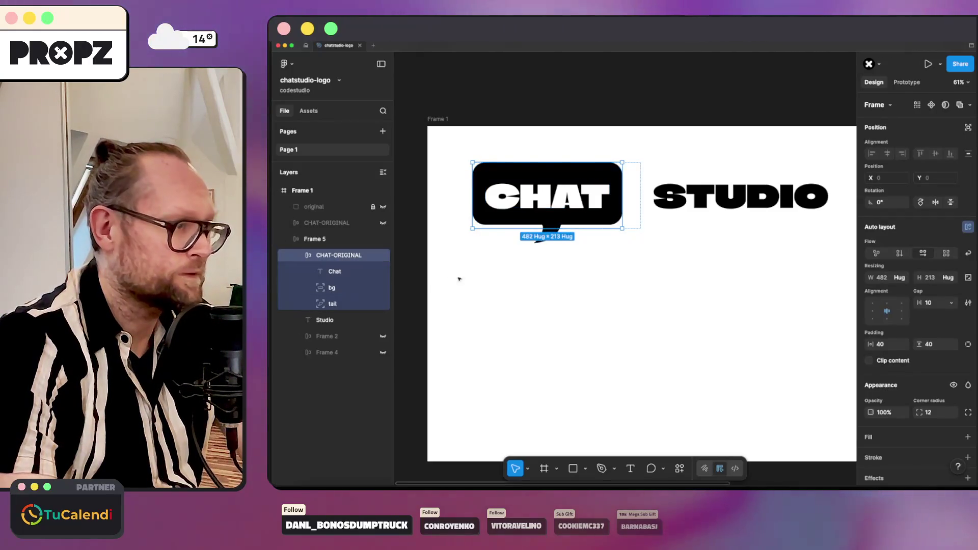
left_click(567, 247)
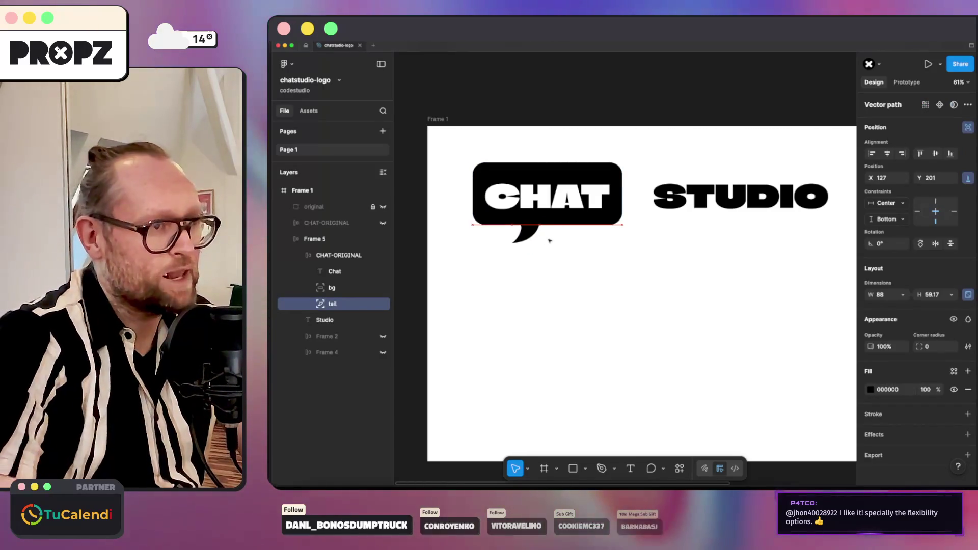
left_click(340, 271)
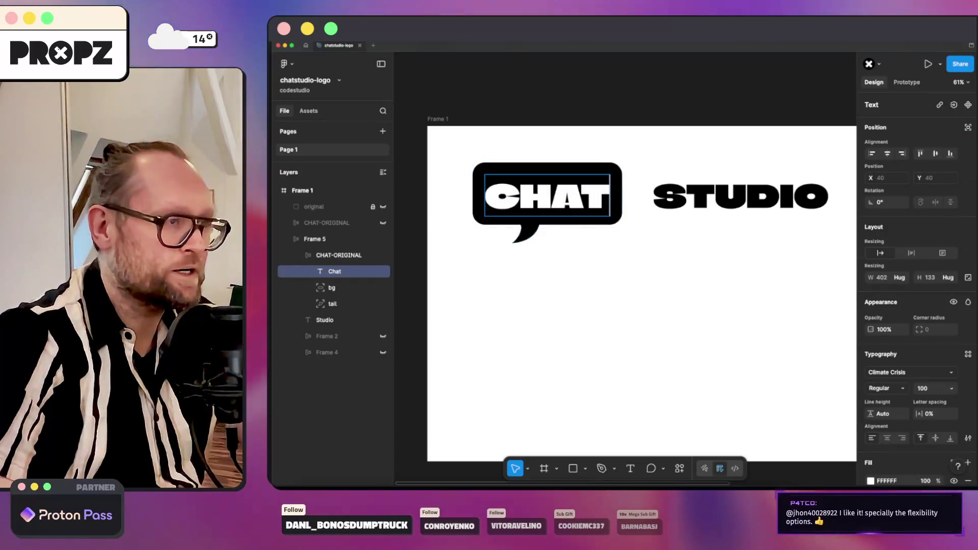
type("T")
Rename the CHAT-ORIGINAL speech-bubble frame to LOGO.
key("BackSpace")
key("Escape")
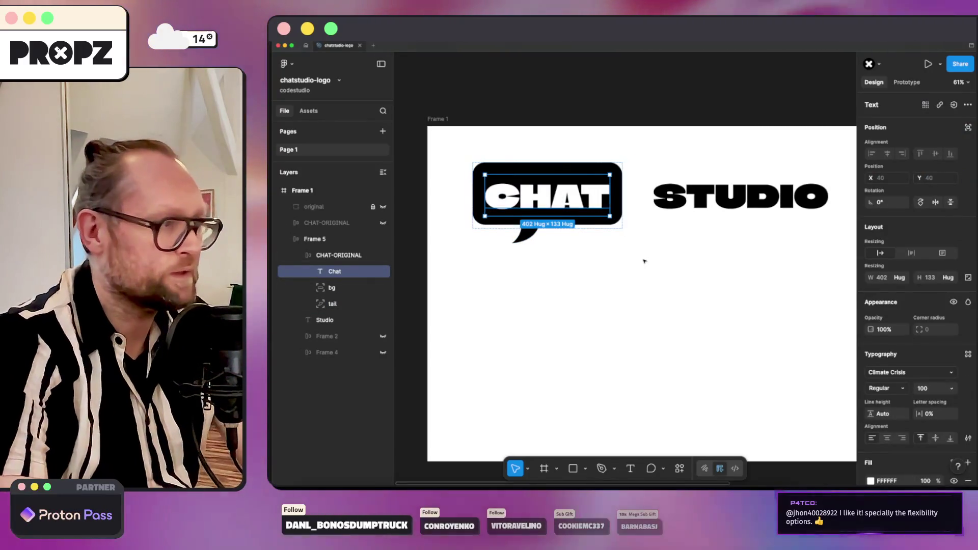
left_click(644, 262)
left_click(546, 197)
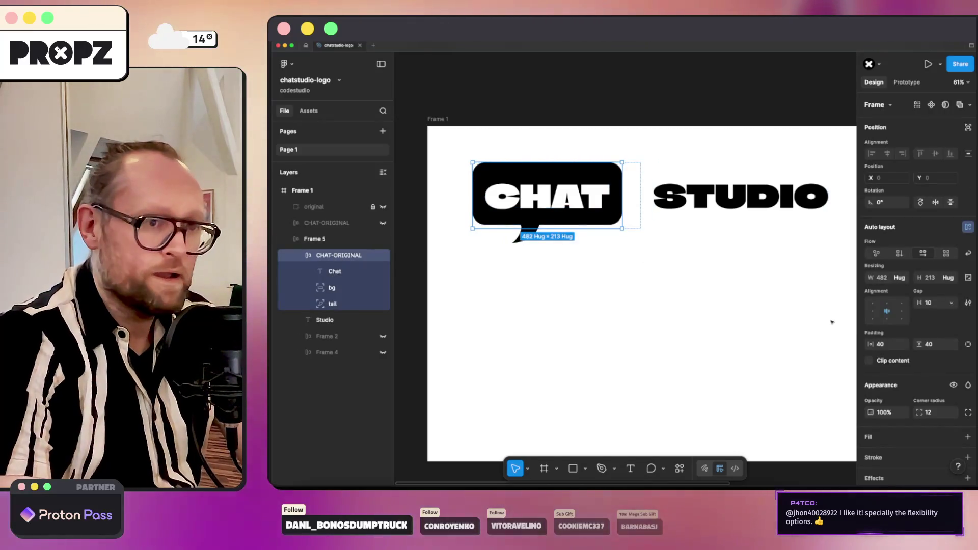
double_click(349, 255)
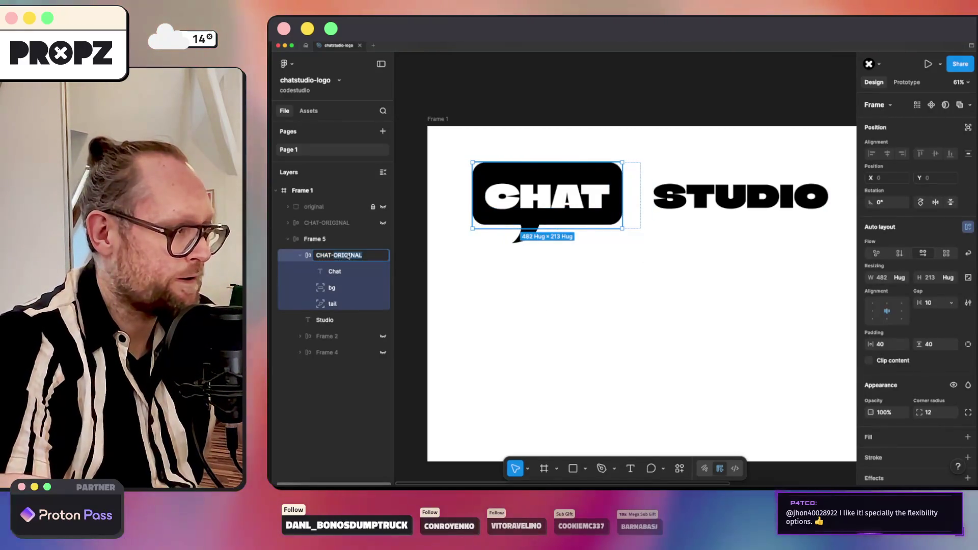
type("LO")
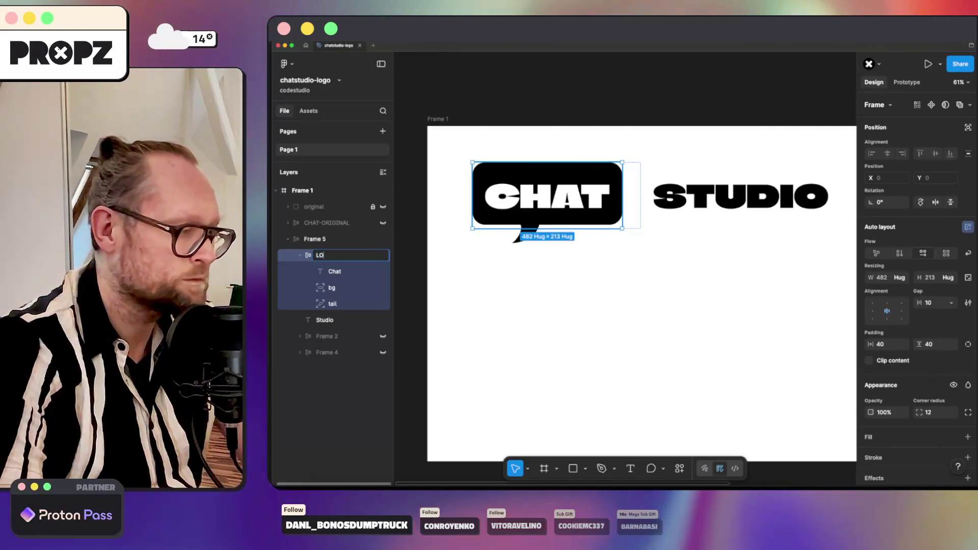
type("GO")
key("Return")
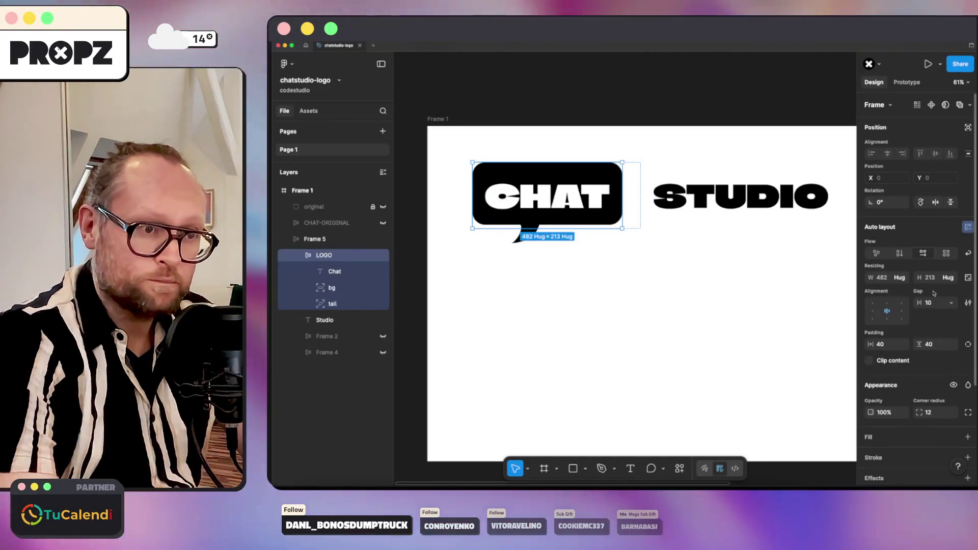
mouse_move(332, 303)
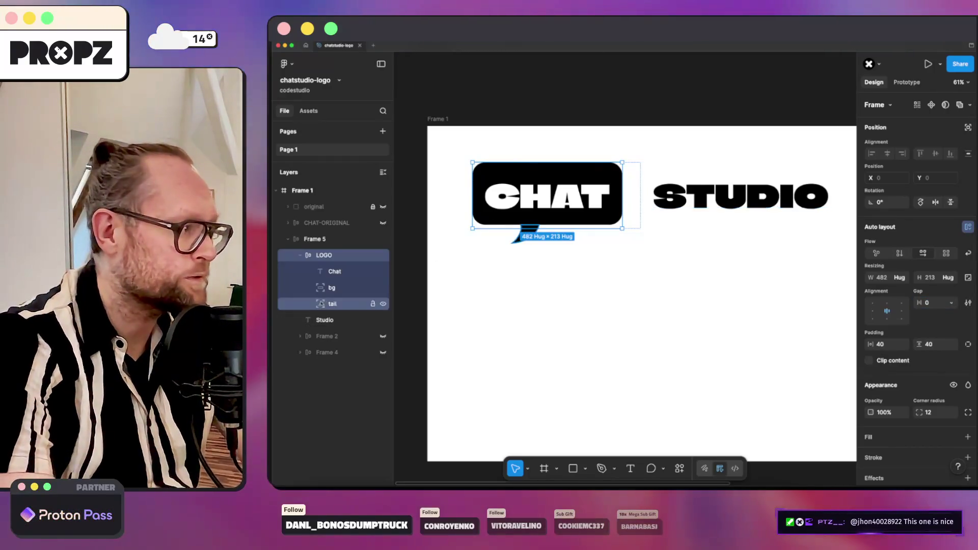
Review LOGO's layers, try removing its vertical padding, then restore it to 40.
left_click(300, 254)
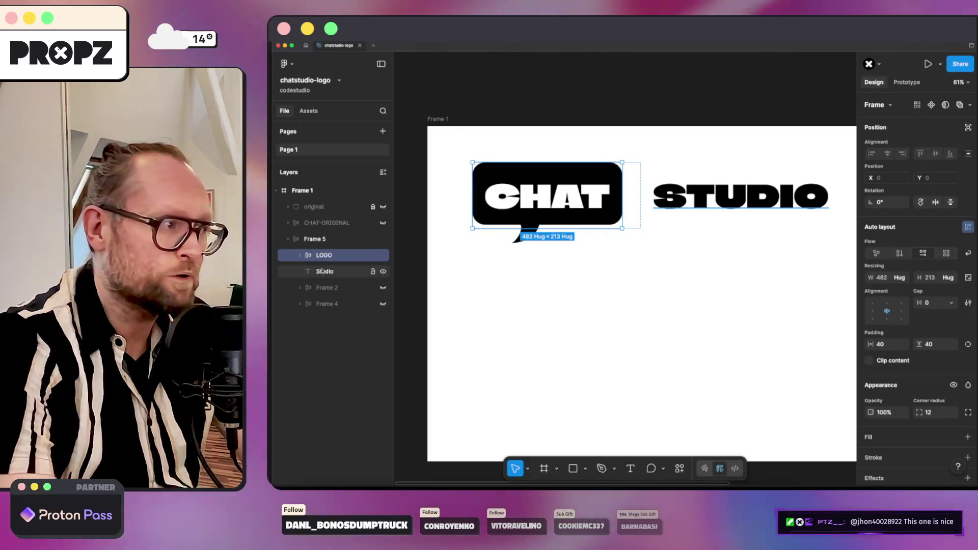
left_click(321, 243)
left_click(323, 255)
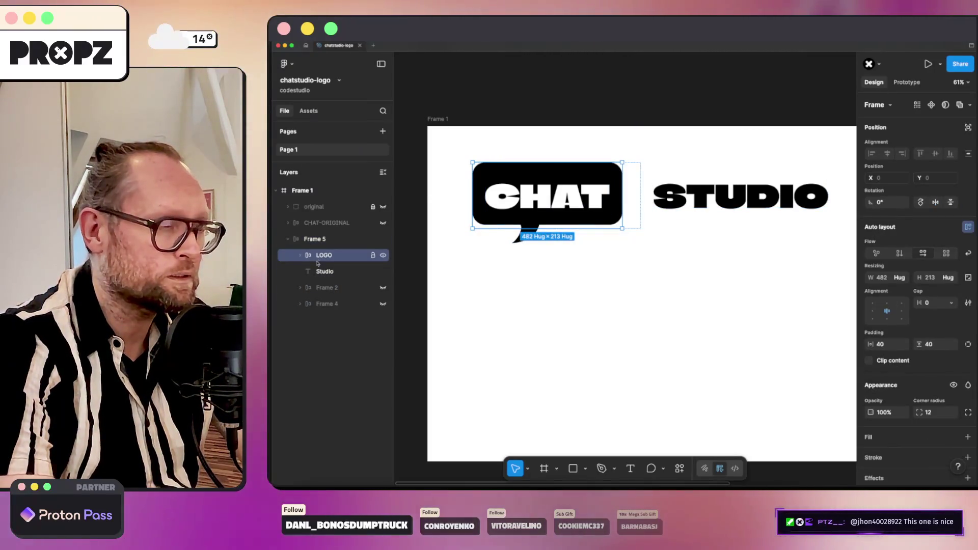
left_click(301, 255)
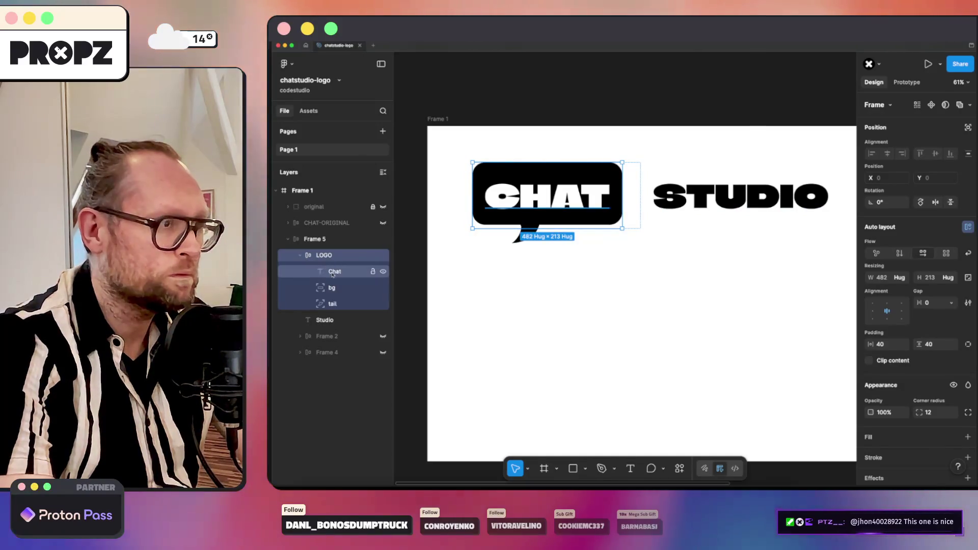
left_click(336, 272)
left_click(344, 303)
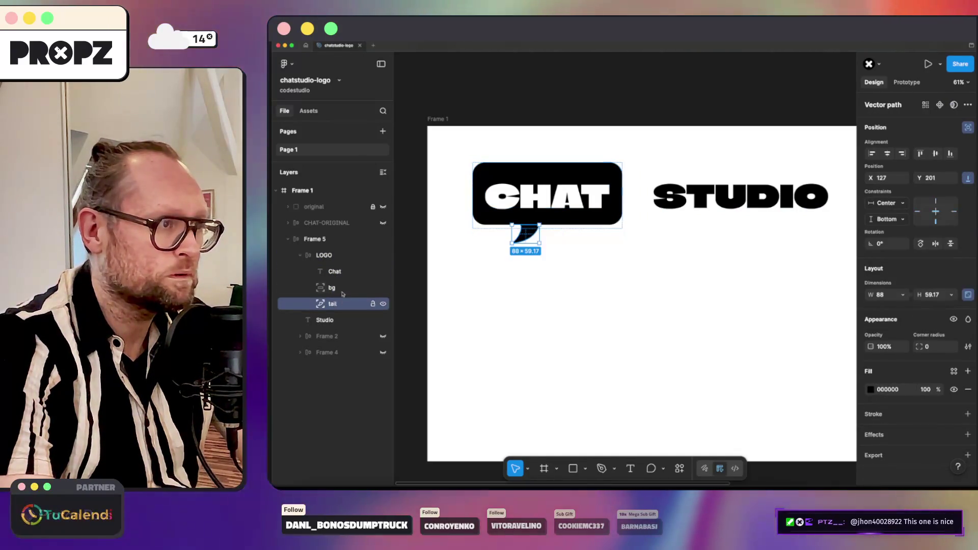
left_click(337, 271)
left_click(328, 256)
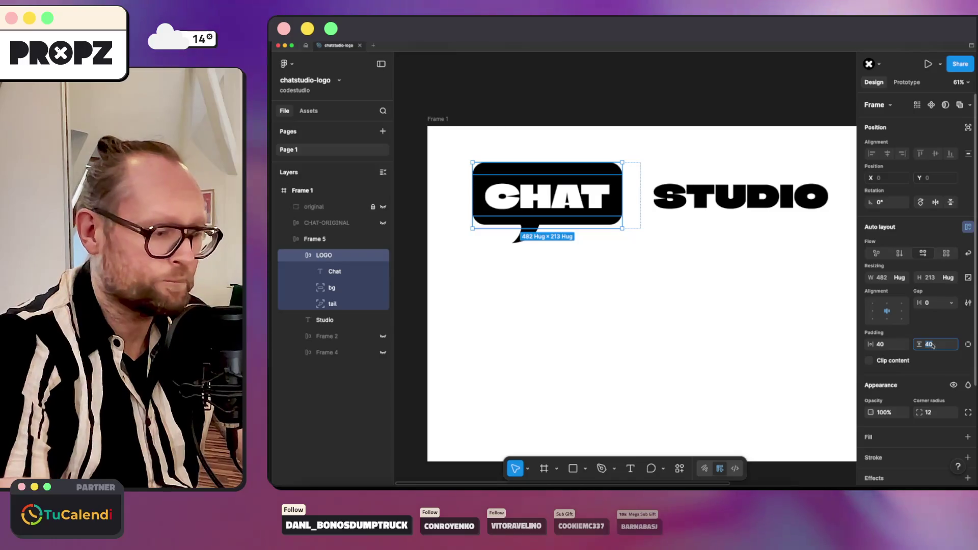
type("0")
key("Return")
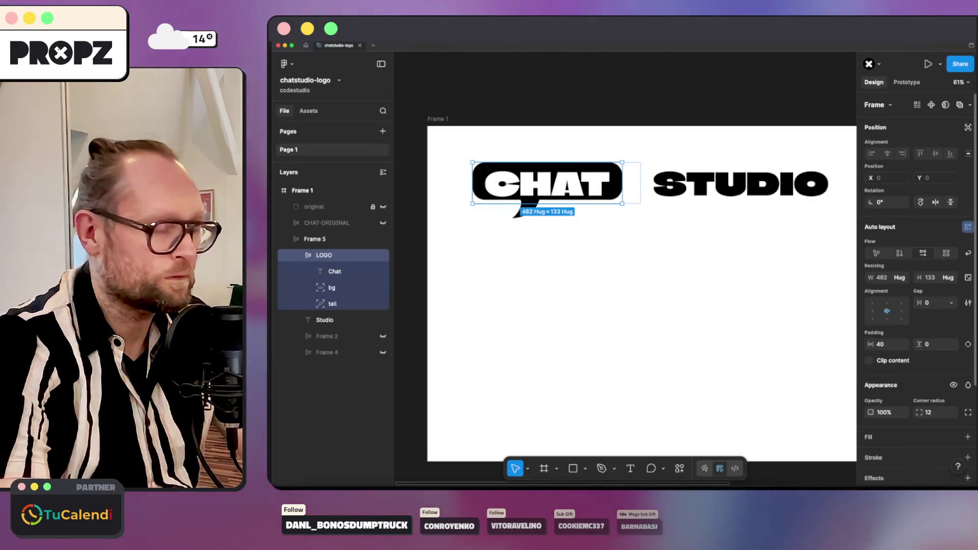
key("ctrl+z")
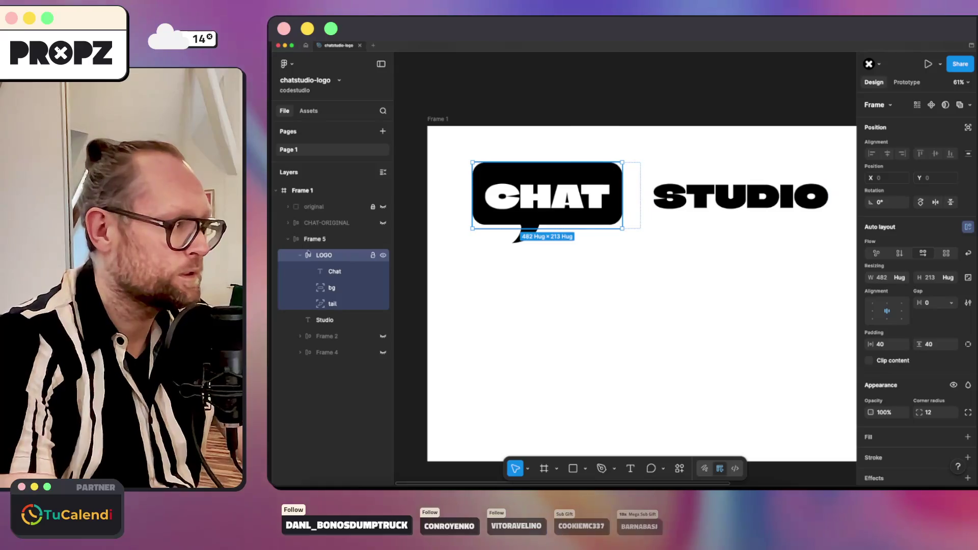
left_click(333, 272)
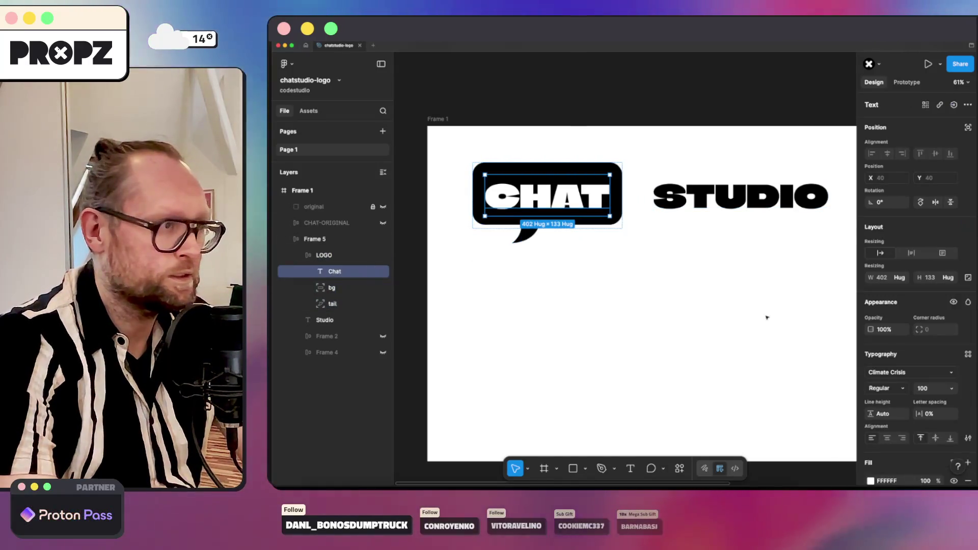
left_click(969, 438)
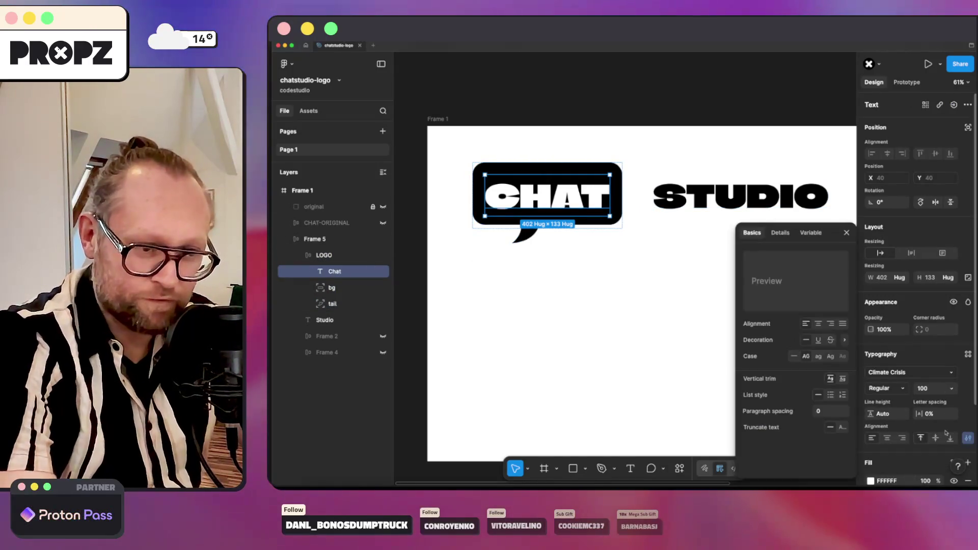
left_click(842, 379)
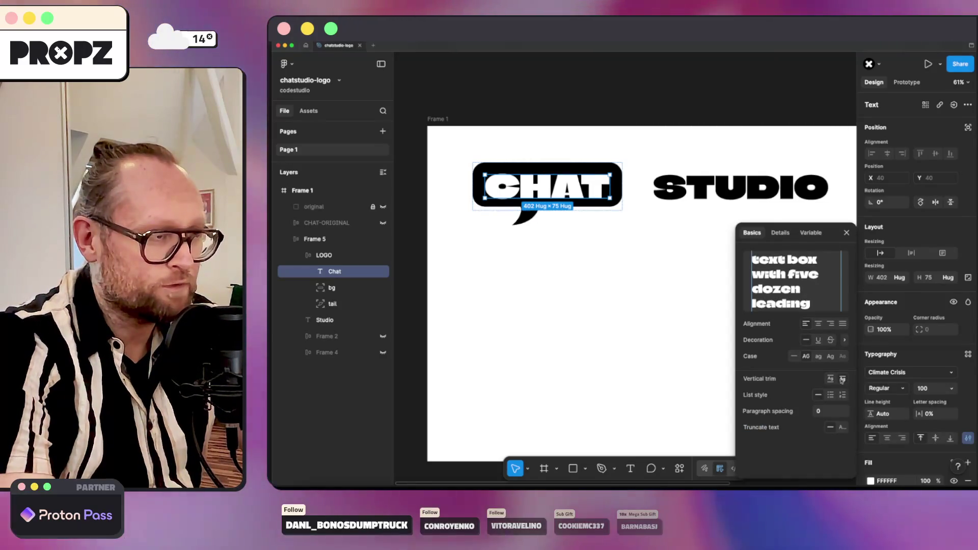
left_click(590, 274)
left_click(315, 239)
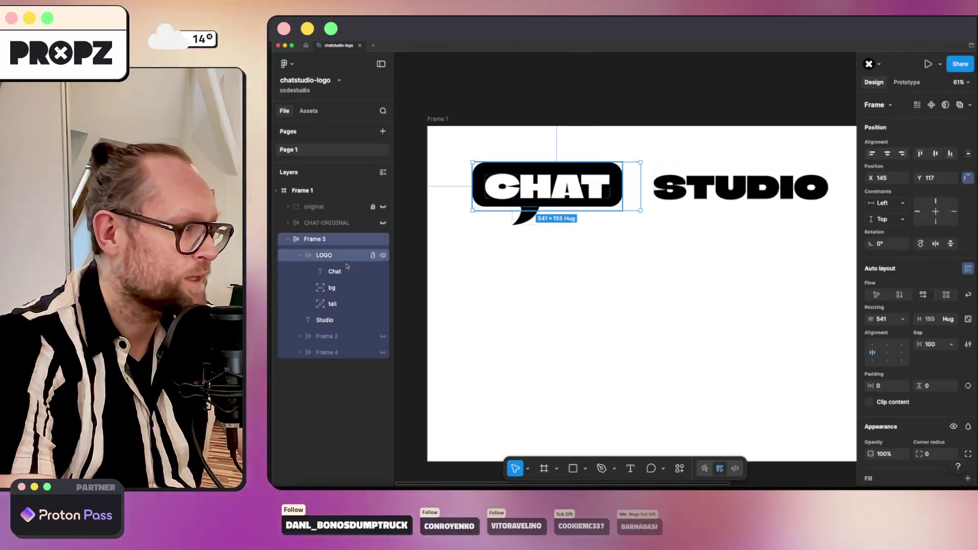
left_click(329, 258)
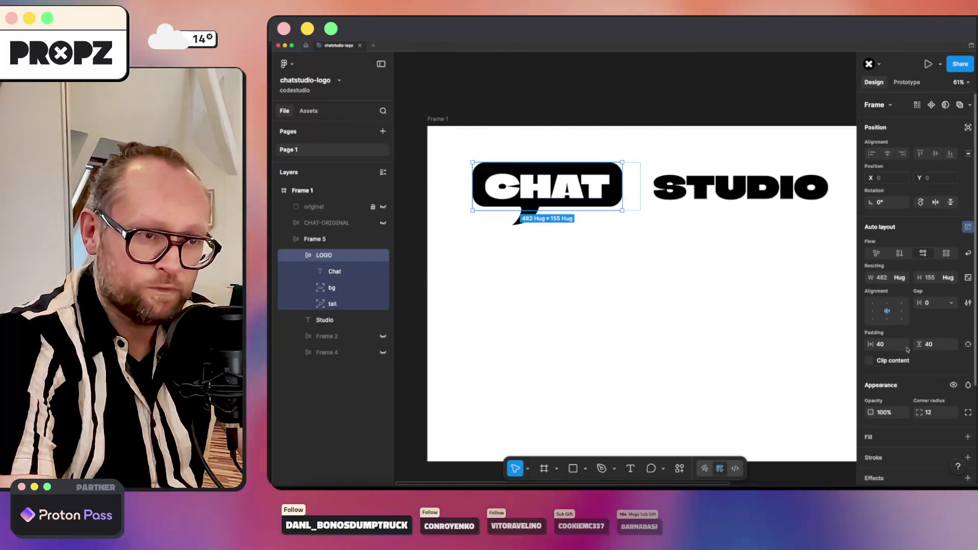
left_click(331, 274)
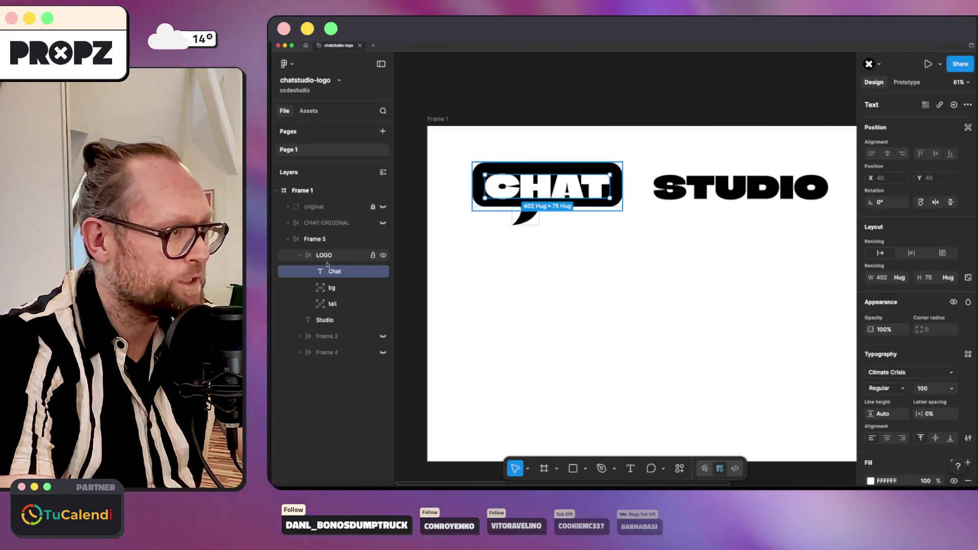
left_click(333, 289)
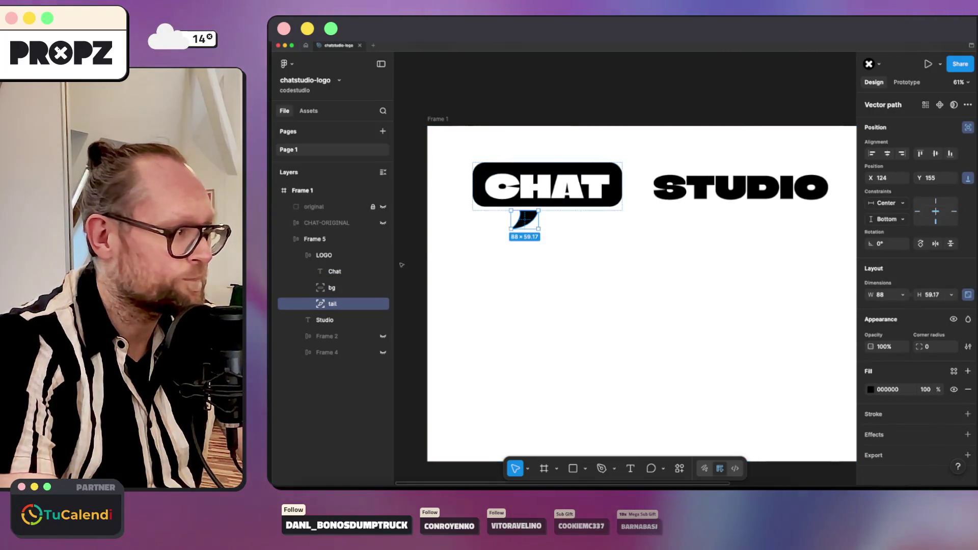
left_click(350, 289)
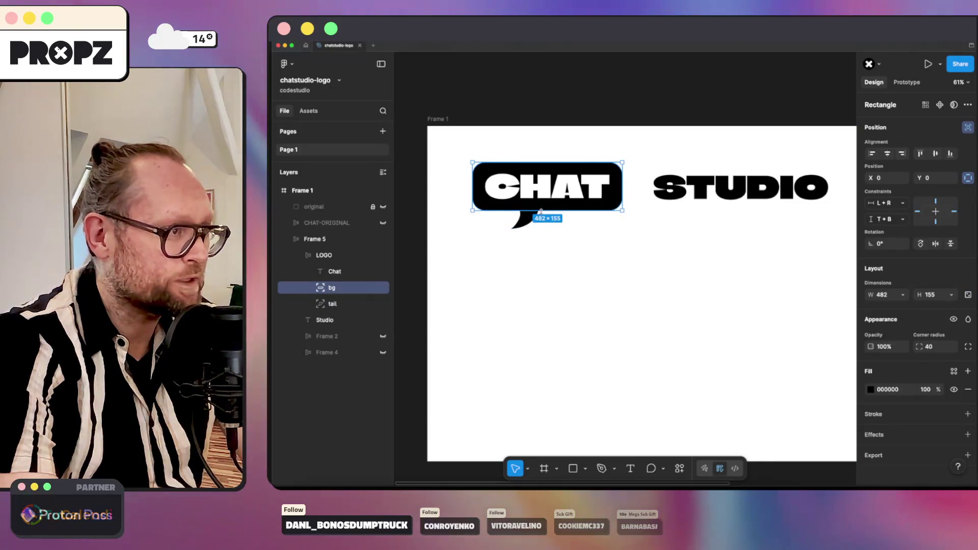
Set the LOGO frame's horizontal and vertical padding to 80, enlarging the bubble to 562×235.
left_click(327, 255)
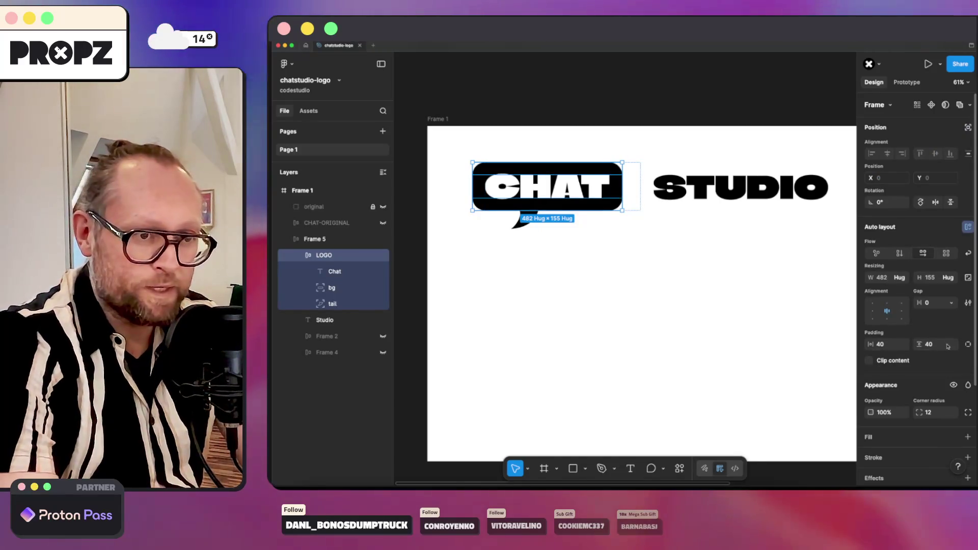
type("60")
key("Return")
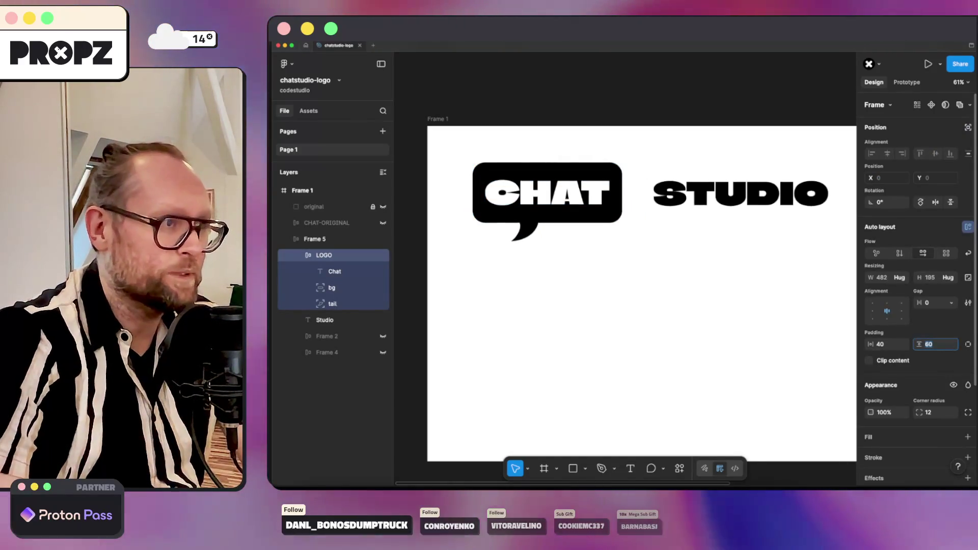
key("shift+Tab")
type("50")
key("Return")
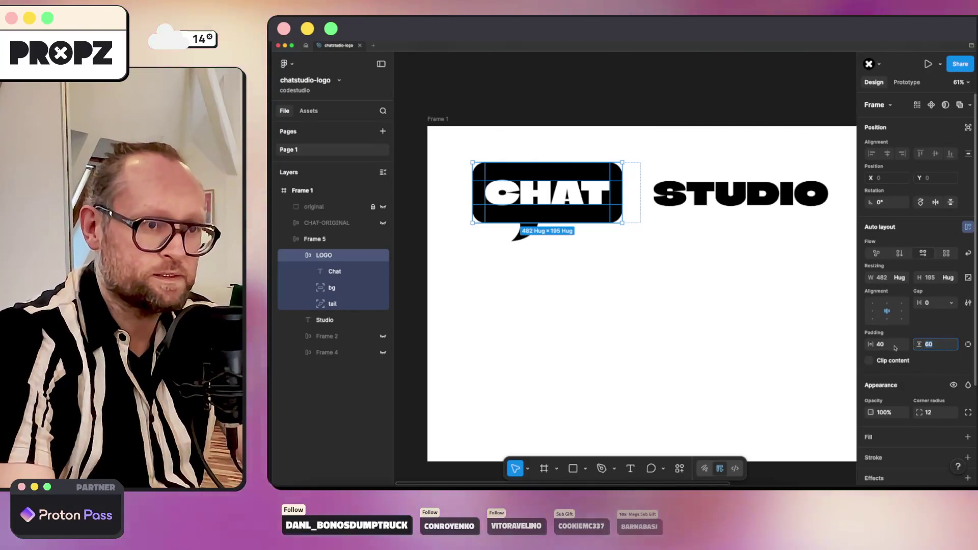
type("60")
key("Return")
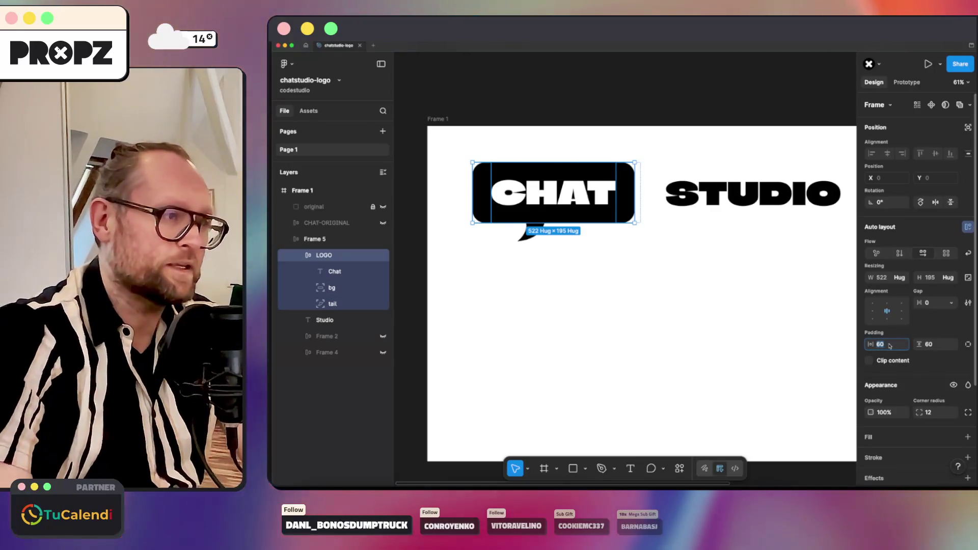
type("80")
key("Tab")
type("80")
key("Return")
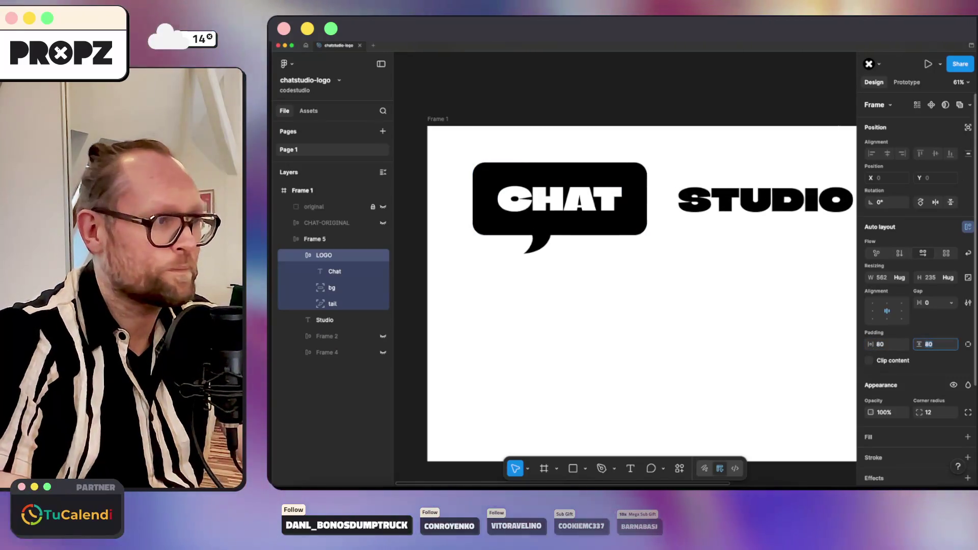
mouse_move(334, 271)
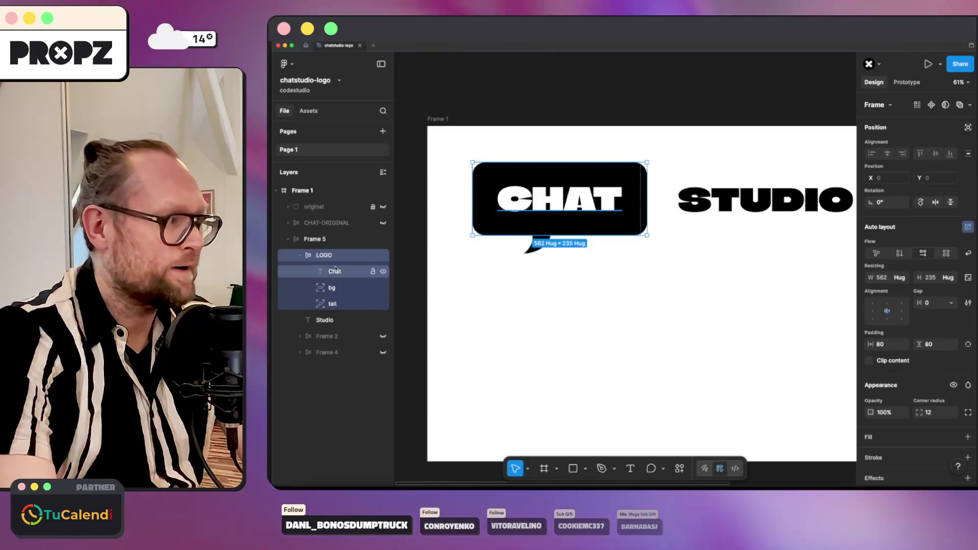
left_click(712, 247)
scroll(669, 266, "right", 2)
scroll(564, 267, "up", 1)
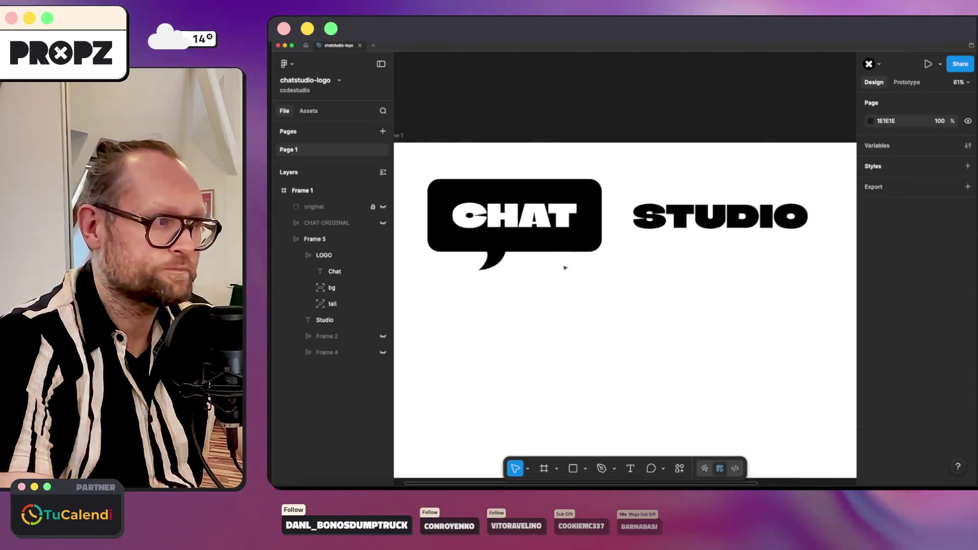
Select LOGO and the Studio text and wrap them in a new auto-layout frame (Shift+A).
left_click(325, 255)
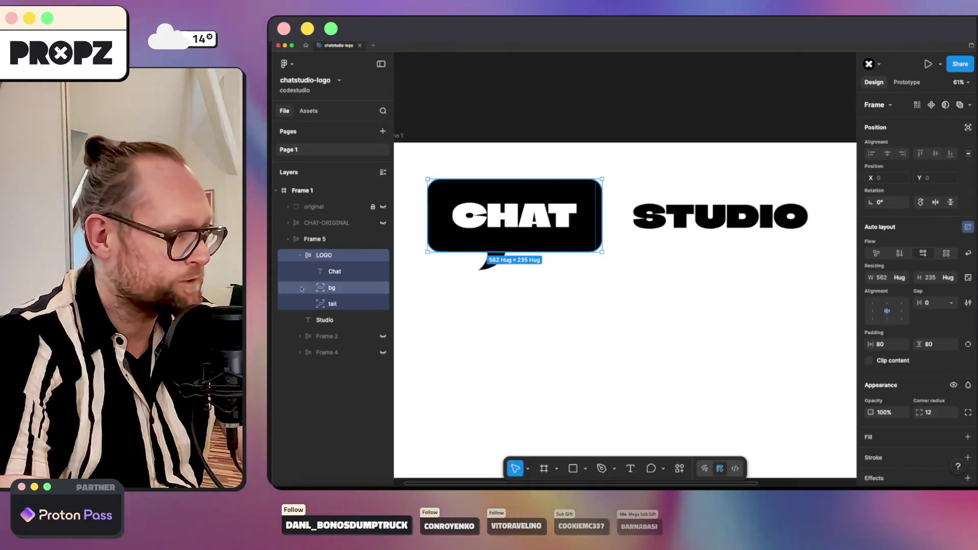
left_click(301, 255)
left_click(309, 239)
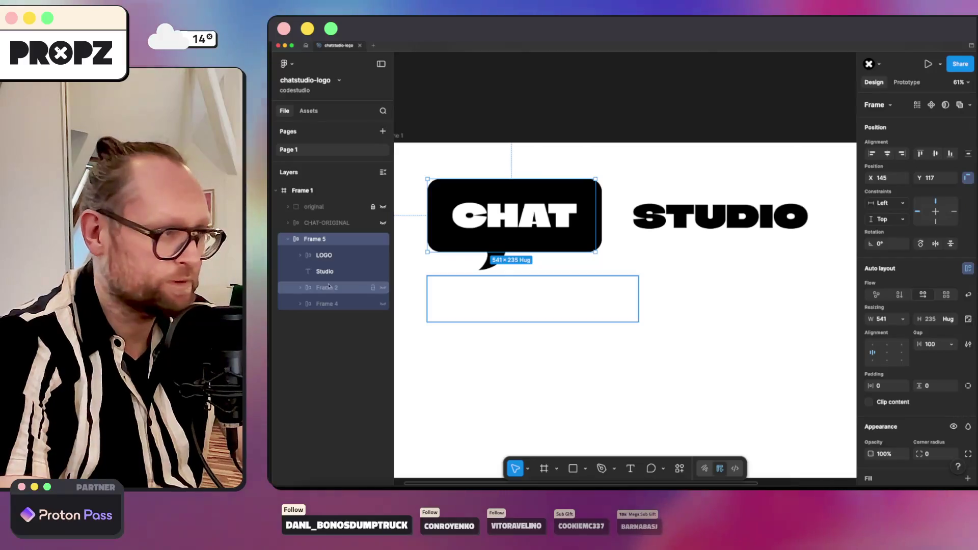
left_click(324, 255)
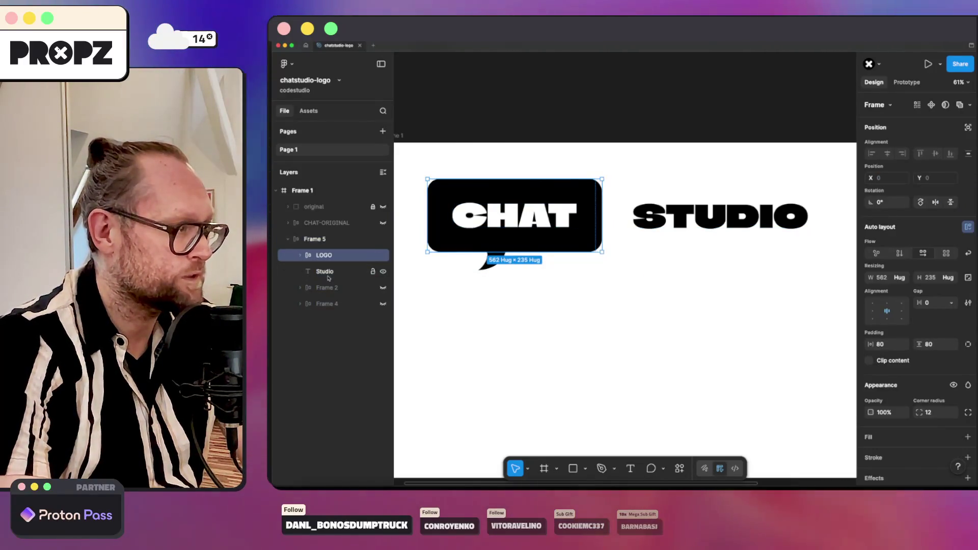
left_click(329, 271, "shift")
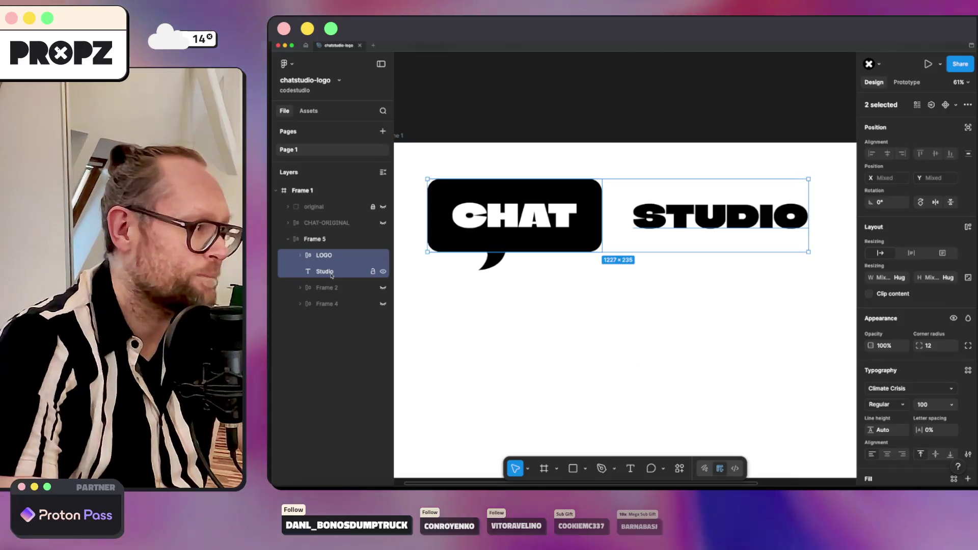
key("alt")
key("alt")
key("shift+a")
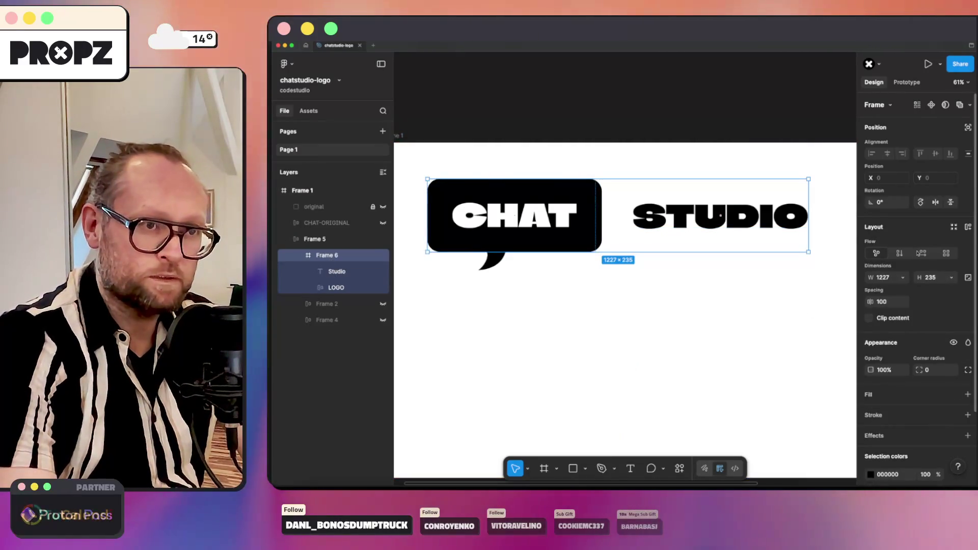
left_click(945, 305)
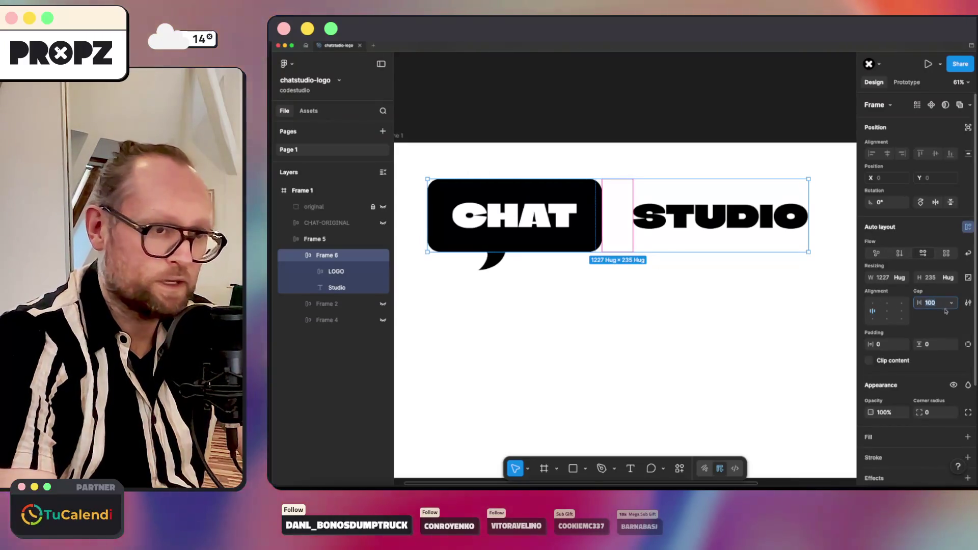
type("0")
Try gaps of 0, 20 and wider between CHAT and STUDIO in Frame 6.
key("Return")
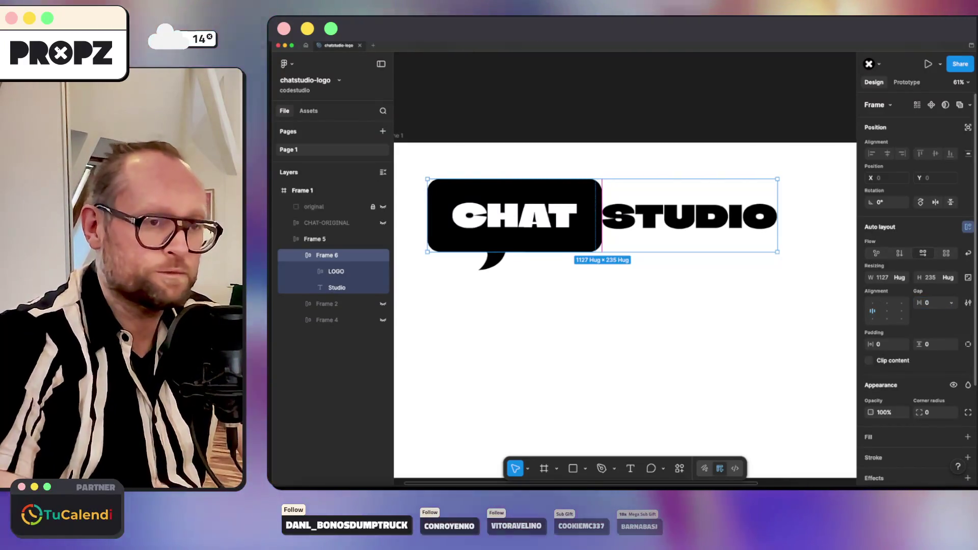
type("20")
key("Return")
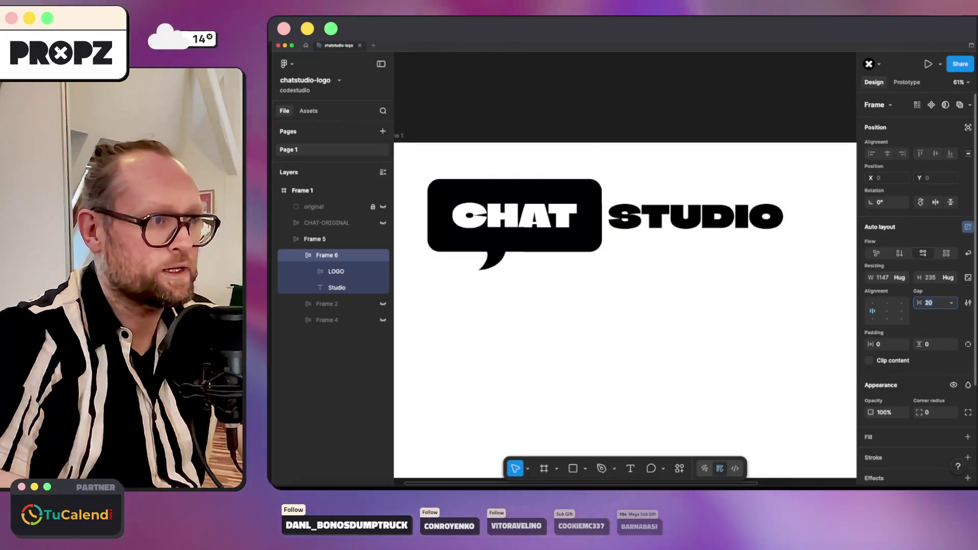
type("60")
key("Return")
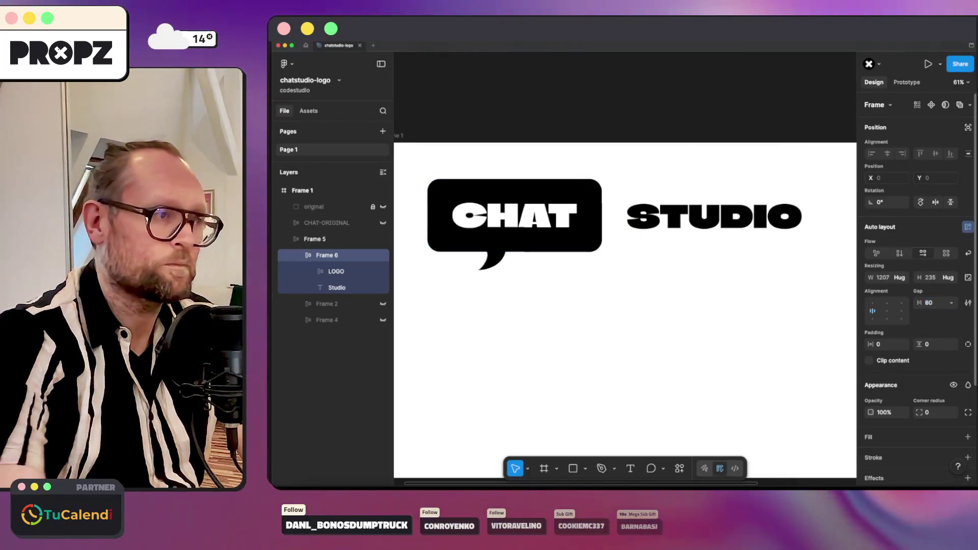
Reduce LOGO's side padding to 60 and set the CHAT–STUDIO gap to 60, giving 1147×235.
left_click(337, 271)
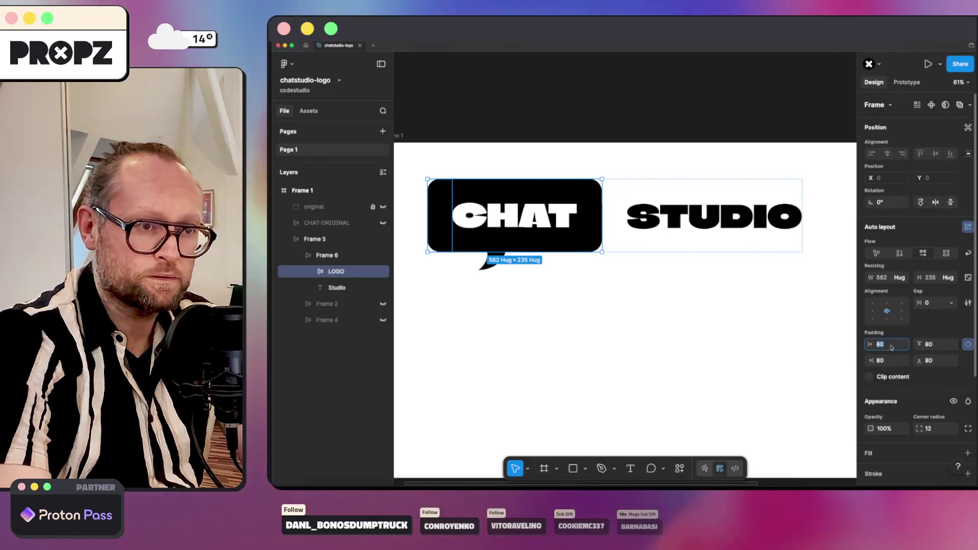
left_click(968, 346)
type("70")
key("Return")
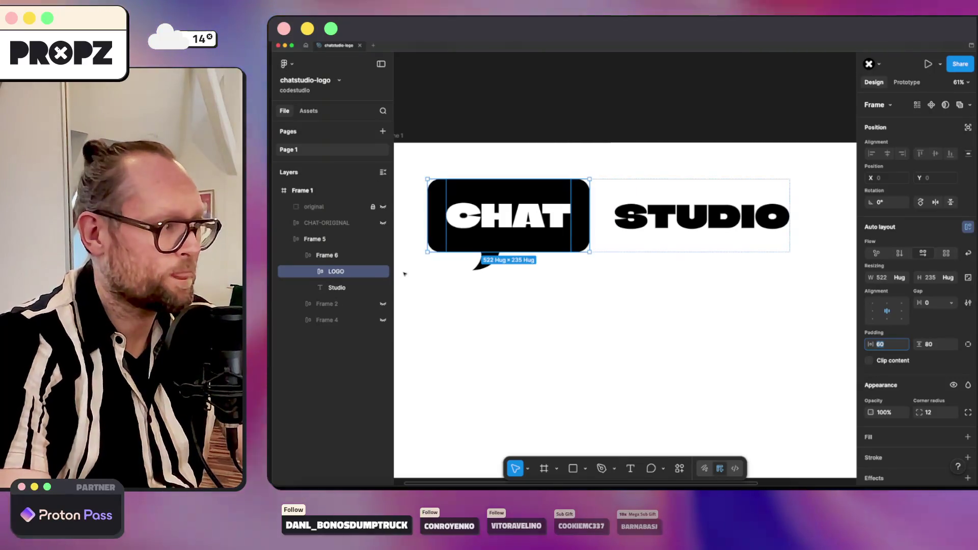
key("Escape")
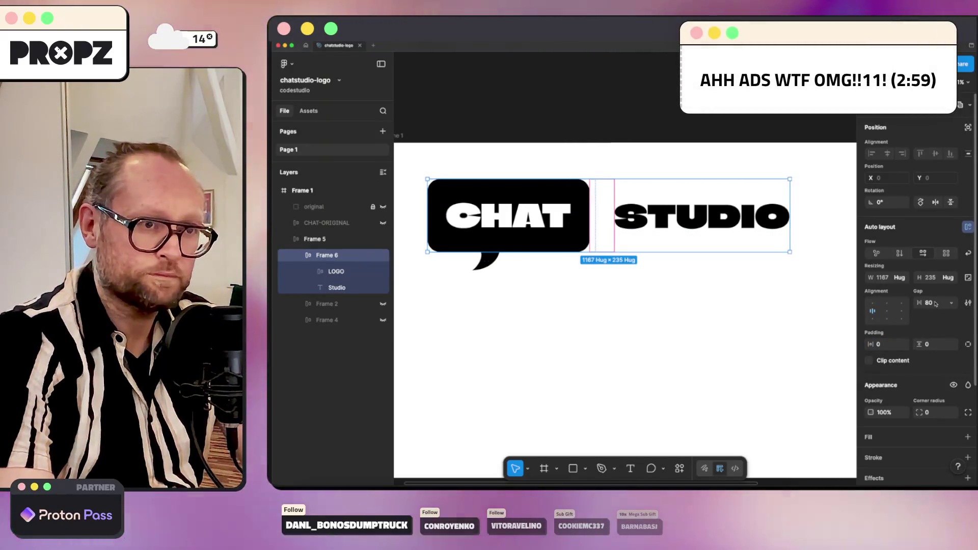
left_click(933, 302)
type("60")
key("Return")
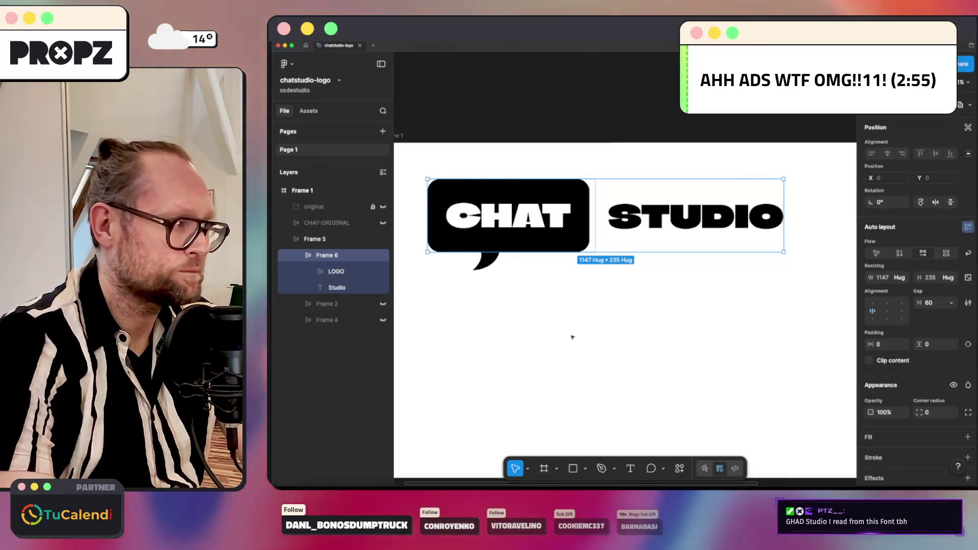
key("Escape")
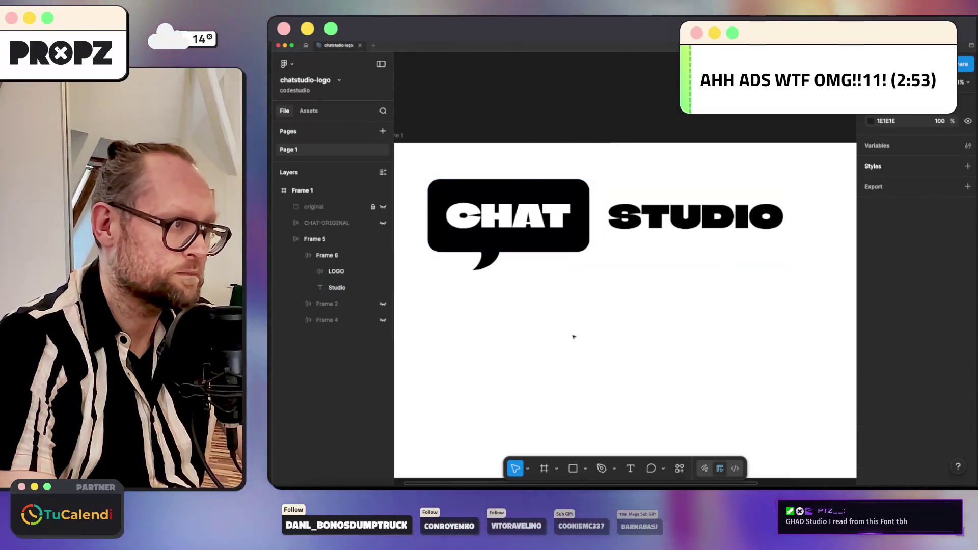
scroll(573, 336, "down", 5)
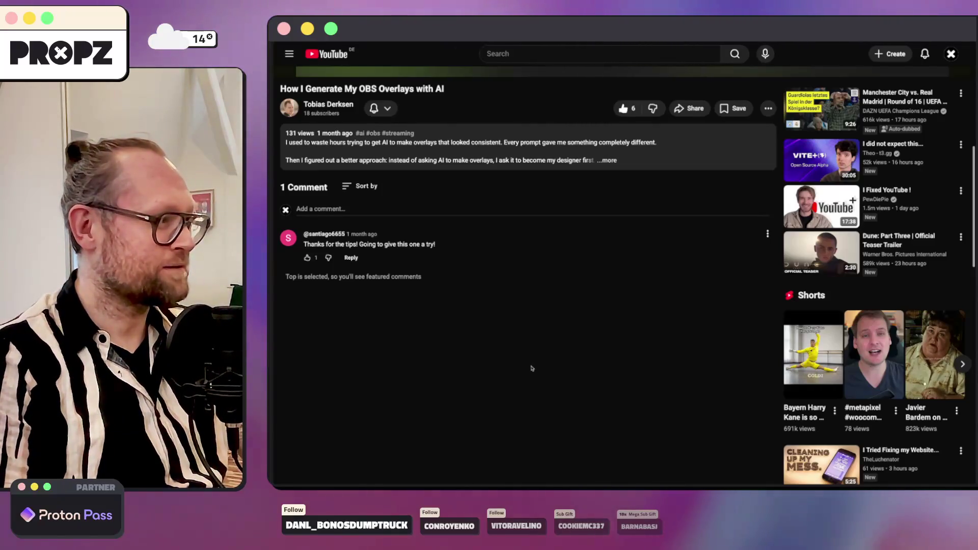
scroll(531, 369, "up", 5)
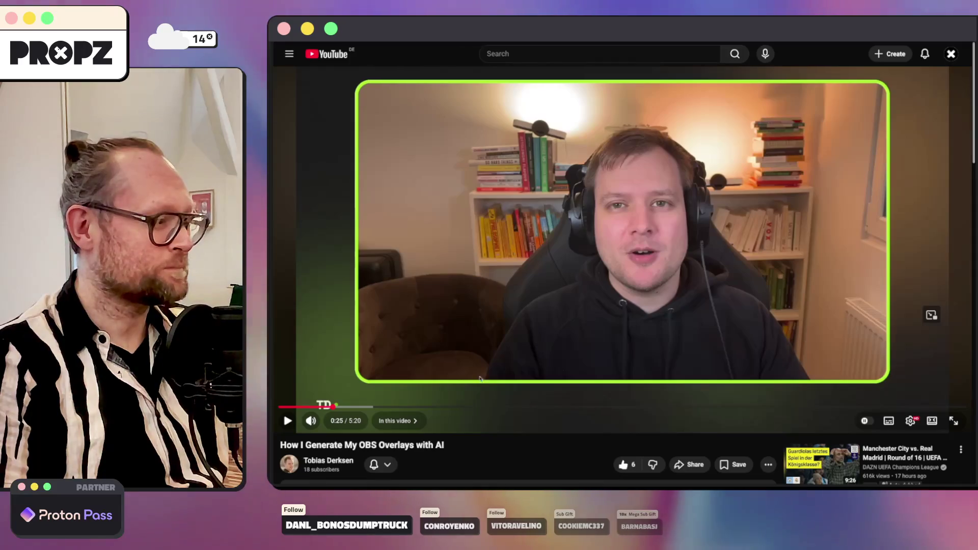
Skip the OBS Overlays video ahead to 0:34 and resume playback.
left_click_drag(336, 407, 435, 407)
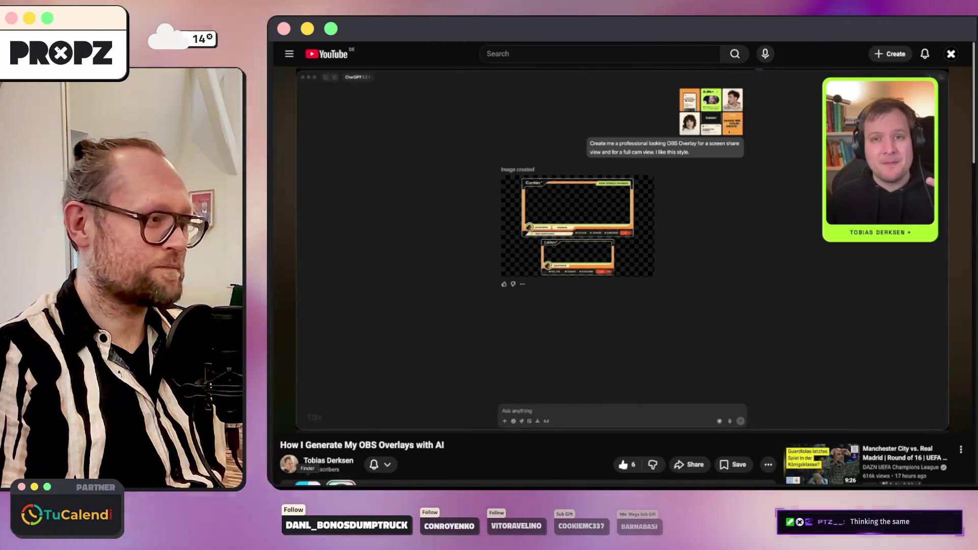
left_click(463, 251)
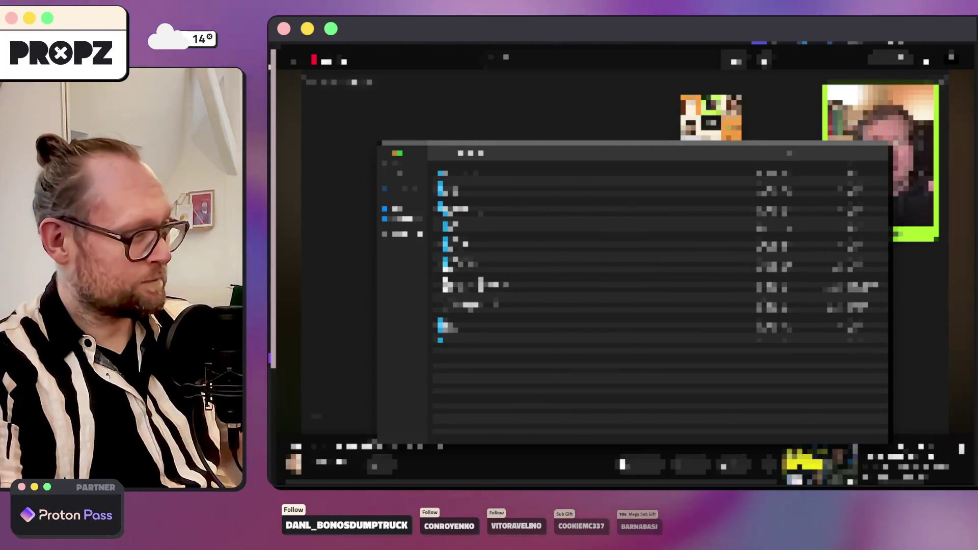
key("Return")
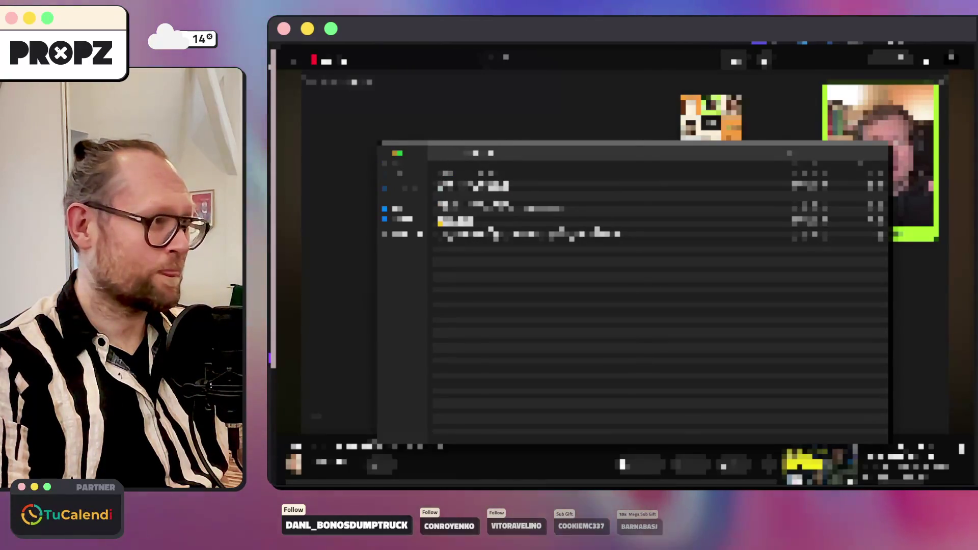
key("Return")
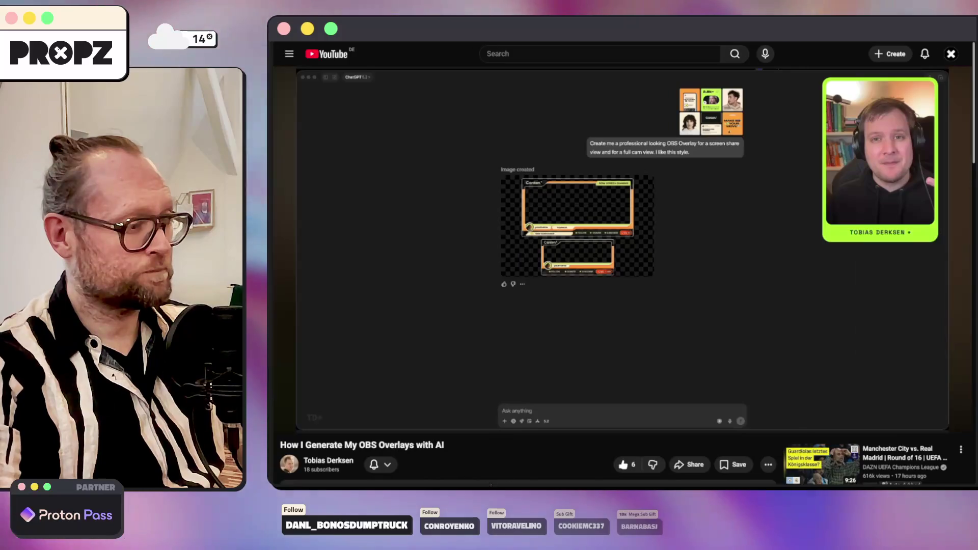
Switch from PhpStorm back to the chatstudio-logo file in Figma via the Dock.
left_click(499, 484)
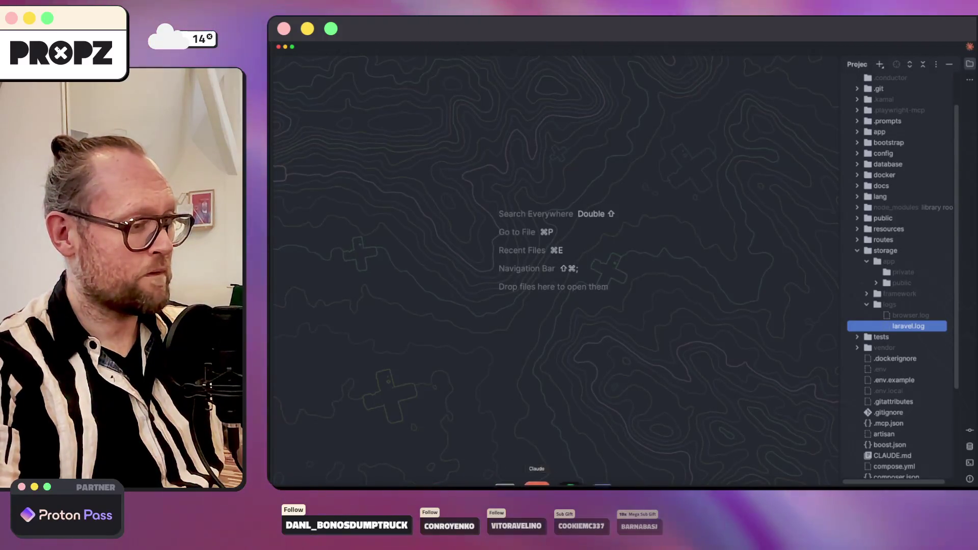
left_click(423, 481)
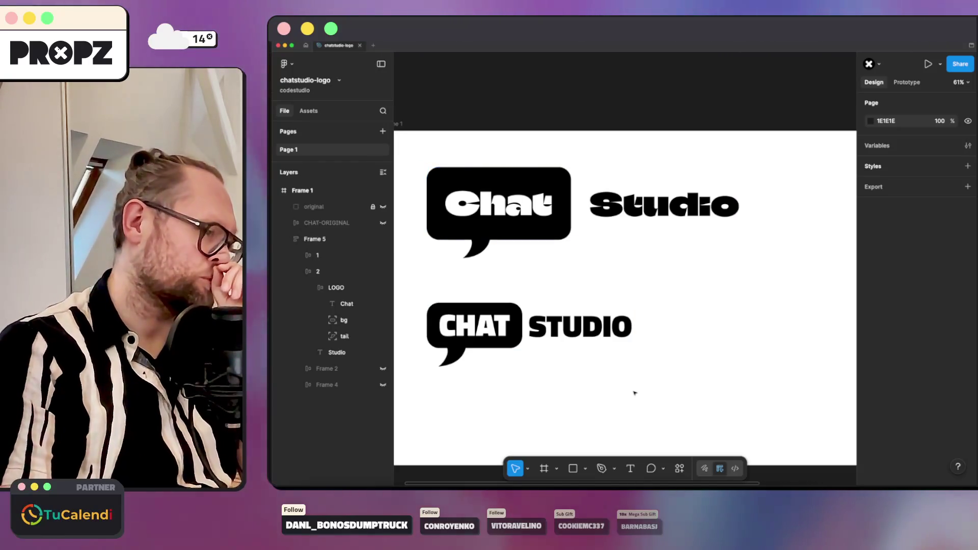
scroll(635, 394, "down", 3)
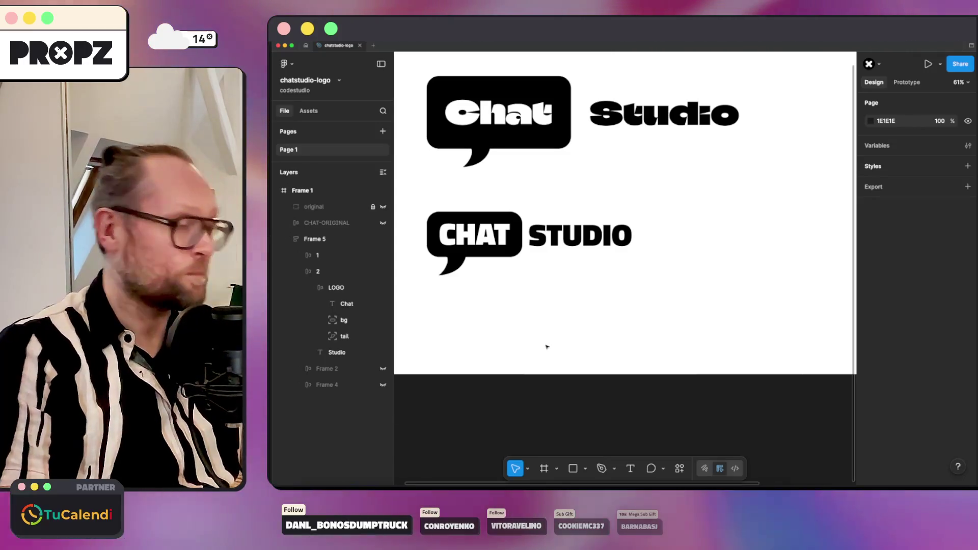
scroll(473, 191, "down", 3, "ctrl")
scroll(481, 207, "down", 3, "ctrl")
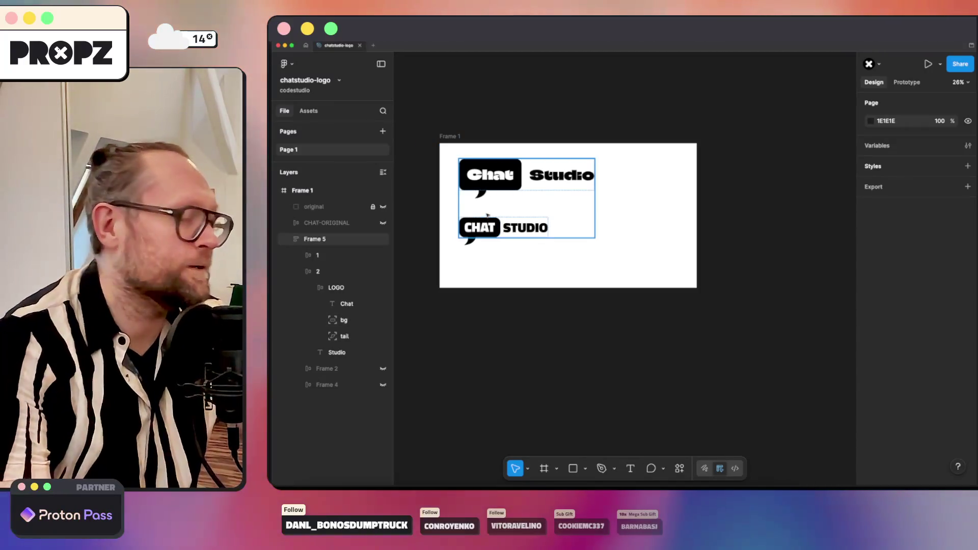
scroll(489, 229, "up", 2)
scroll(491, 290, "up", 1)
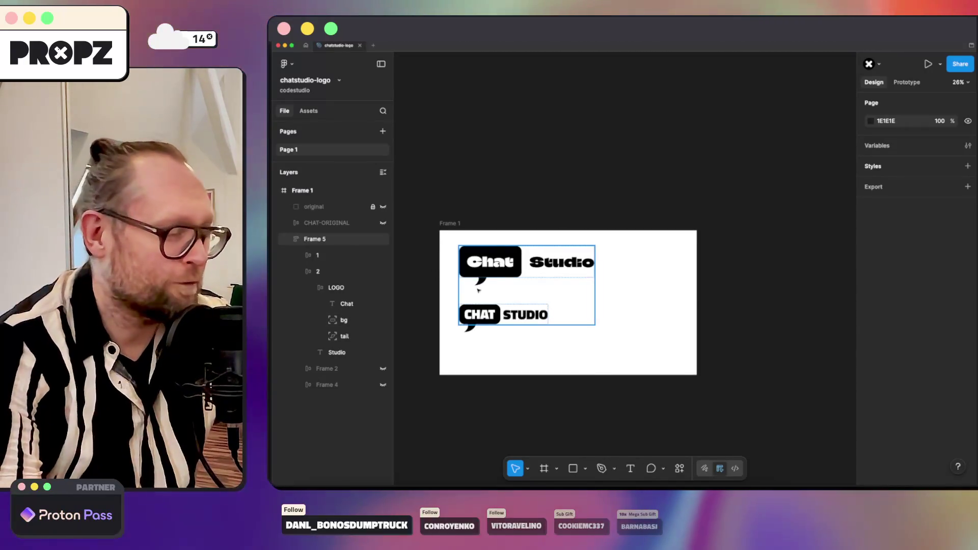
scroll(489, 305, "up", 3, "ctrl")
scroll(475, 325, "up", 2, "ctrl")
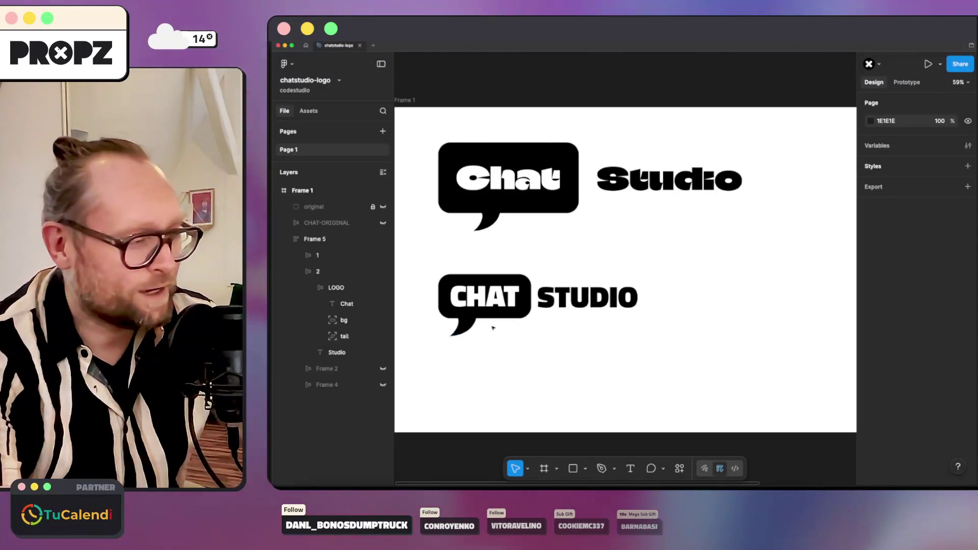
left_click(564, 297)
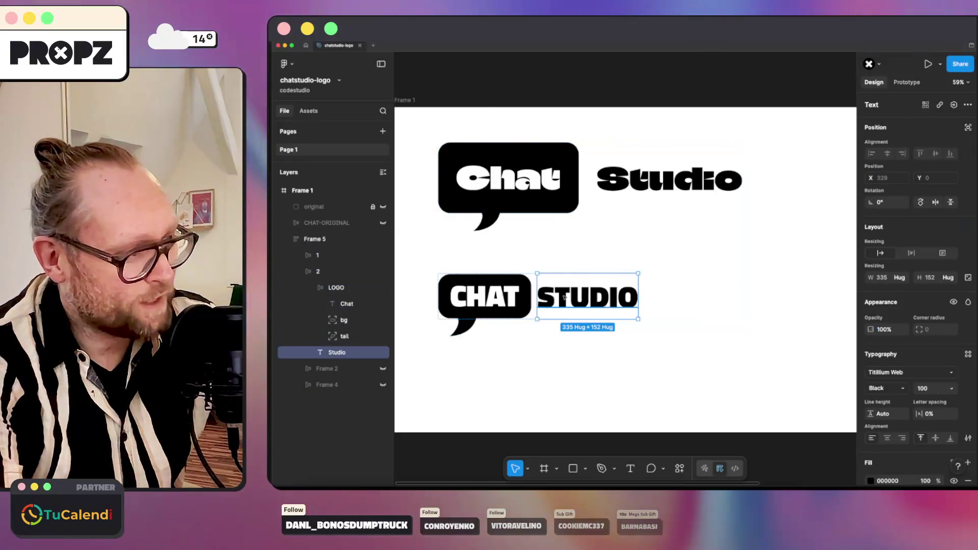
left_click(816, 346)
left_click(442, 303)
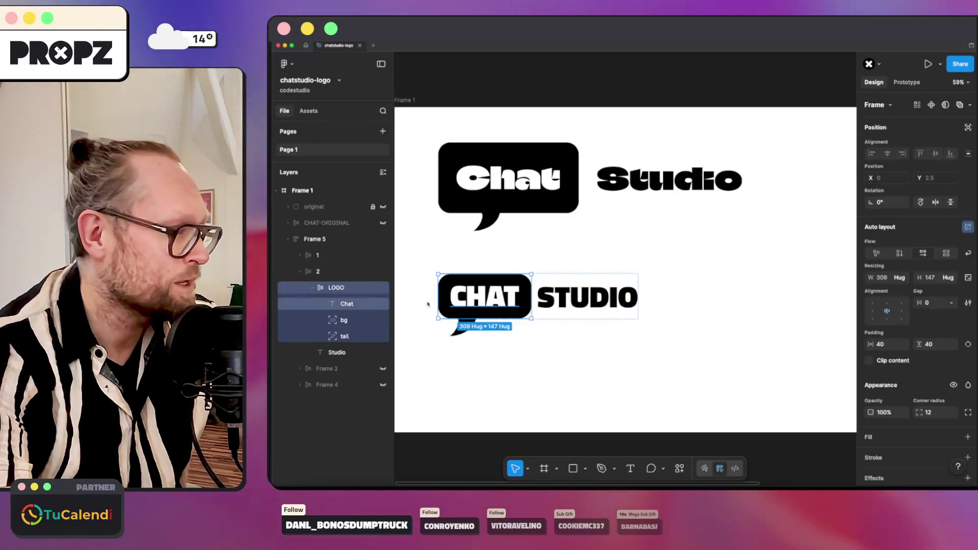
left_click(445, 285)
left_click(343, 290)
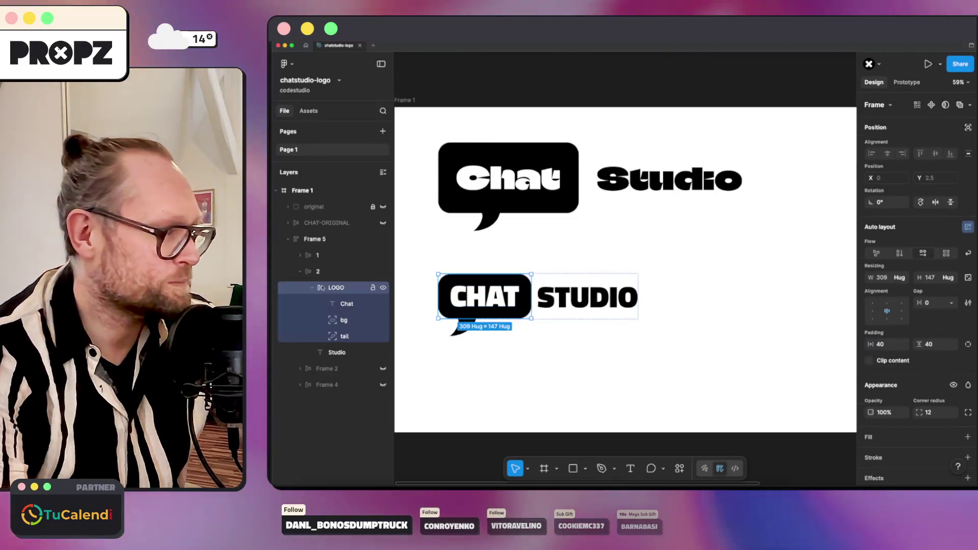
key("alt")
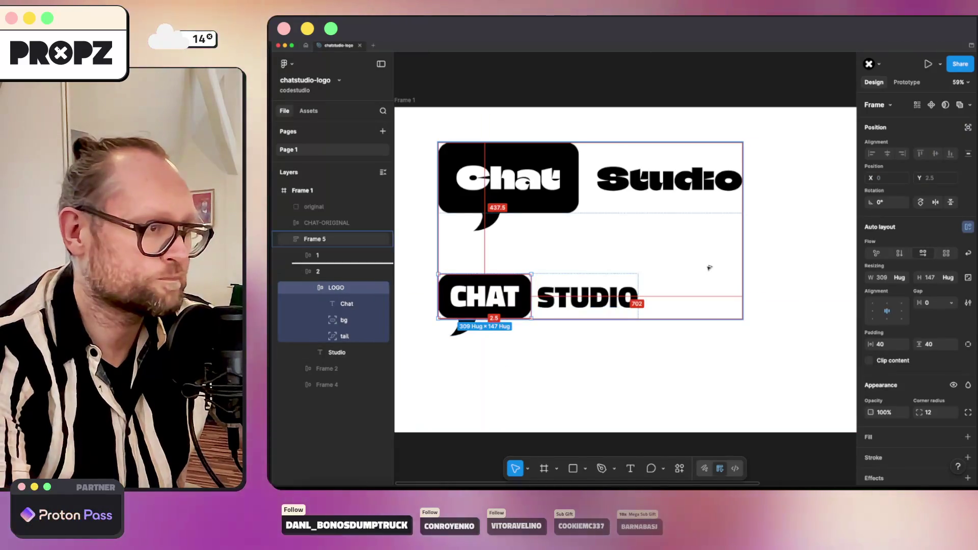
Paste a copy of the CHAT speech bubble and move it into its own third logo row.
key("ctrl+v")
left_click(300, 272)
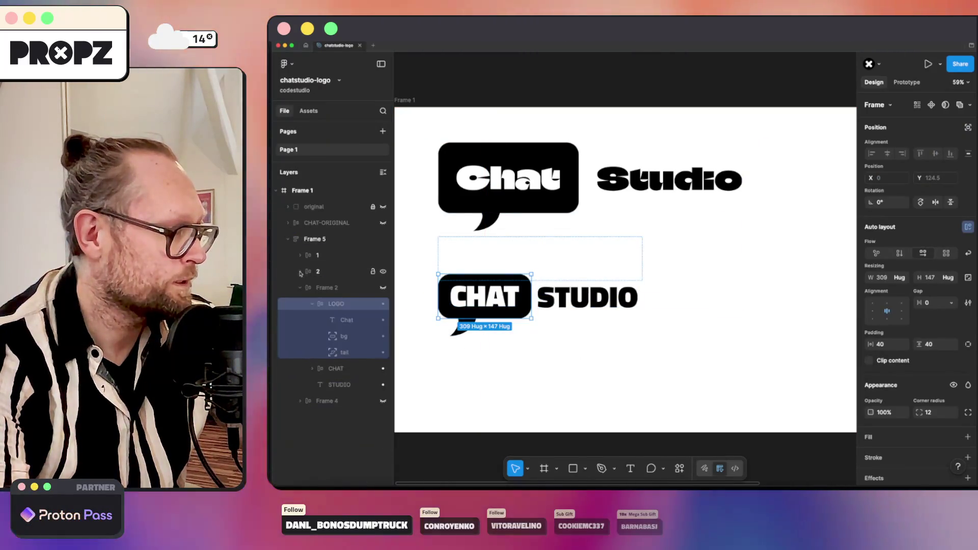
left_click(382, 288)
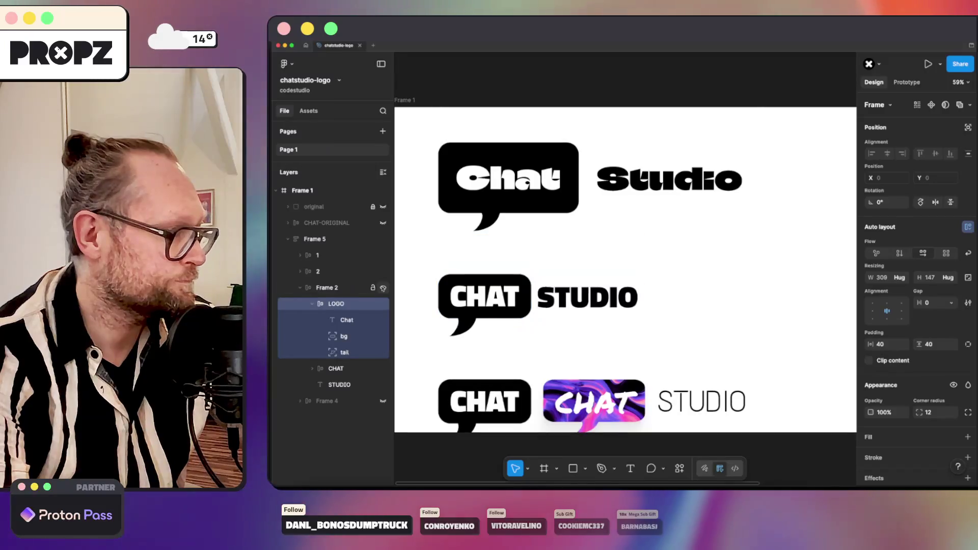
left_click_drag(367, 302, 306, 281)
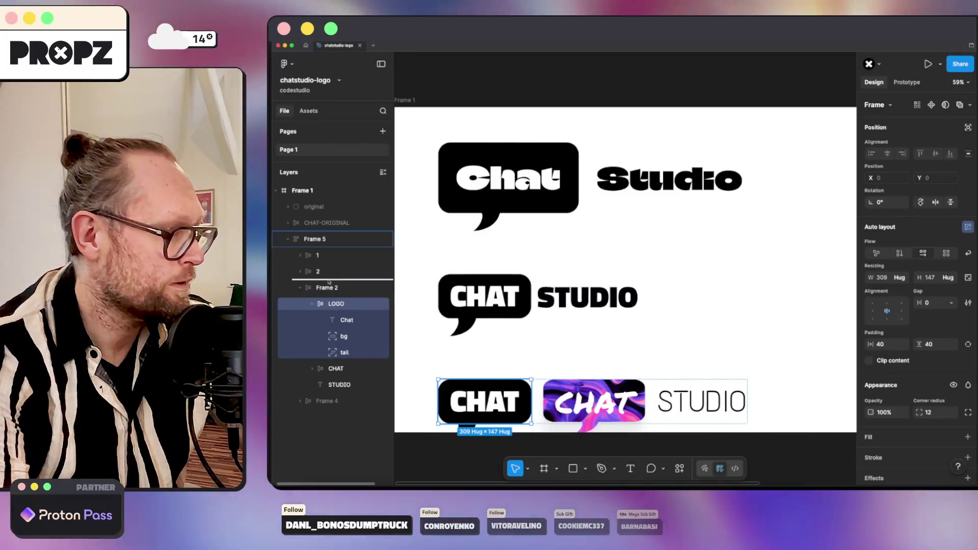
scroll(483, 366, "down", 3)
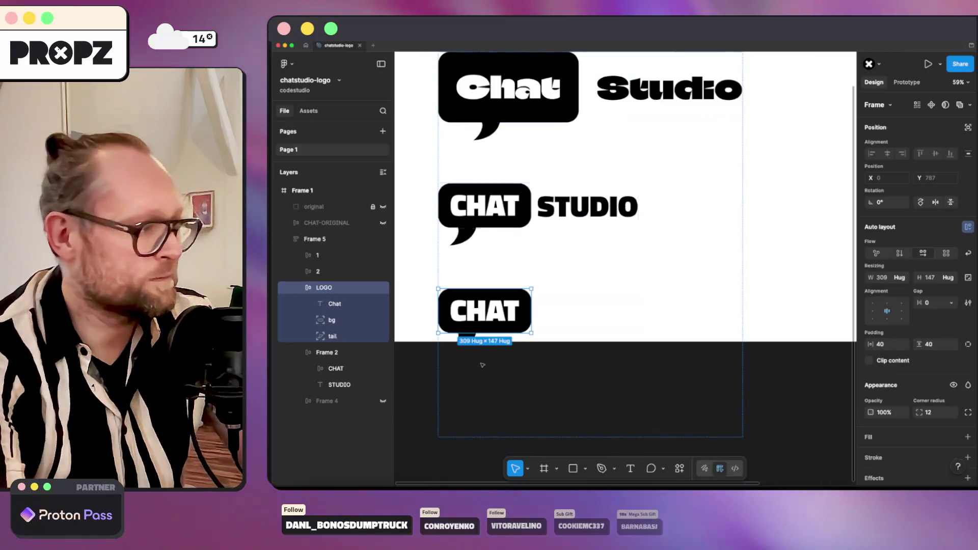
scroll(451, 158, "up", 5)
Enlarge the outer Frame 1 so all logo rows fit and select the copied bubble's Chat text.
left_click(406, 162)
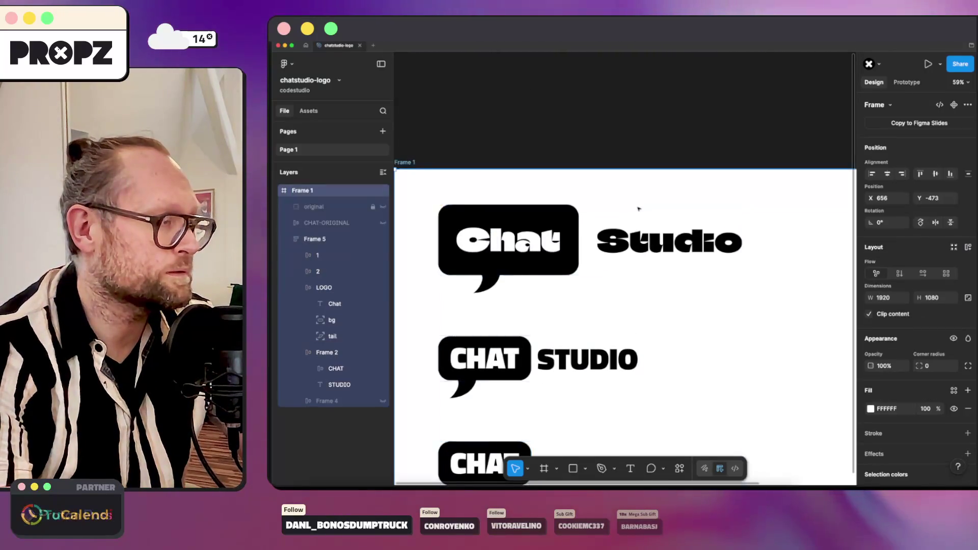
key("shift+2")
left_click_drag(748, 302, 713, 339)
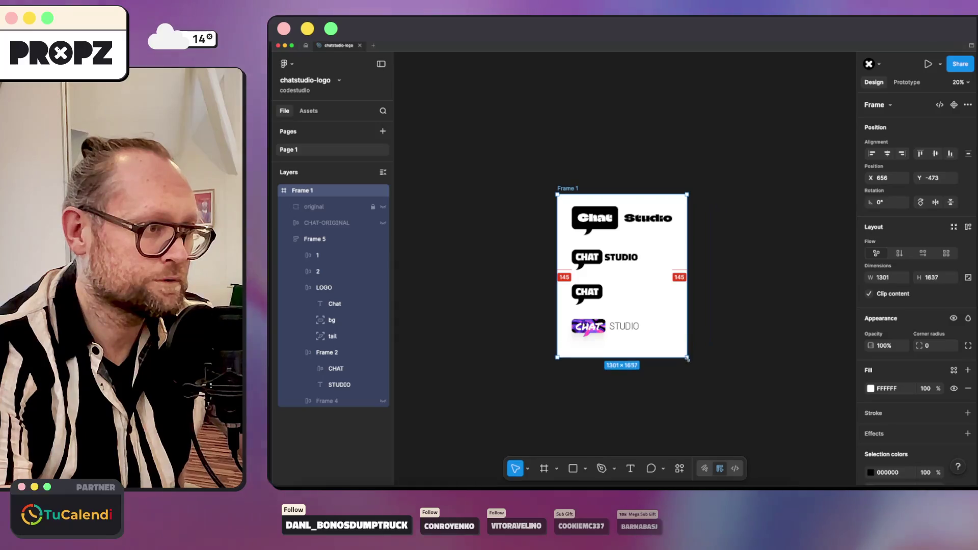
scroll(608, 345, "up", 5)
scroll(573, 291, "up", 5)
scroll(544, 245, "up", 3)
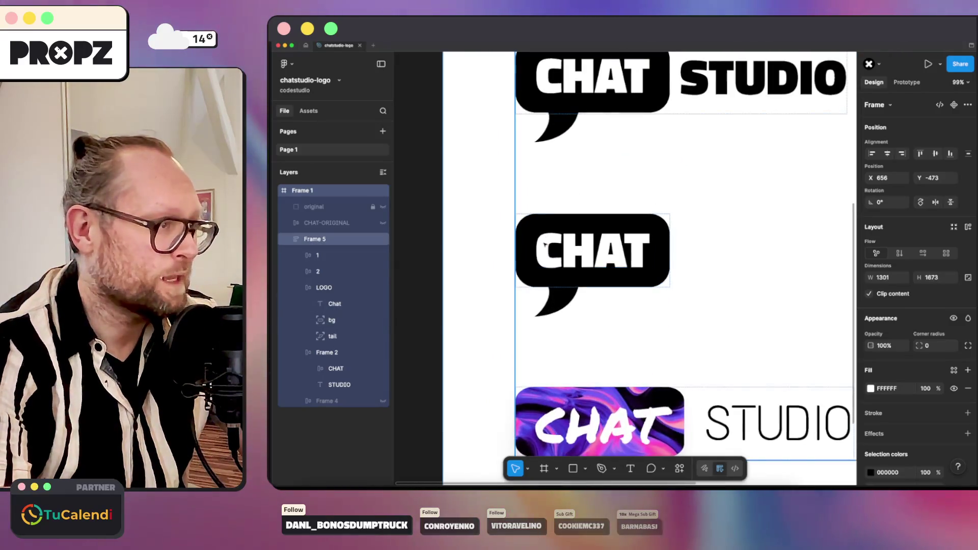
left_click(562, 254)
type("C")
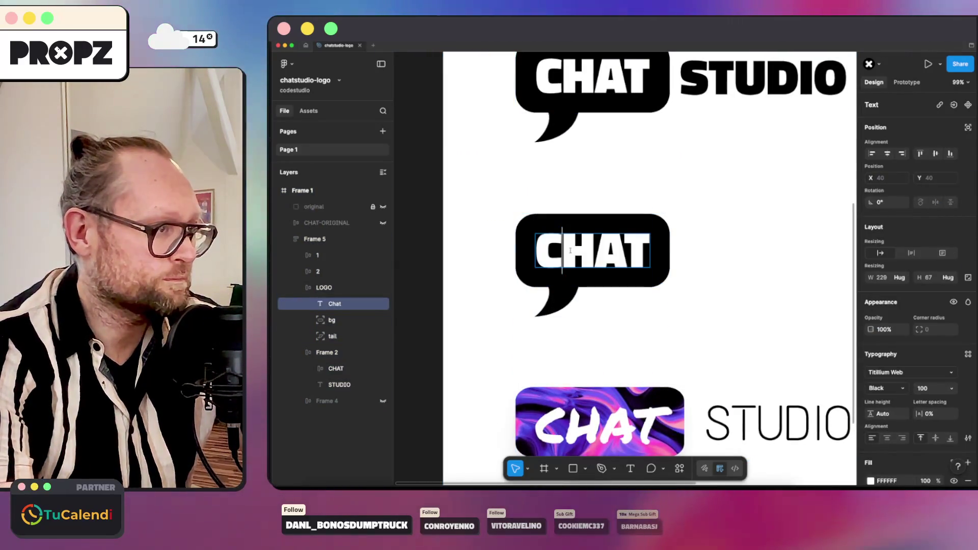
Reattach the detached tail under the lone C speech bubble.
left_click(514, 304)
left_click_drag(513, 304, 546, 301)
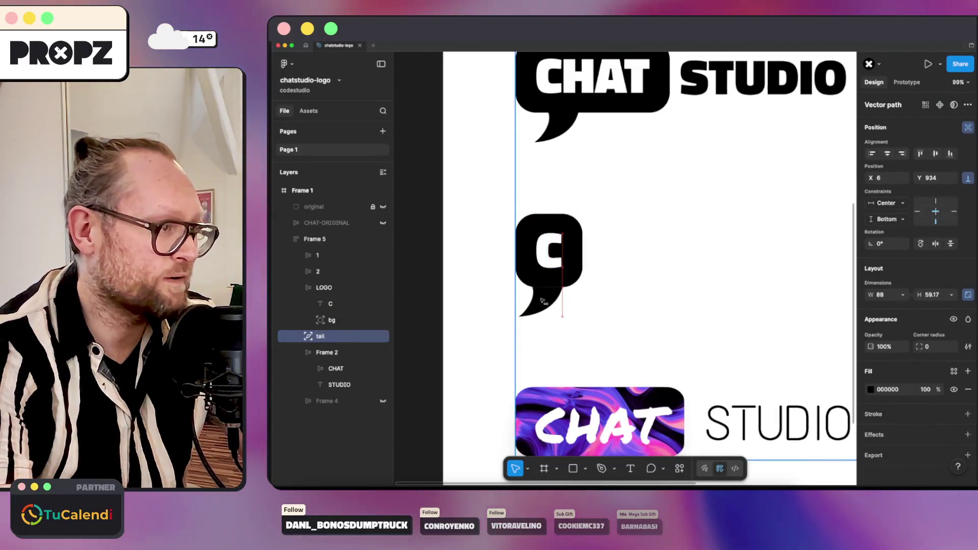
left_click(665, 263)
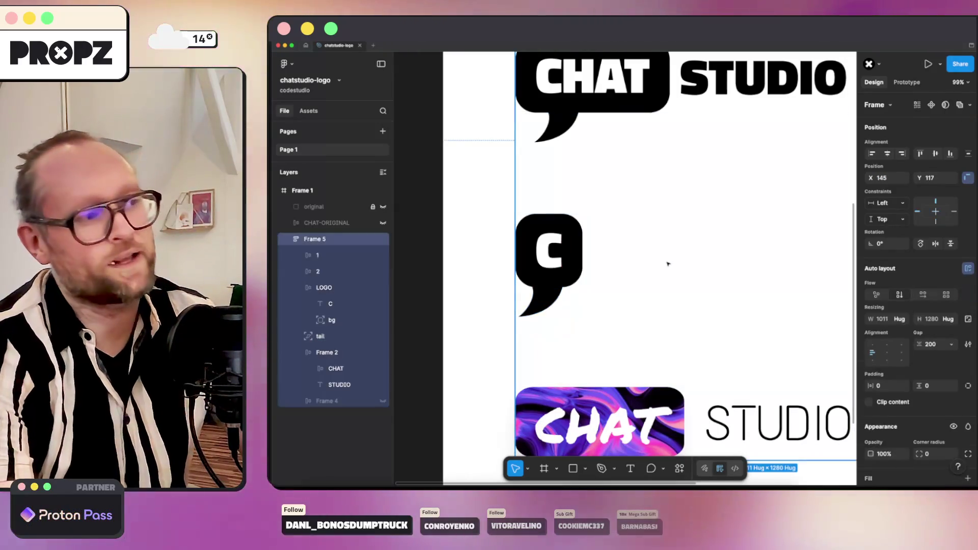
left_click(616, 283)
scroll(616, 285, "down", 3)
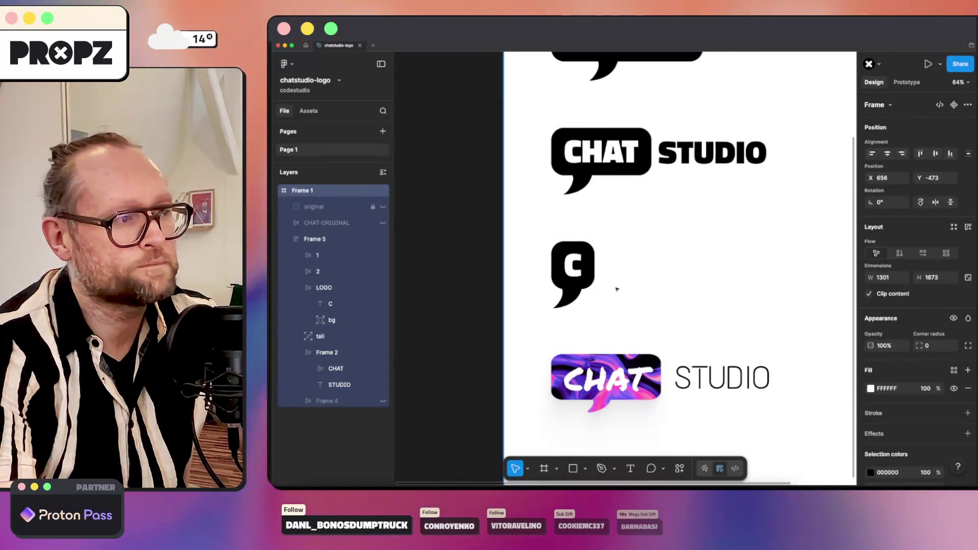
scroll(573, 275, "up", 3)
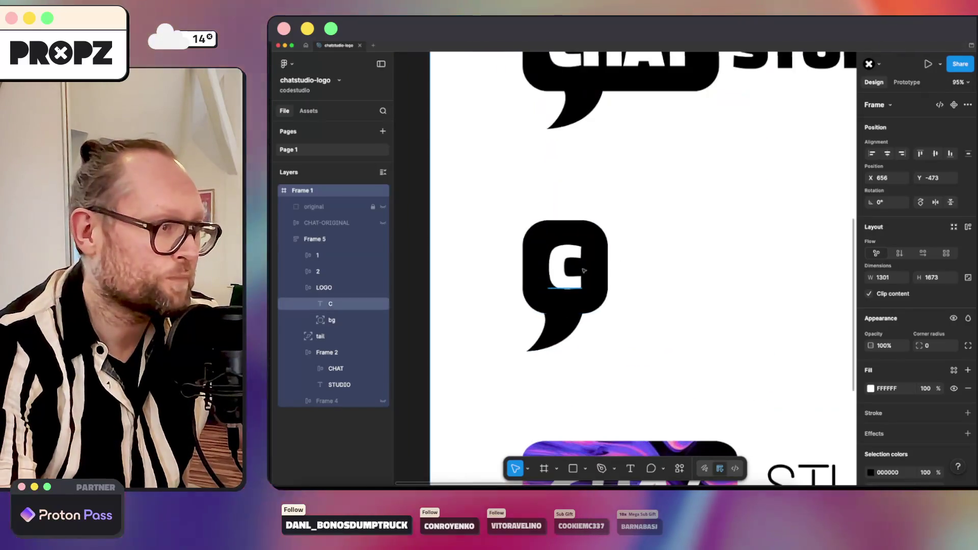
scroll(573, 279, "up", 2)
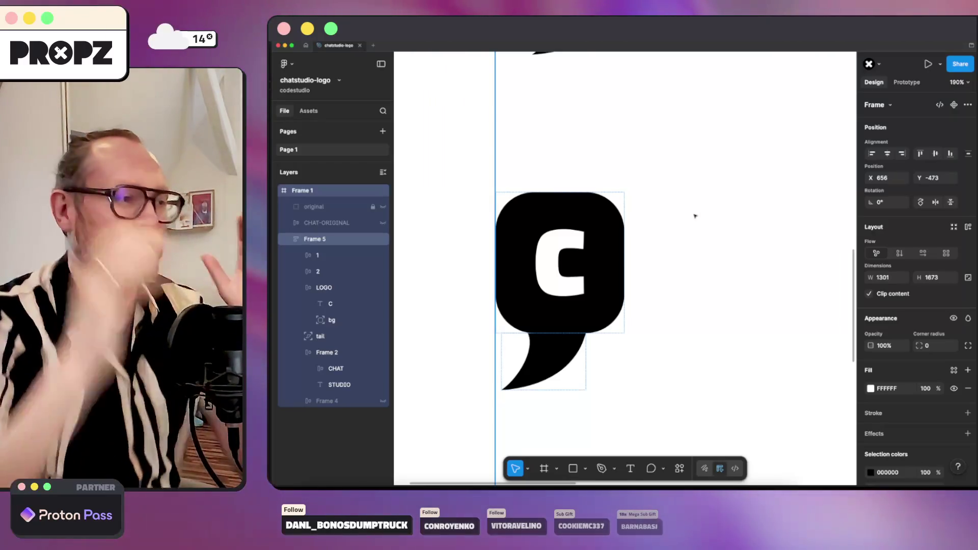
Move the C bubble's tail from its bottom edge up to the top of the bubble.
left_click(709, 239)
scroll(723, 247, "down", 2)
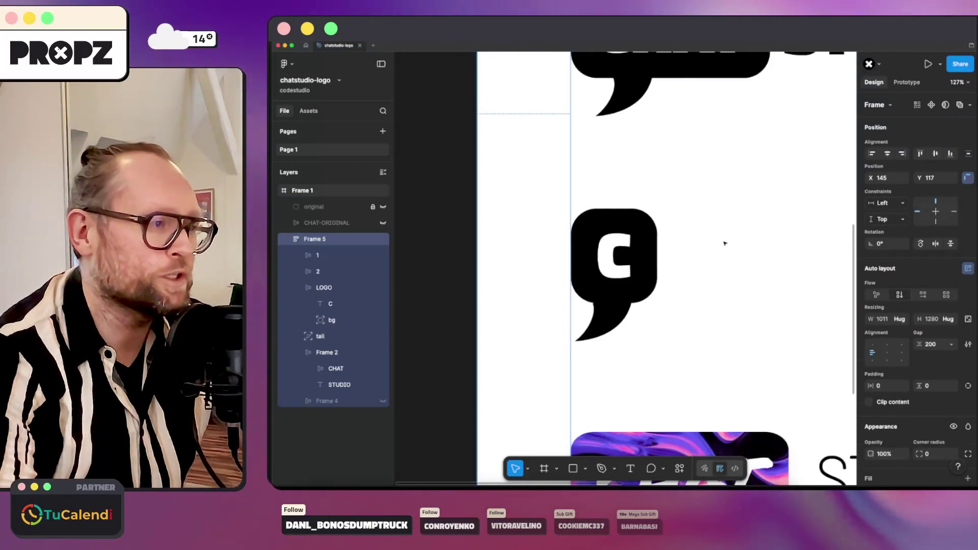
scroll(724, 229, "down", 2)
scroll(724, 230, "down", 2)
scroll(708, 287, "down", 1)
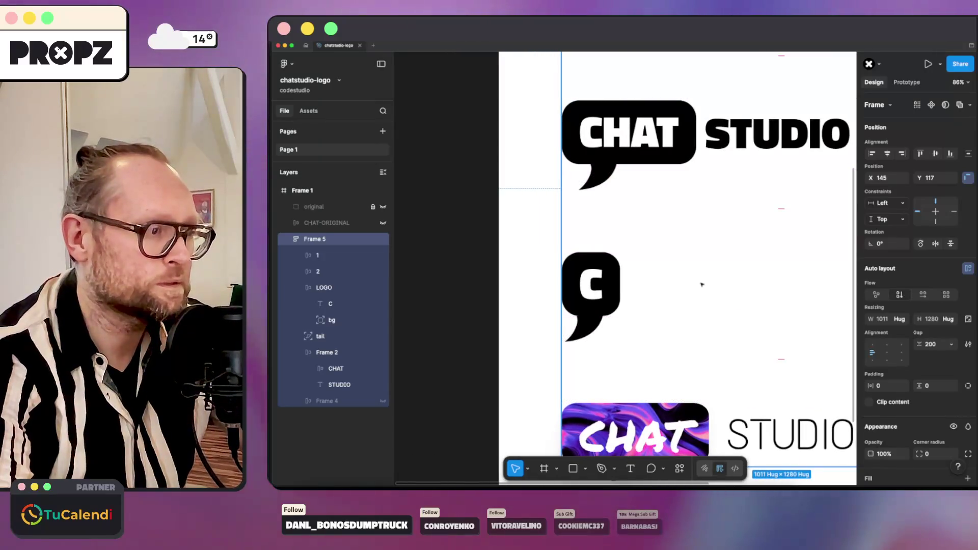
left_click(593, 327)
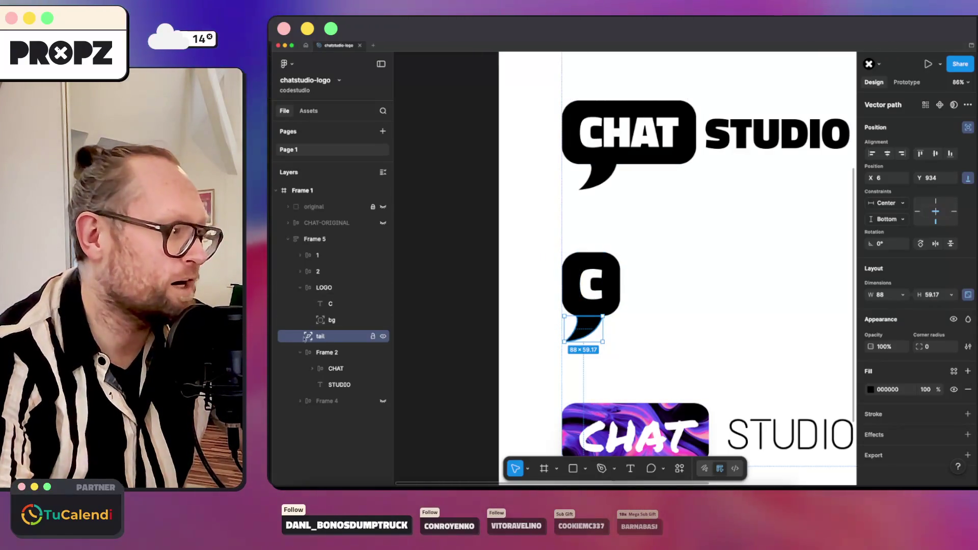
left_click_drag(583, 328, 595, 239)
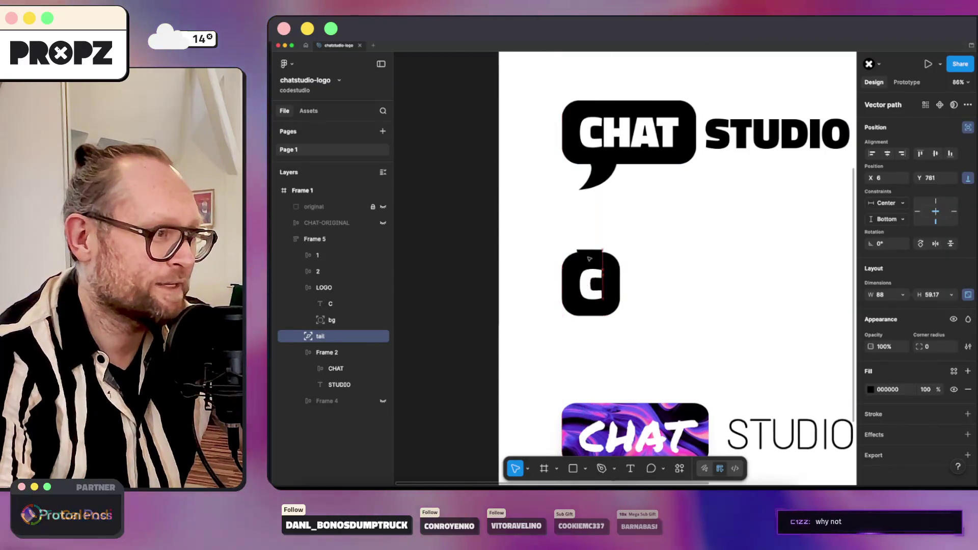
Flip the C bubble's tail so it curls up from the top of the bubble.
key("shift+v")
right_click(594, 240)
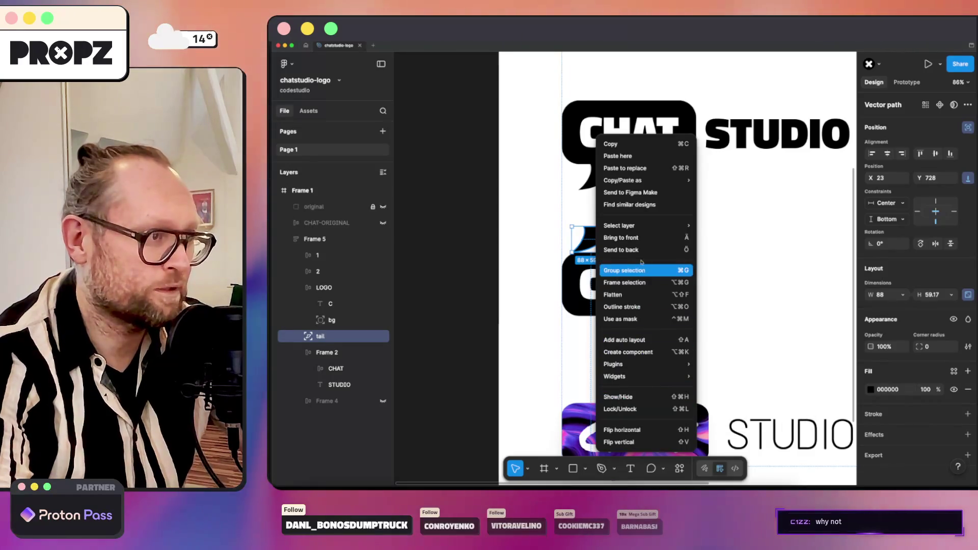
mouse_move(646, 250)
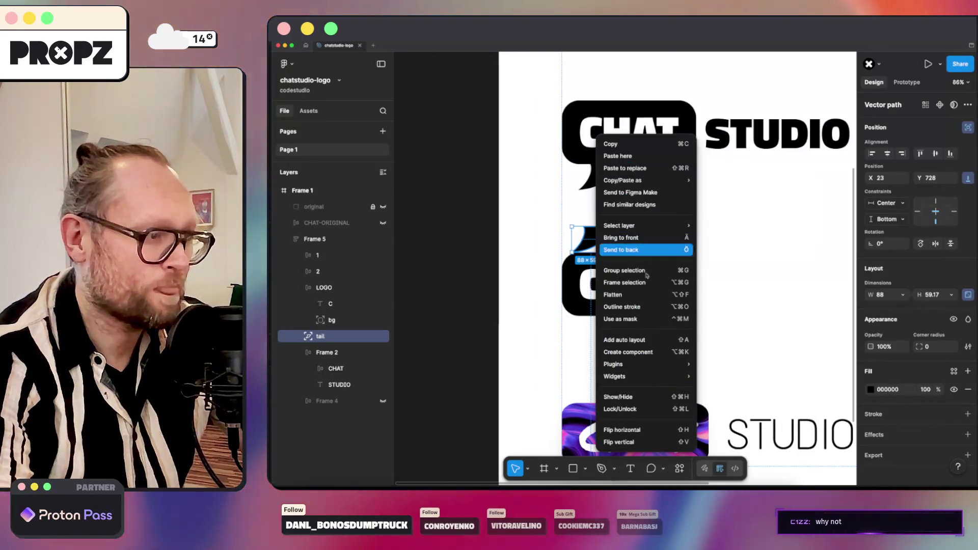
left_click(648, 430)
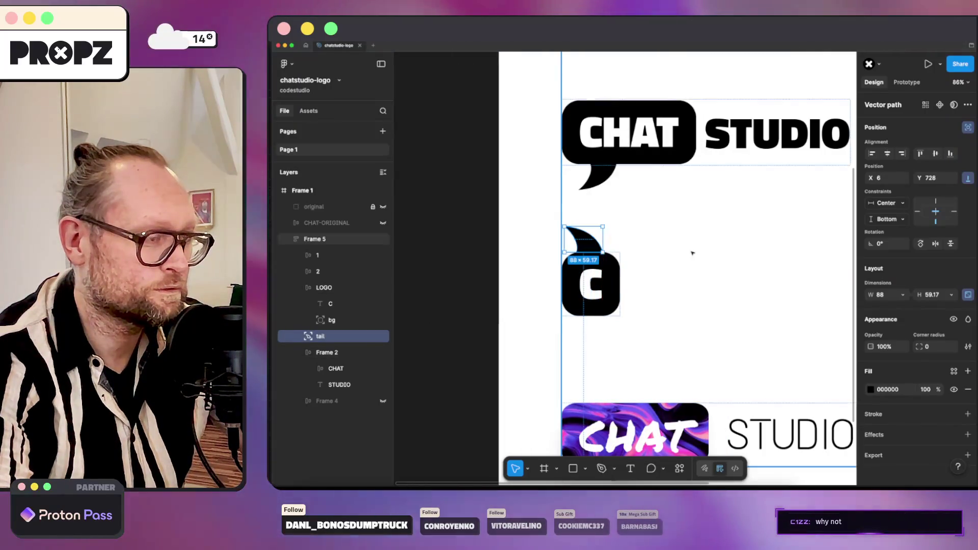
left_click(763, 254)
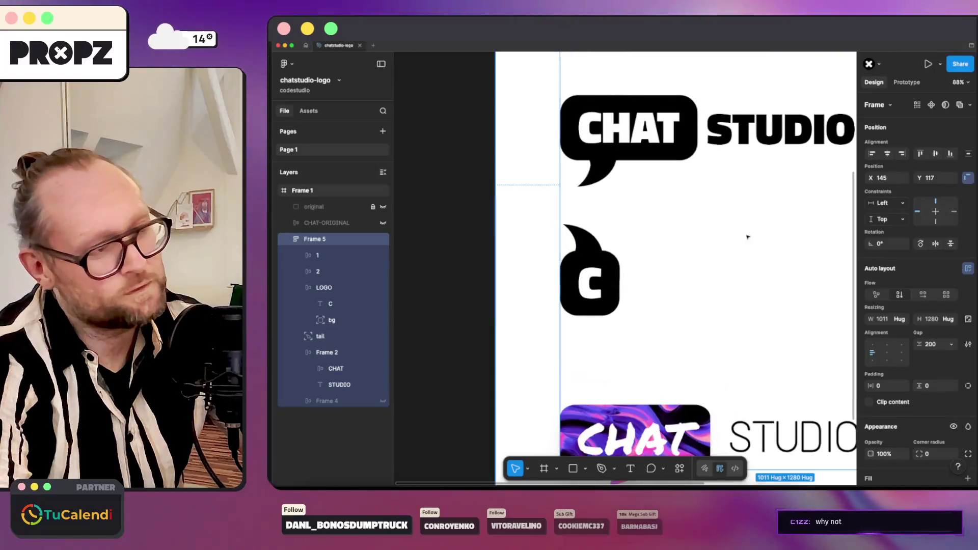
scroll(773, 247, "up", 3)
Flip the CHAT STUDIO bubble's tail vertically above it and fit the variants frame in view.
left_click(603, 261)
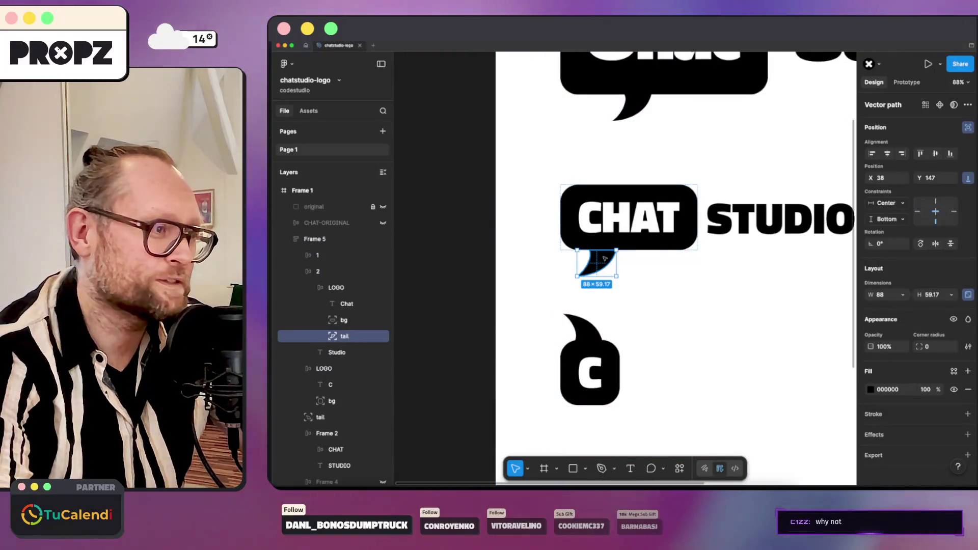
right_click(605, 259)
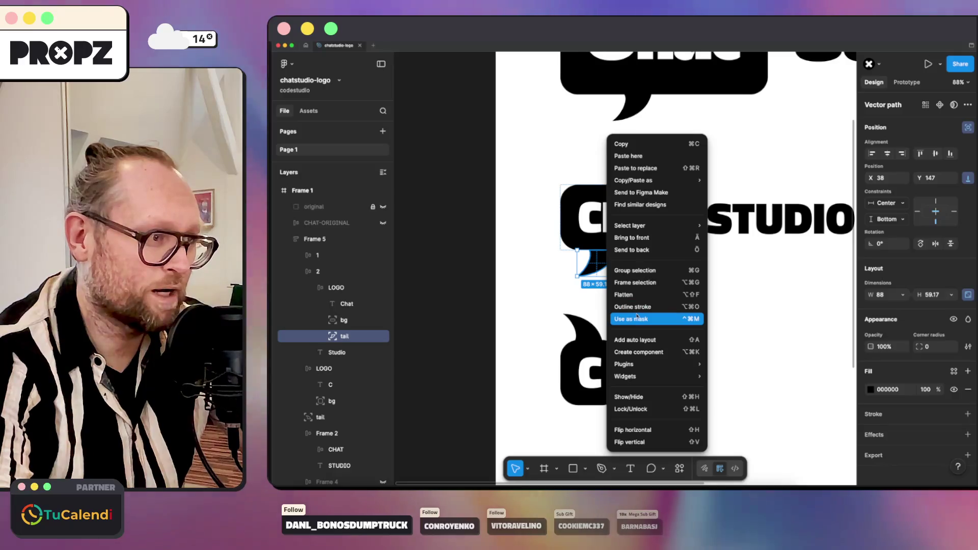
left_click(630, 442)
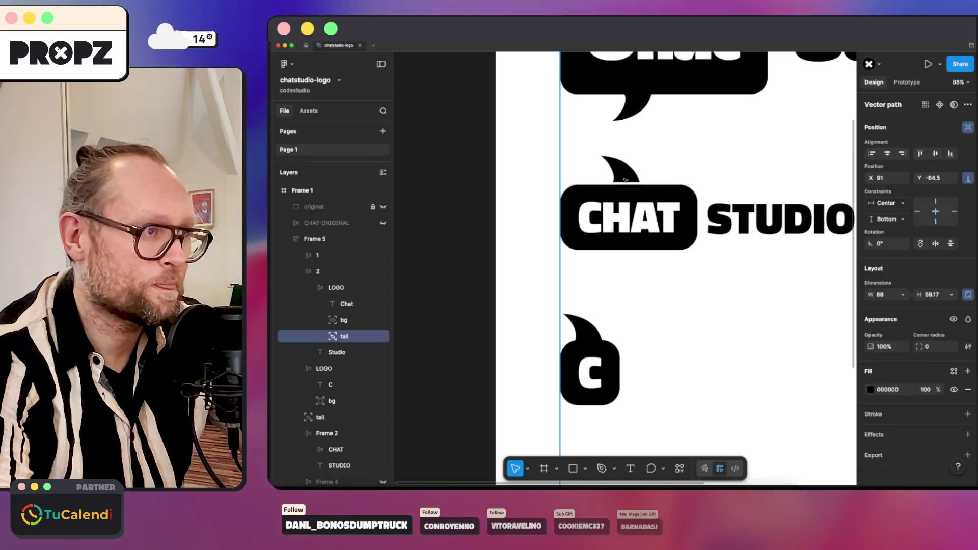
left_click(740, 145)
key("shift+2")
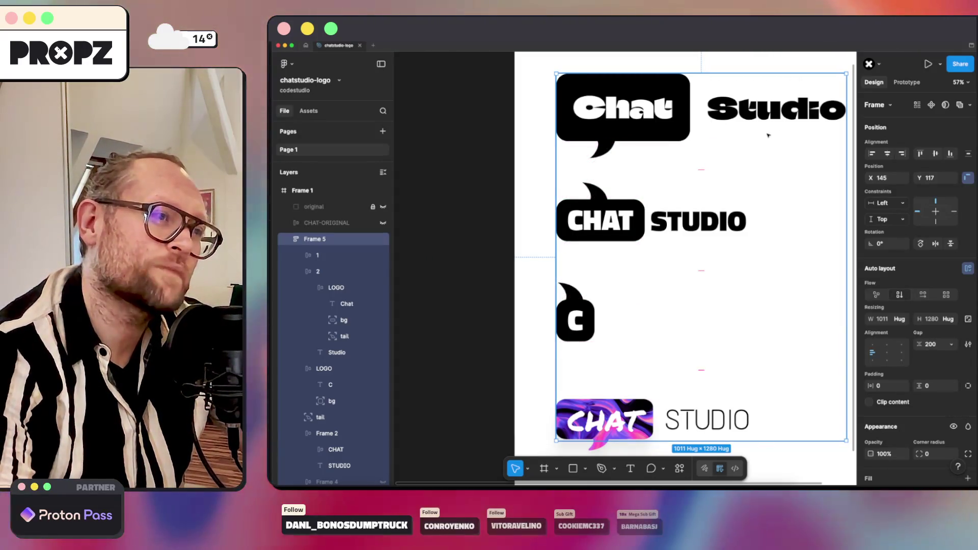
Undo both tail flips so they hang below the bubbles, then select the variants frame for even spacing.
key("ctrl+z")
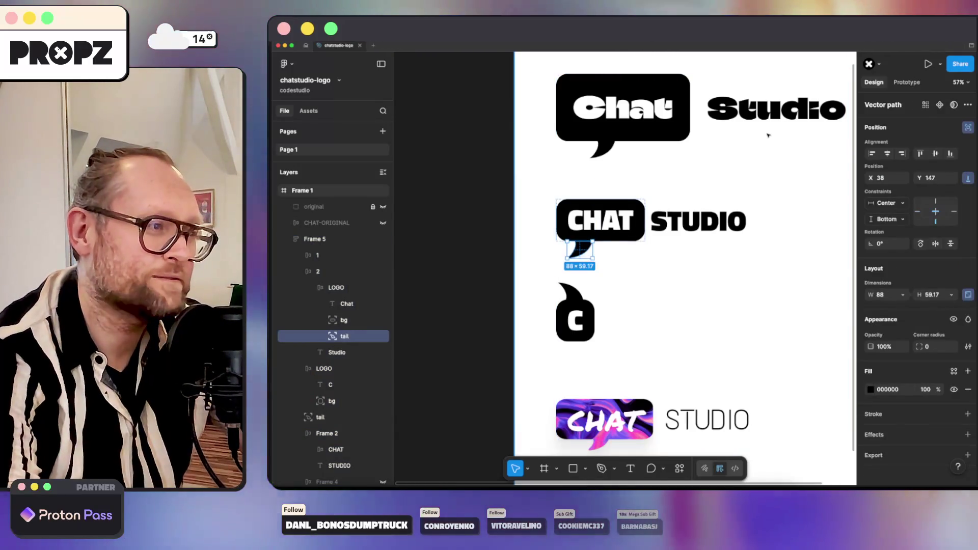
key("ctrl+z")
key("ctrl+z")
key("ctrl+z")
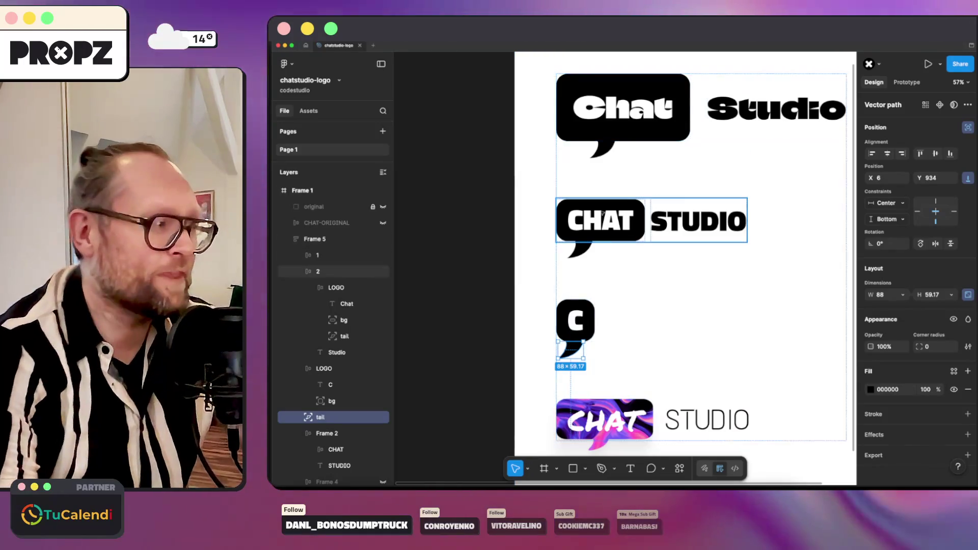
scroll(576, 329, "up", 5)
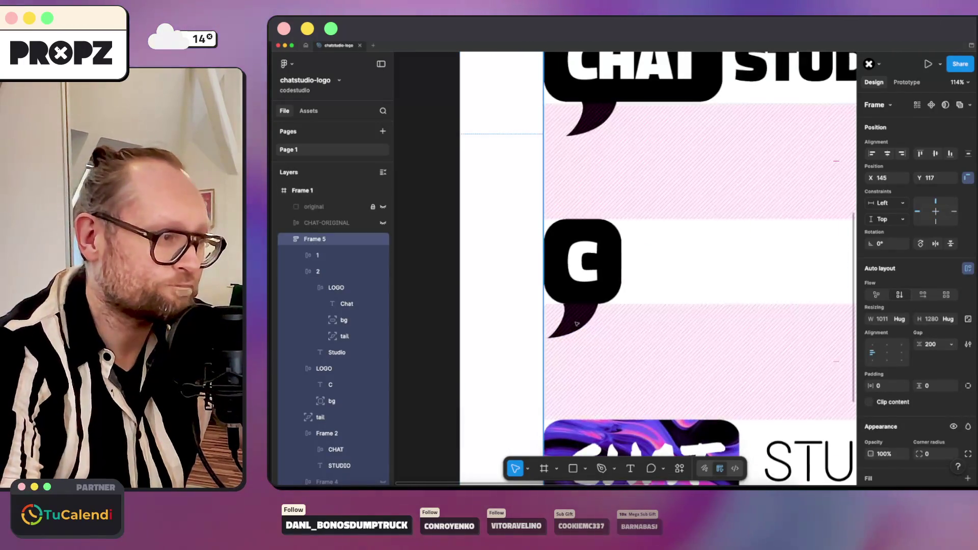
left_click(672, 285)
scroll(581, 305, "up", 5)
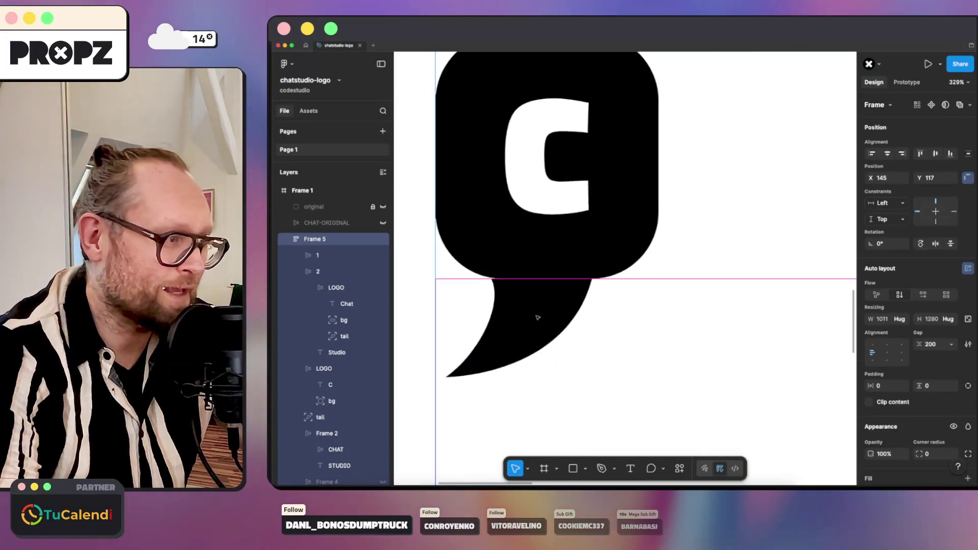
left_click(528, 315)
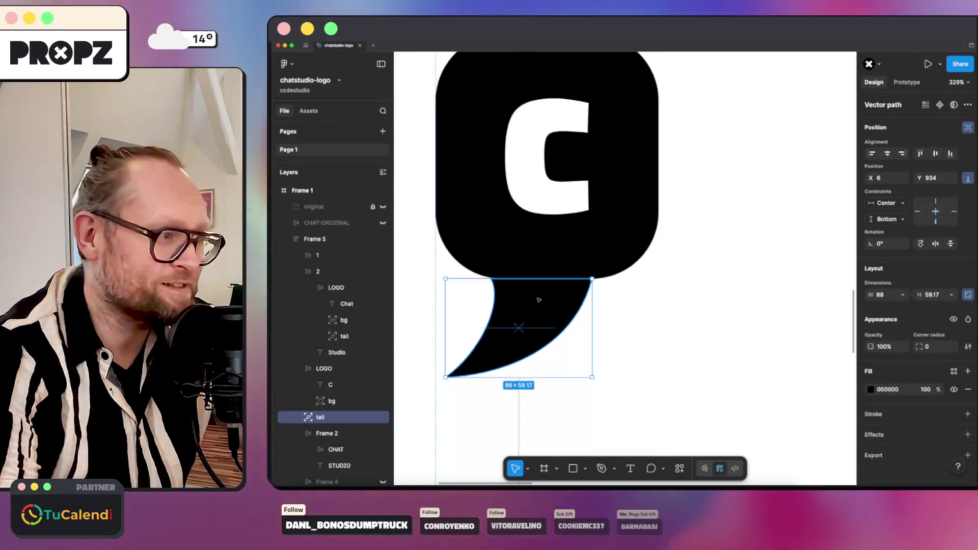
scroll(538, 299, "down", 5)
scroll(546, 297, "up", 2)
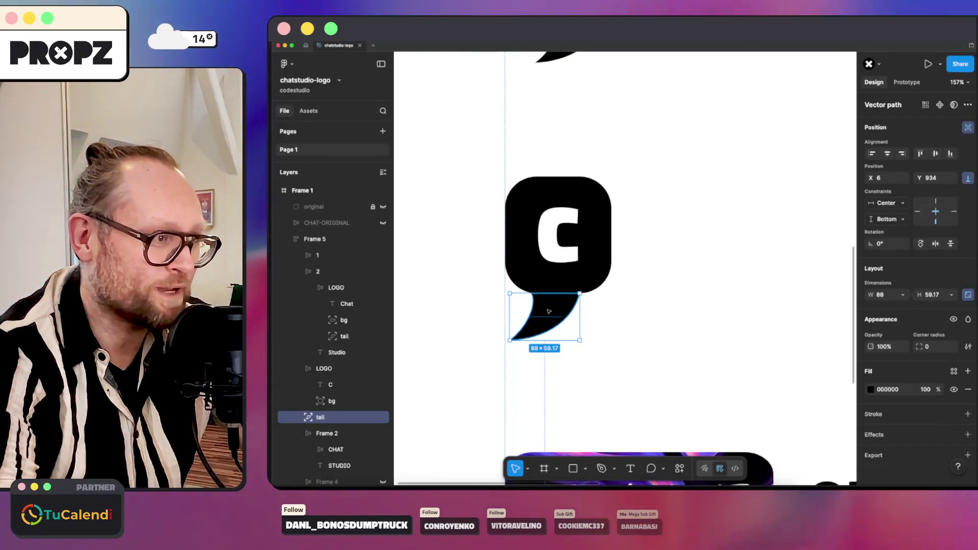
left_click(646, 278)
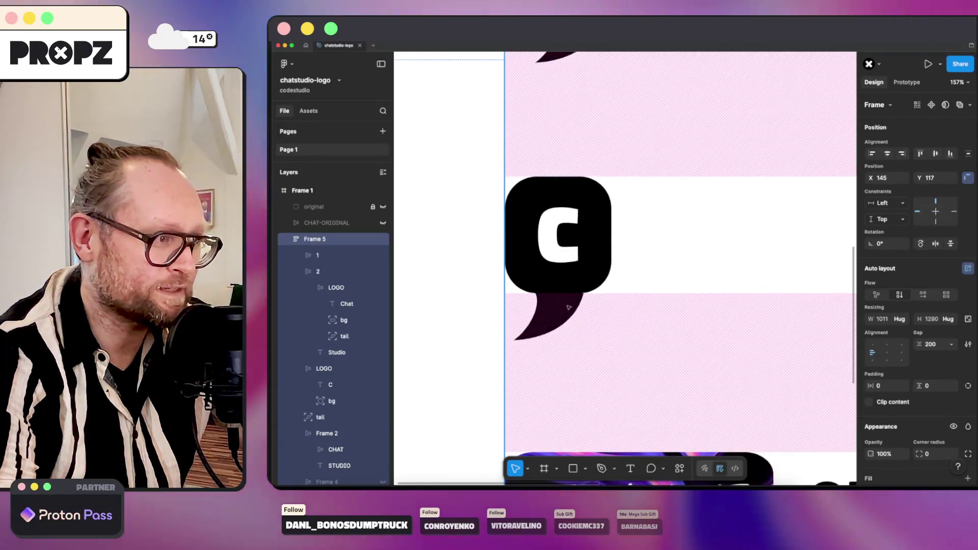
scroll(636, 280, "down", 3)
scroll(637, 280, "down", 3)
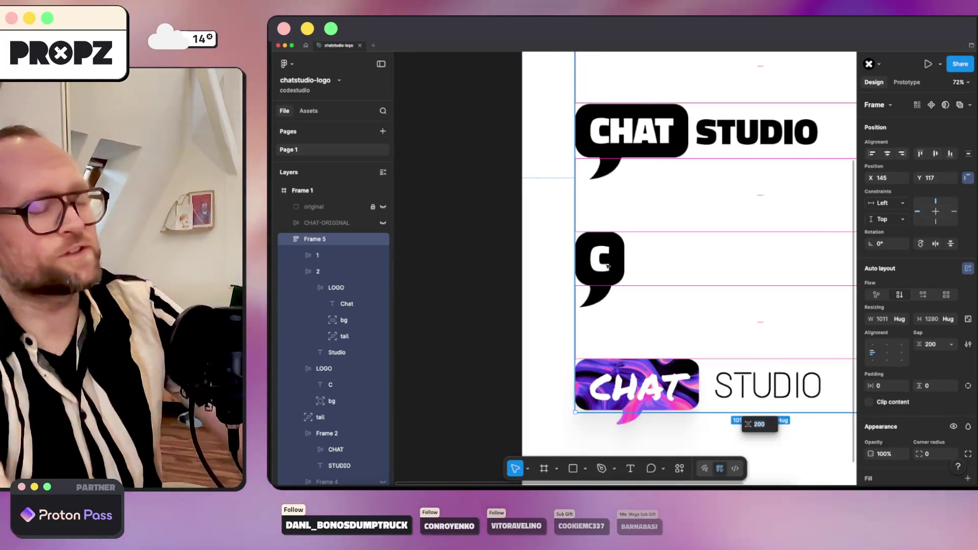
scroll(756, 300, "down", 3)
scroll(650, 263, "down", 3)
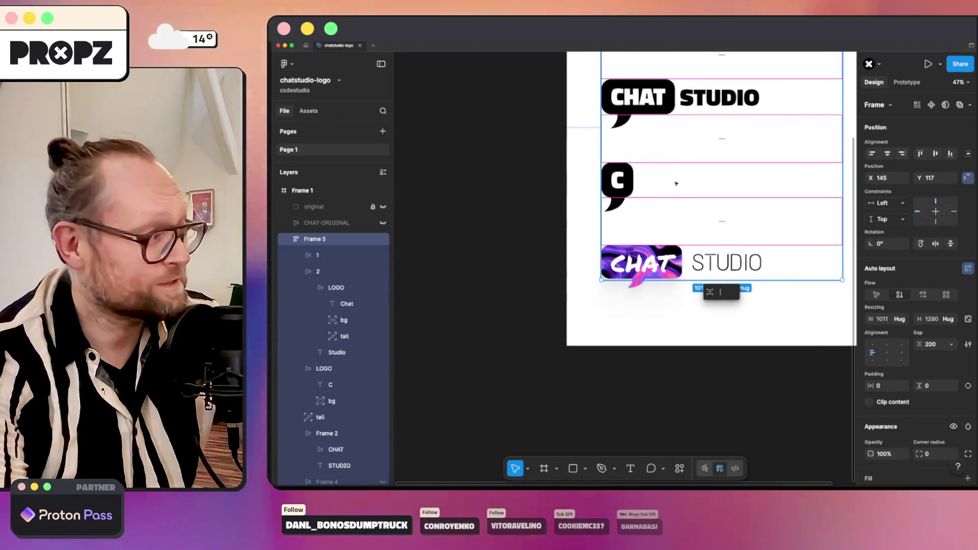
scroll(649, 178, "up", 2)
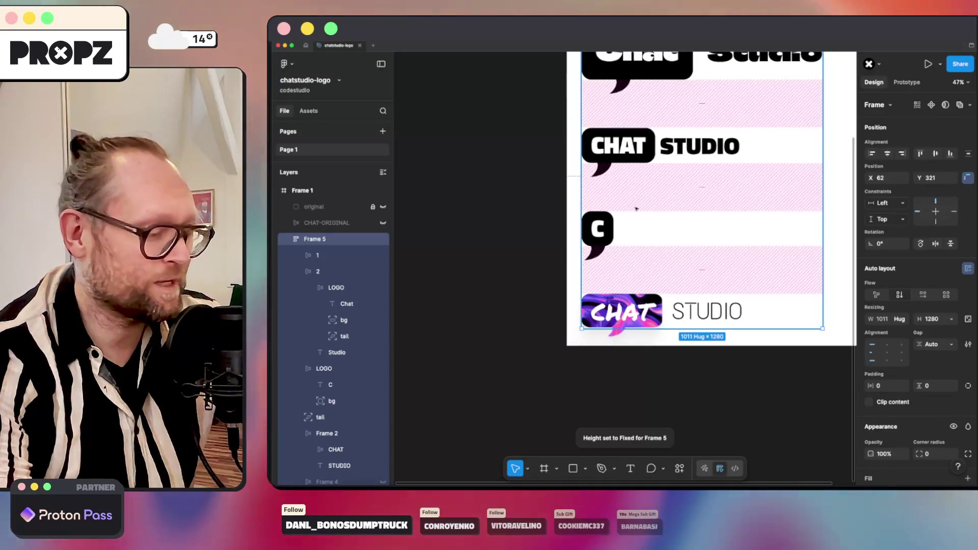
scroll(636, 210, "down", 5)
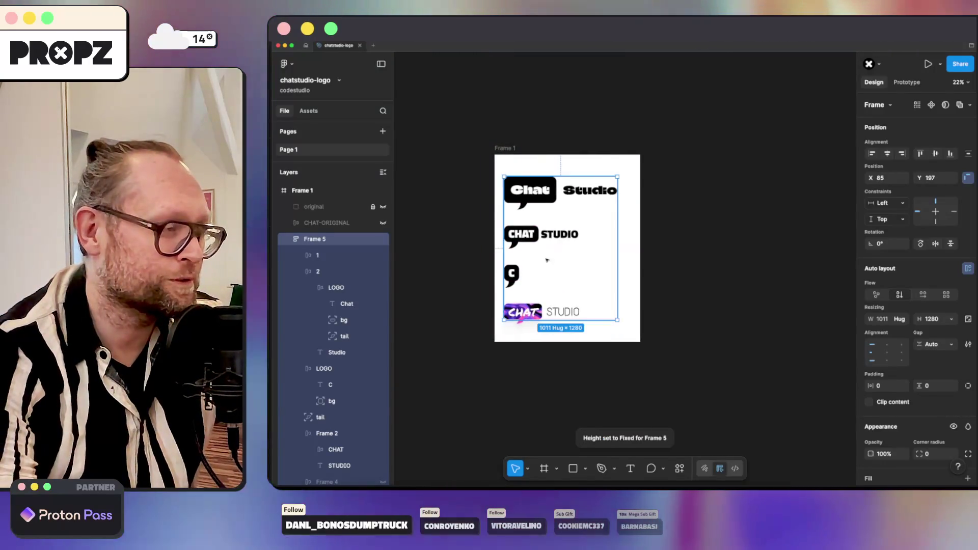
scroll(479, 282, "up", 3)
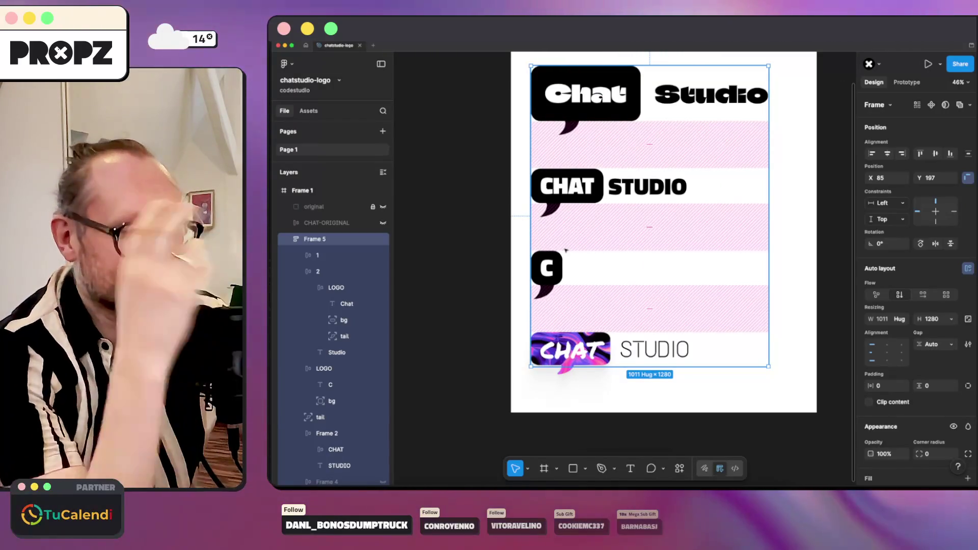
scroll(560, 353, "up", 5)
Apply Titillium Web to the gradient logo's CHAT and STUDIO text.
double_click(588, 302)
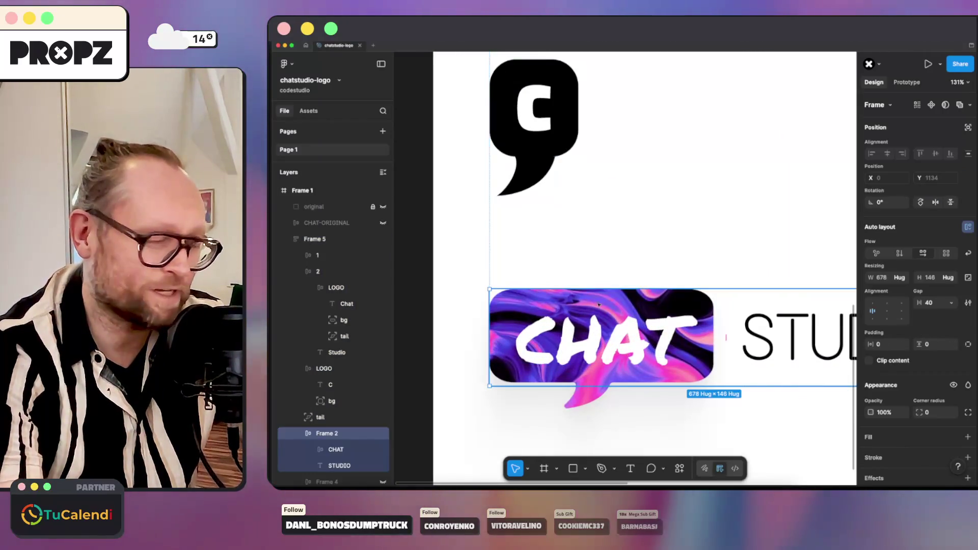
scroll(604, 310, "down", 5)
scroll(621, 316, "down", 1)
scroll(622, 316, "up", 2)
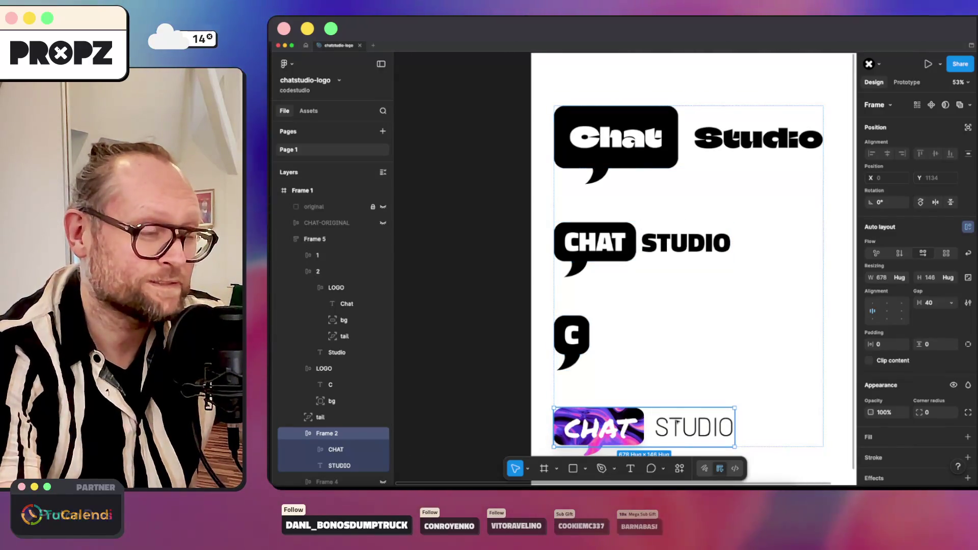
double_click(593, 437)
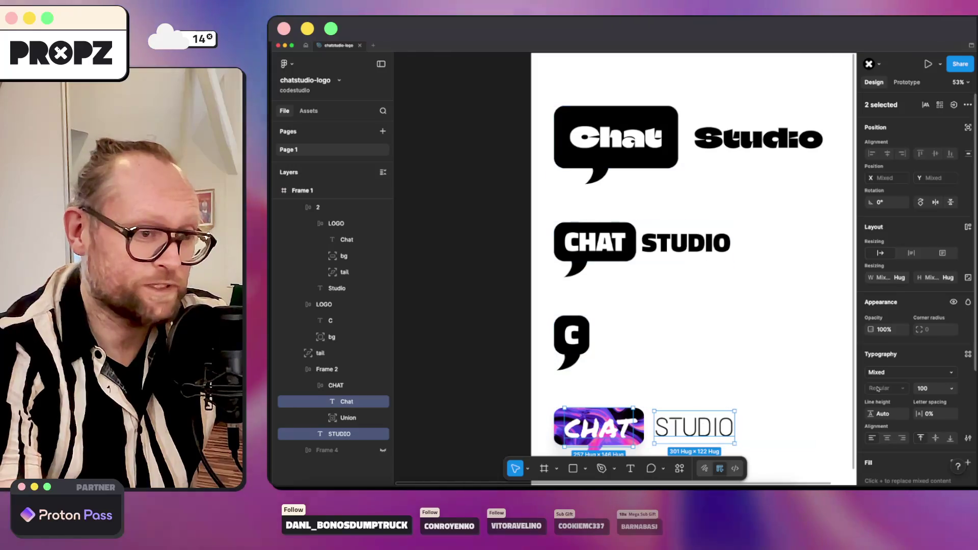
scroll(879, 388, "down", 2)
left_click(909, 272)
type("tit")
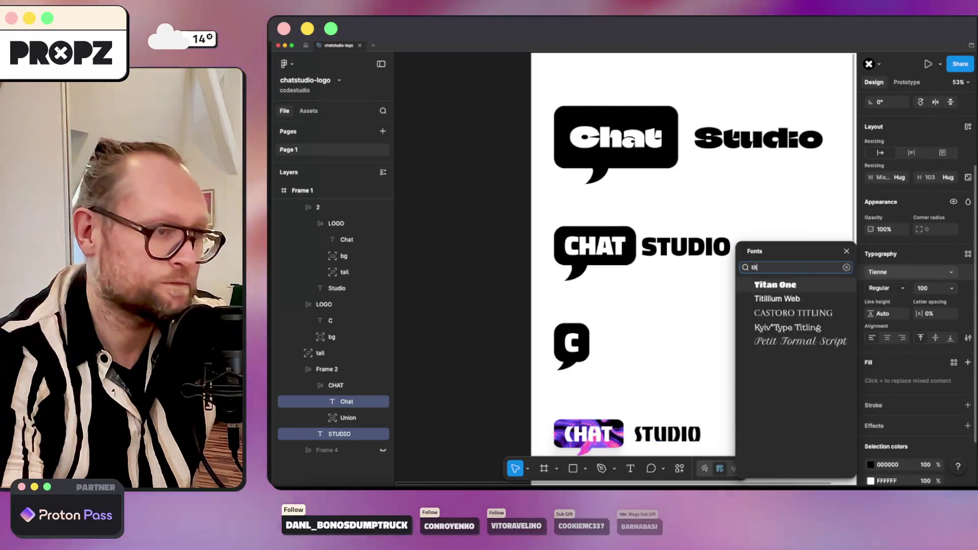
type("i")
key("Return")
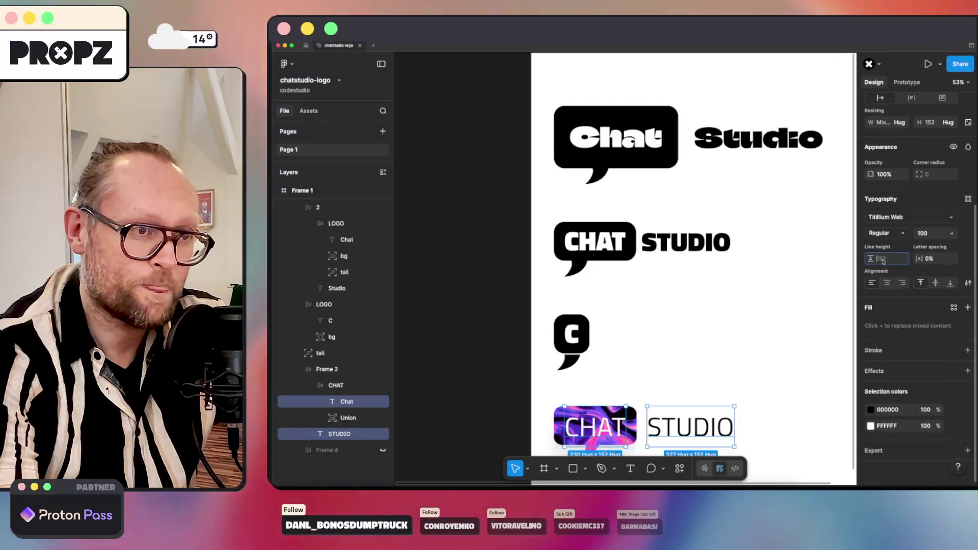
Set that text to the Black weight and deselect everything.
left_click(887, 233)
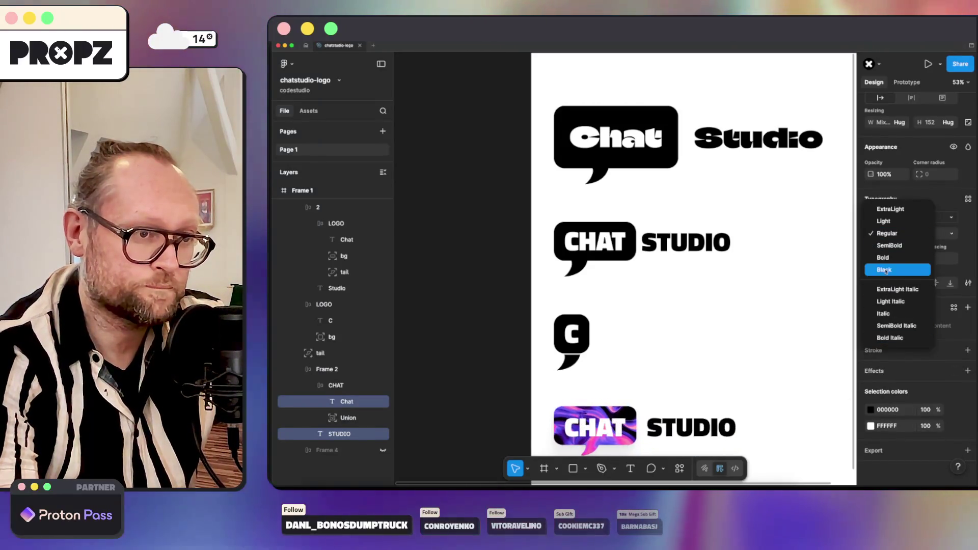
left_click(884, 270)
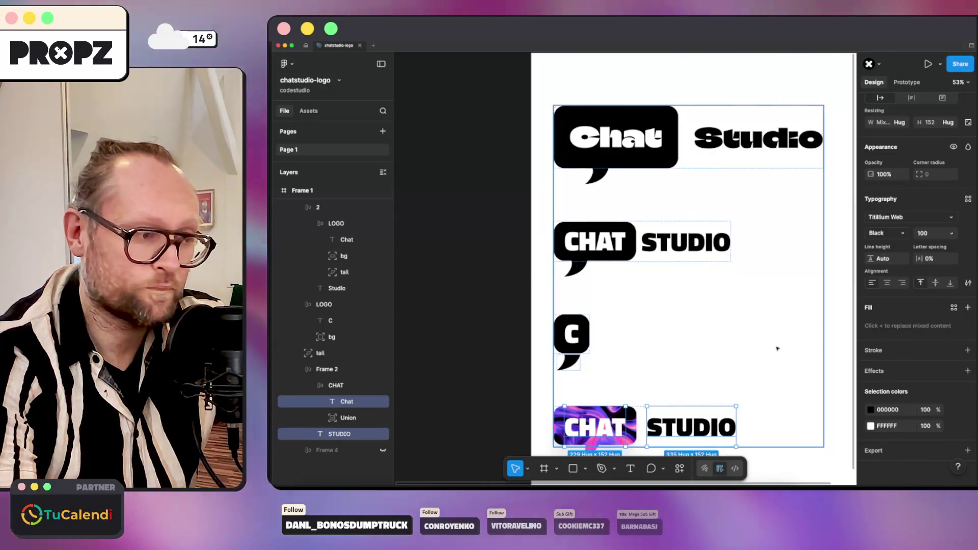
left_click(777, 348)
scroll(777, 348, "down", 3)
scroll(612, 288, "up", 5)
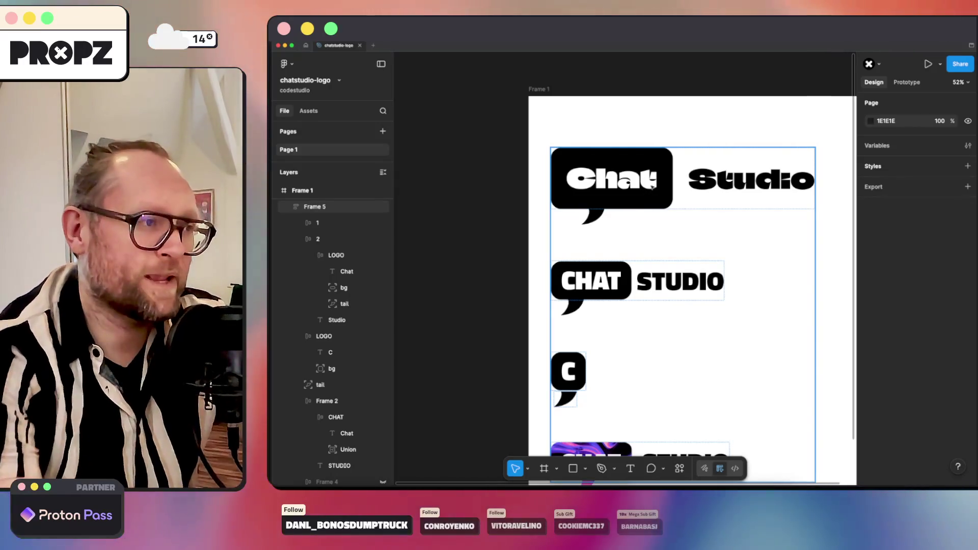
scroll(654, 181, "up", 5)
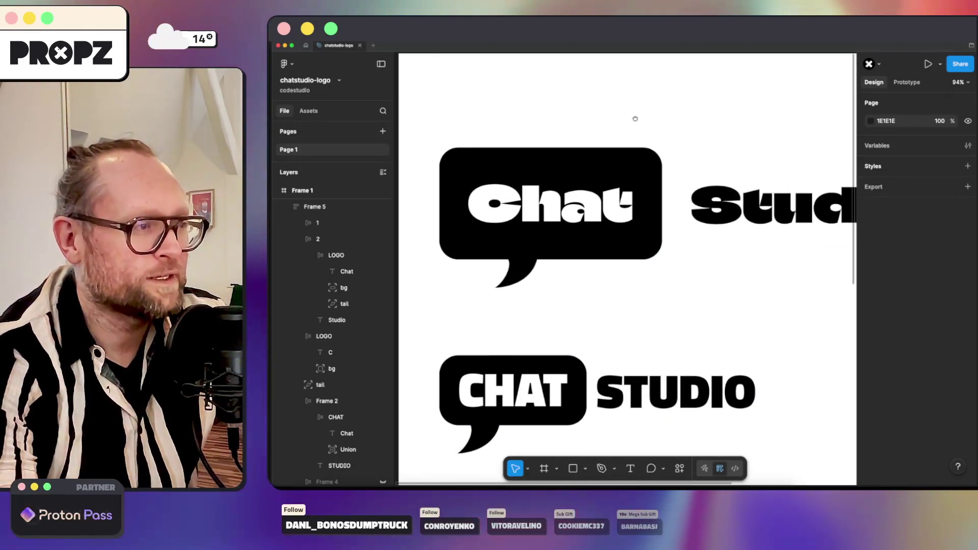
scroll(634, 118, "down", 1)
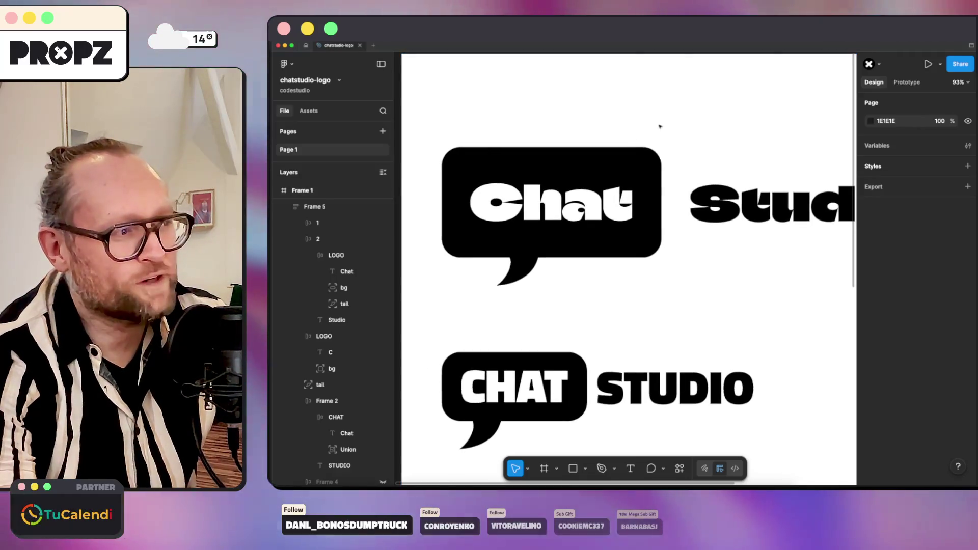
scroll(660, 126, "down", 2)
scroll(704, 138, "down", 2)
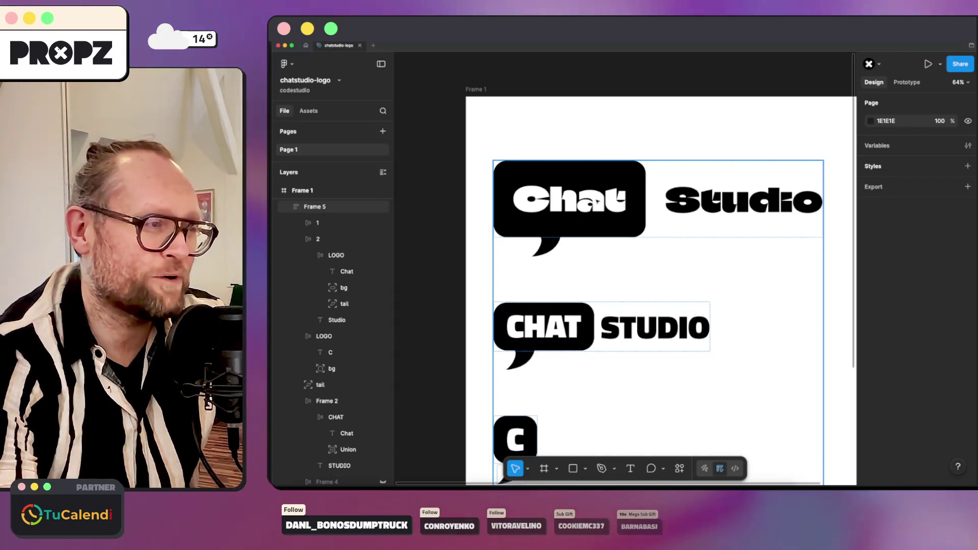
scroll(566, 225, "down", 2)
scroll(565, 225, "down", 2)
scroll(566, 224, "down", 2)
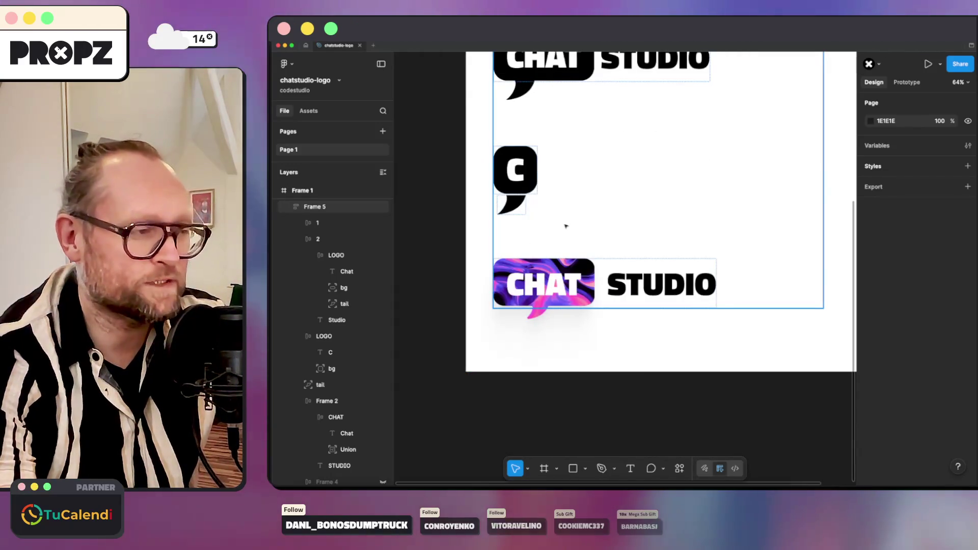
scroll(565, 226, "up", 2)
scroll(566, 225, "up", 2)
scroll(564, 227, "up", 1)
scroll(560, 230, "down", 3)
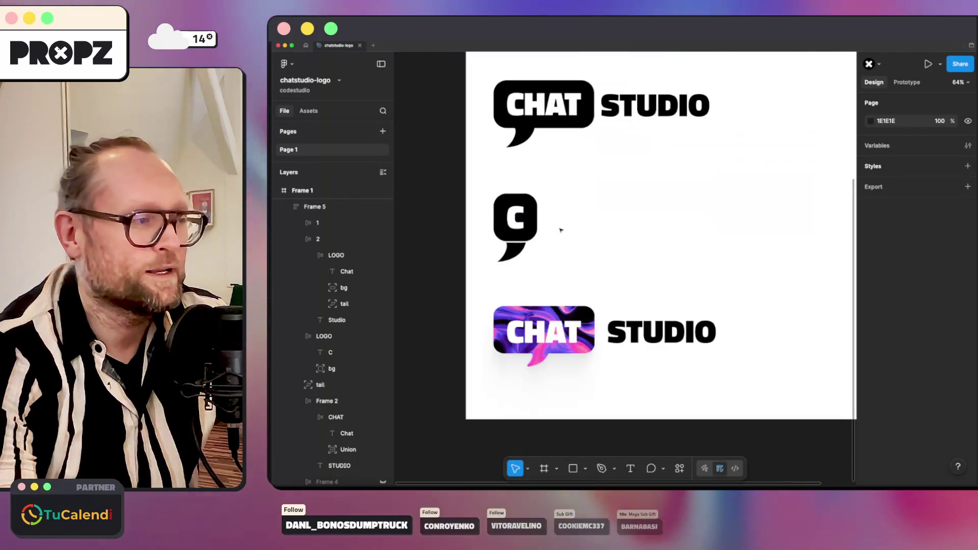
scroll(561, 229, "up", 2)
double_click(535, 197)
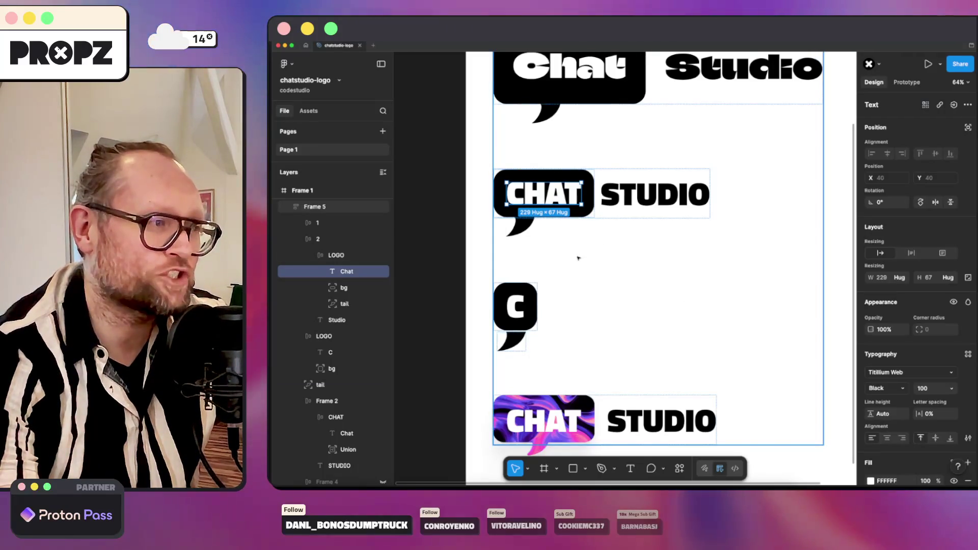
left_click(886, 372)
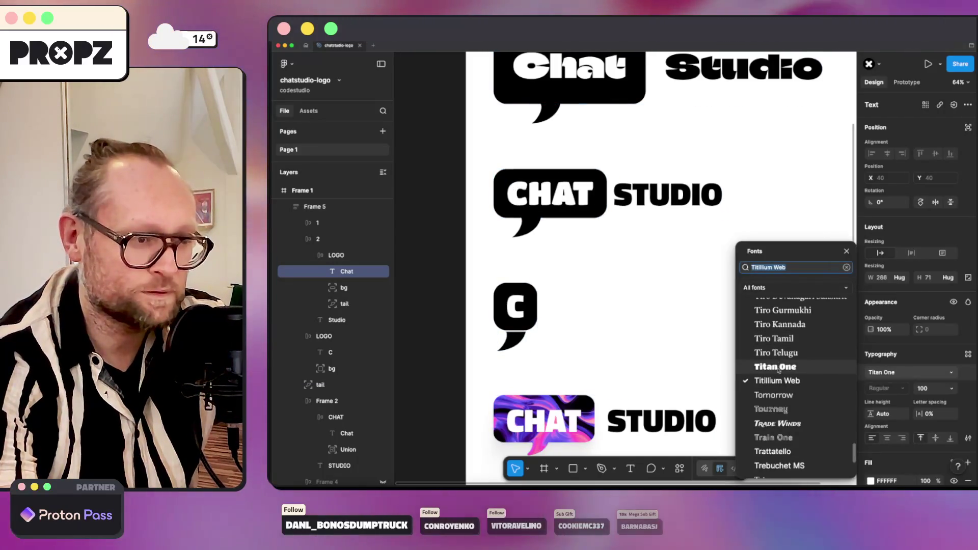
left_click(775, 367)
left_click(716, 343)
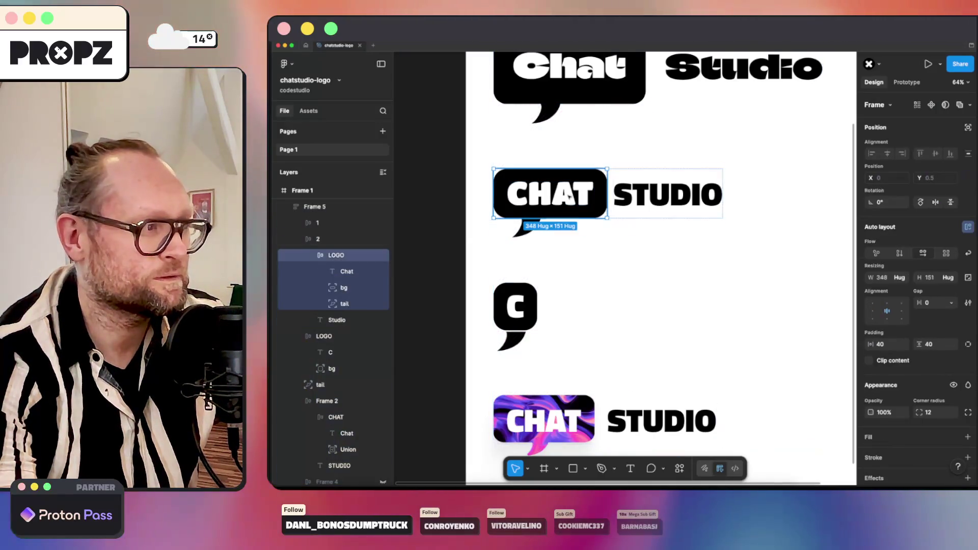
scroll(570, 196, "up", 5)
scroll(584, 195, "down", 3)
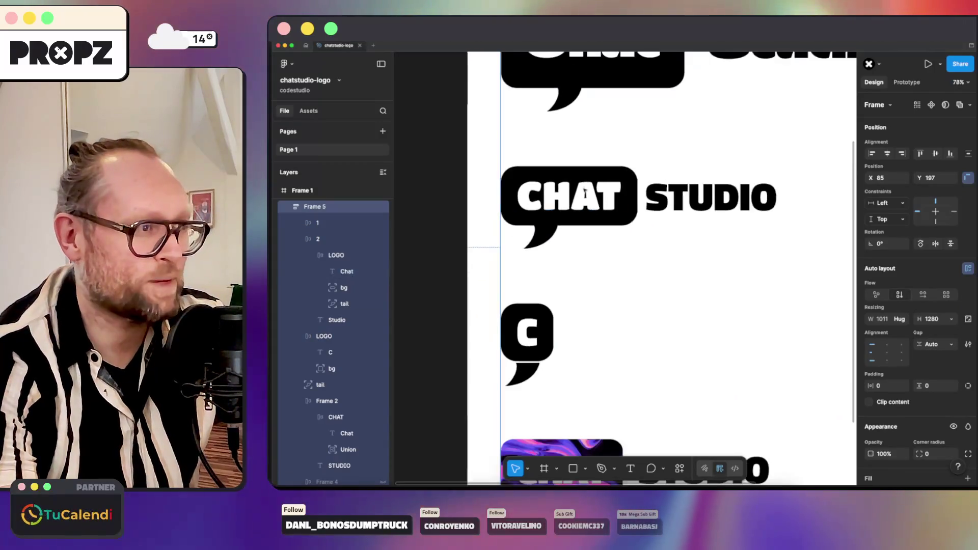
scroll(711, 169, "up", 1)
scroll(712, 169, "down", 2)
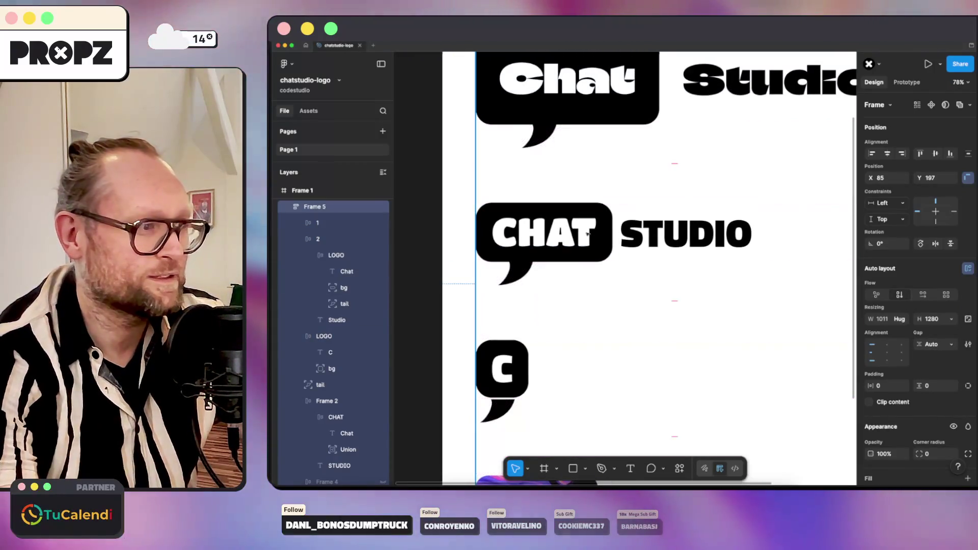
scroll(702, 183, "down", 2)
scroll(688, 206, "down", 2)
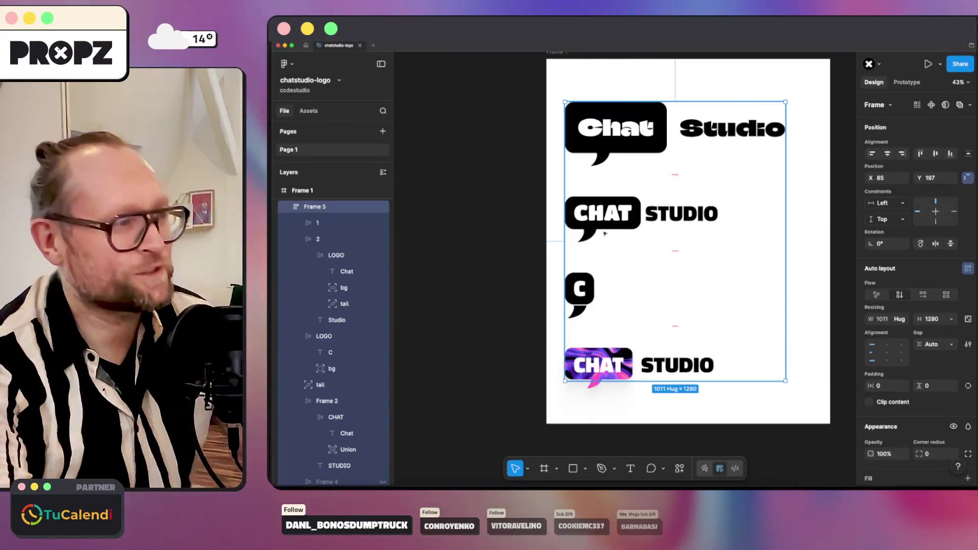
scroll(604, 233, "up", 3)
scroll(598, 220, "up", 1)
left_click(517, 238)
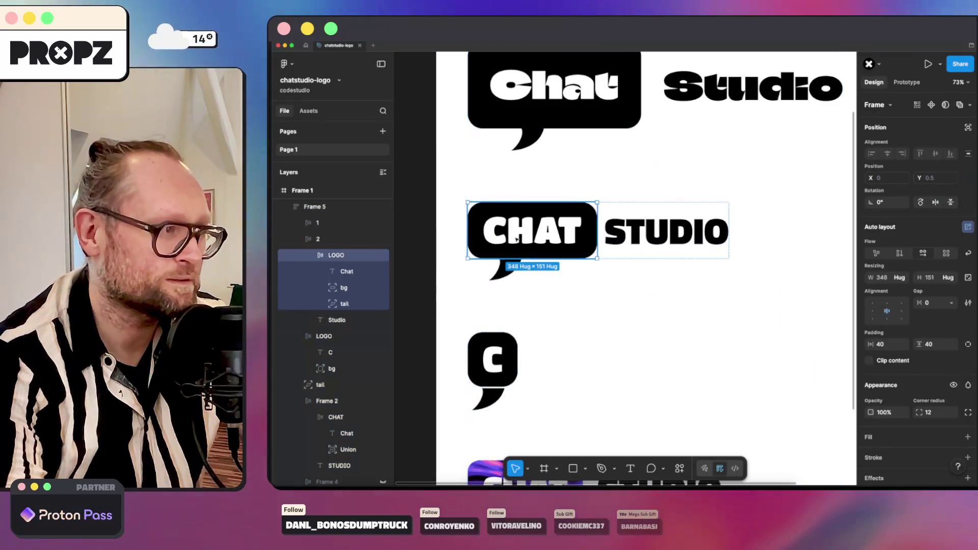
Change the CHAT STUDIO logo's CHAT text to a new font from the Typography list.
double_click(537, 239)
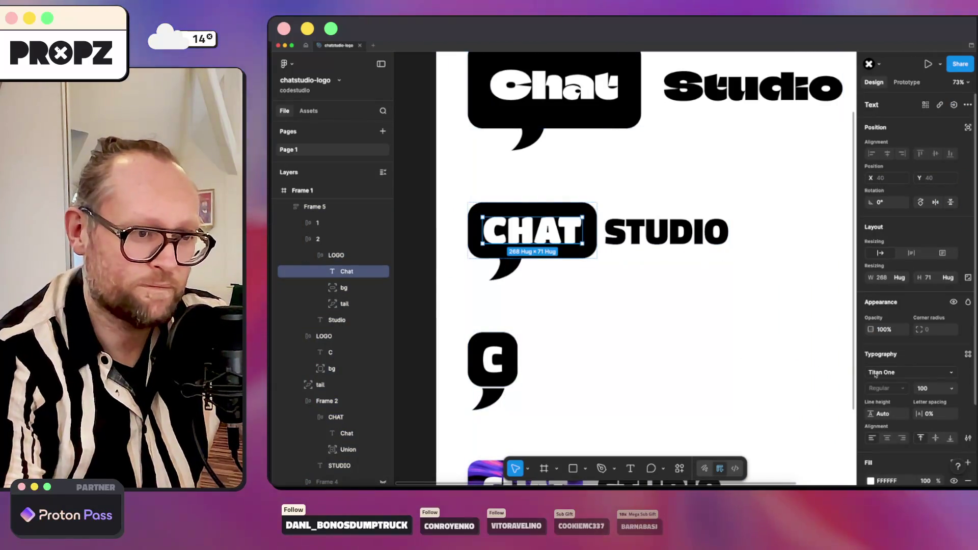
left_click(876, 374)
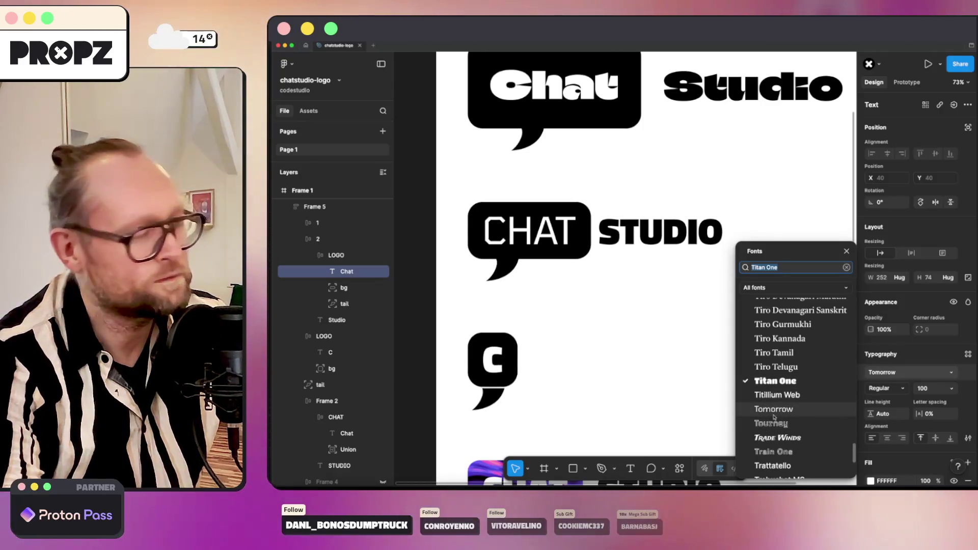
left_click(774, 411)
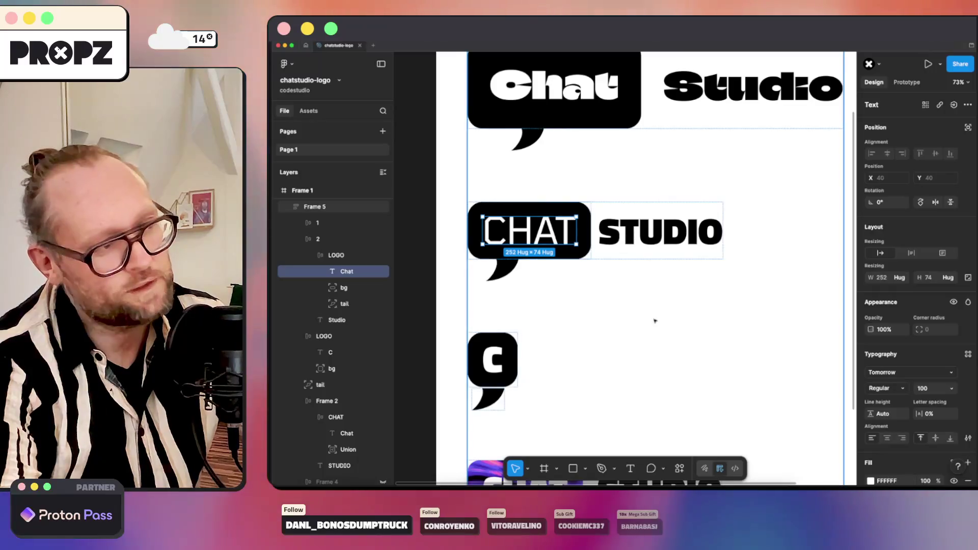
left_click(563, 210)
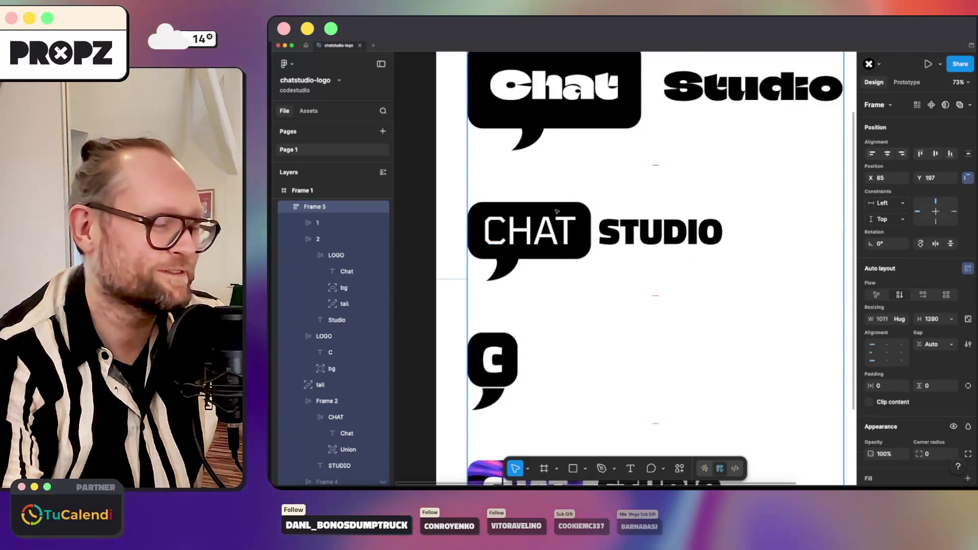
Duplicate the CHAT STUDIO row and set the copy's CHAT to Titan One.
double_click(556, 215)
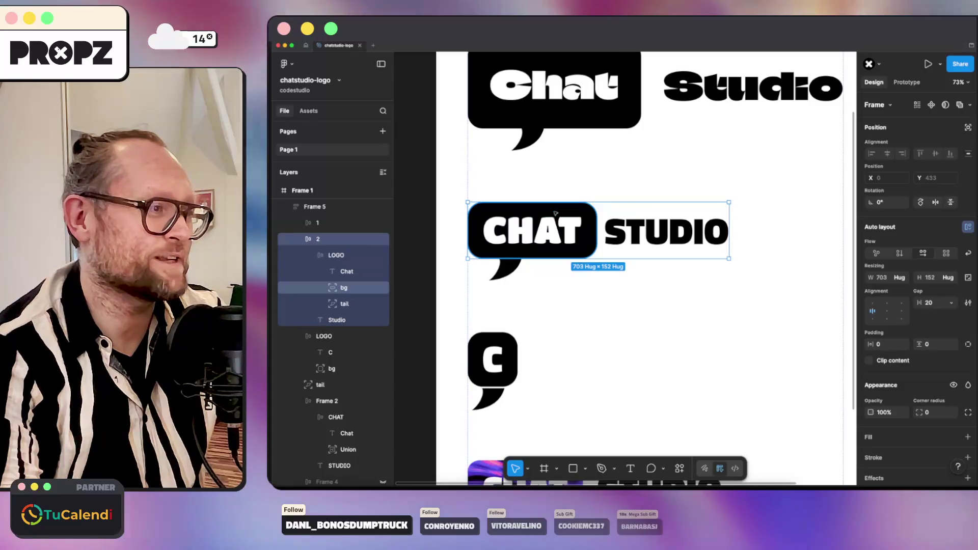
left_click(555, 215)
double_click(556, 214)
key("shift+Return")
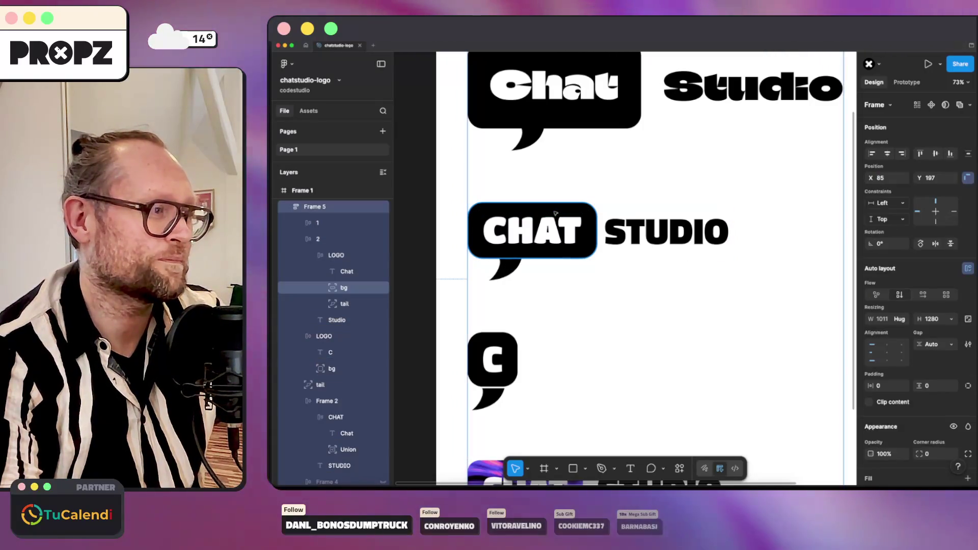
double_click(556, 214)
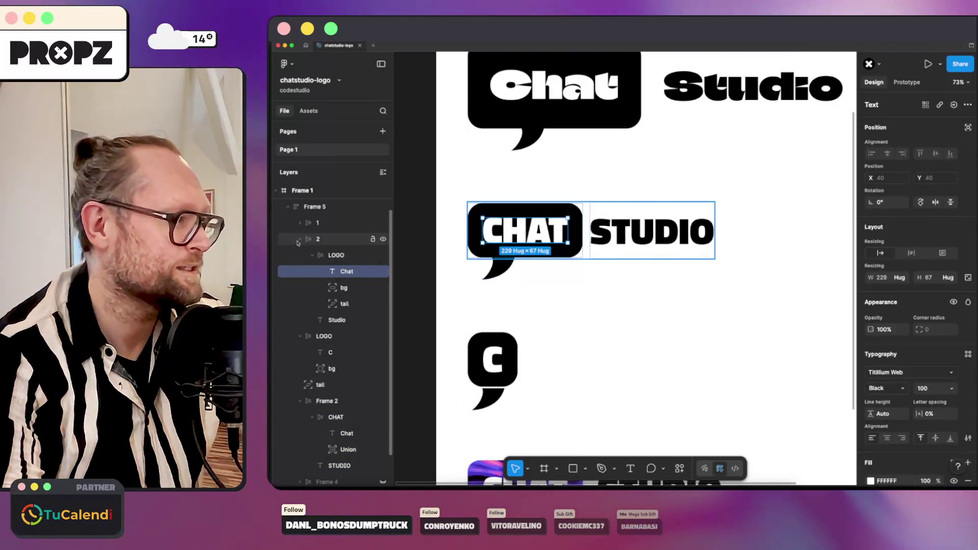
left_click(316, 242)
key("ctrl+d")
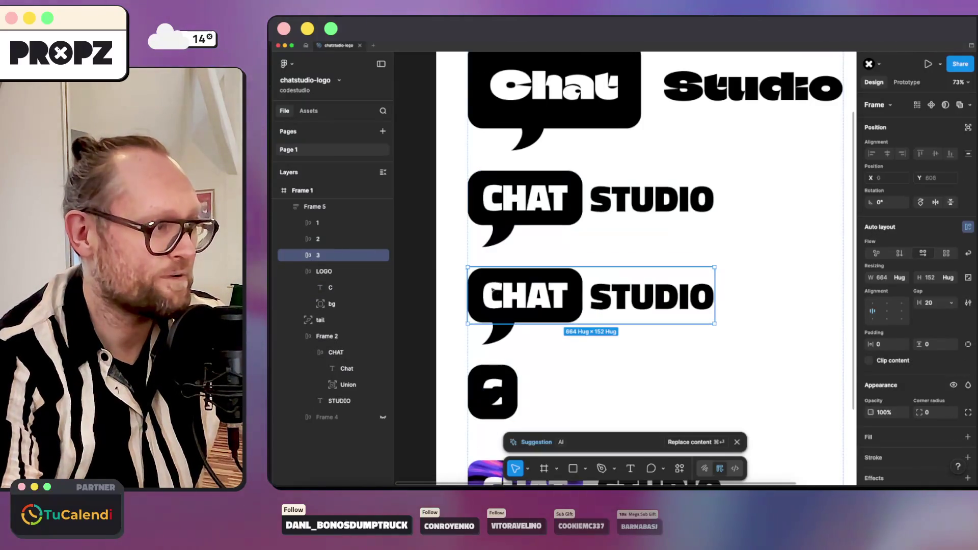
double_click(527, 293)
left_click(912, 372)
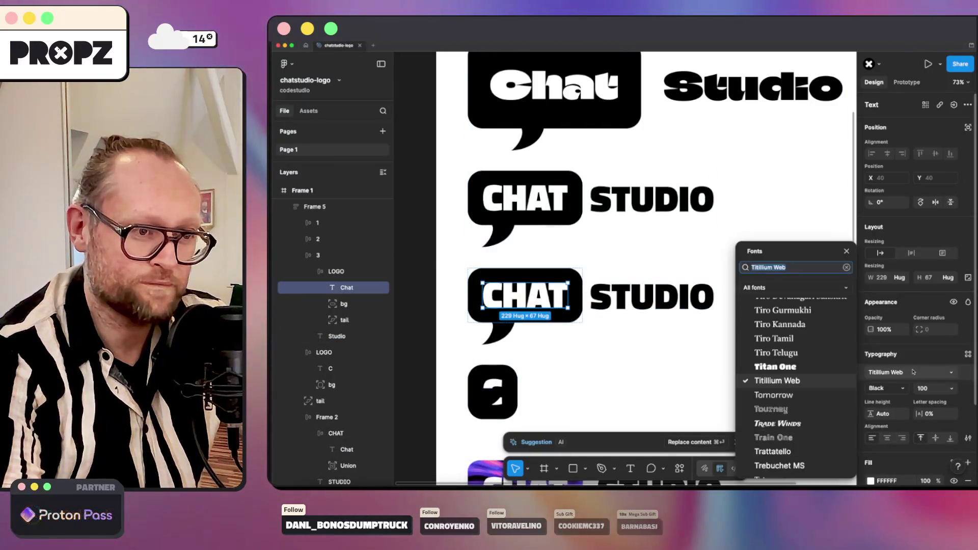
left_click(840, 367)
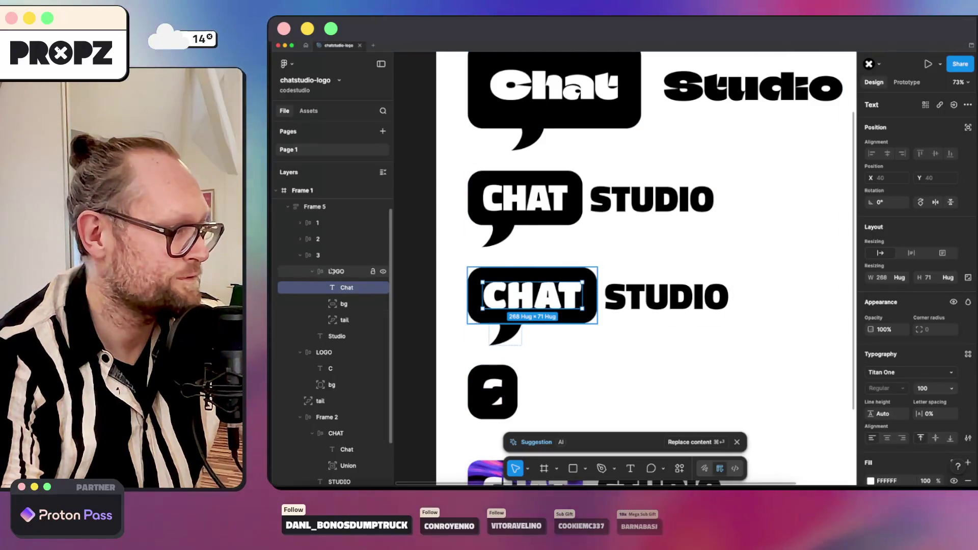
Duplicate the row again and set the newest copy's CHAT to Tomorrow.
left_click(314, 256)
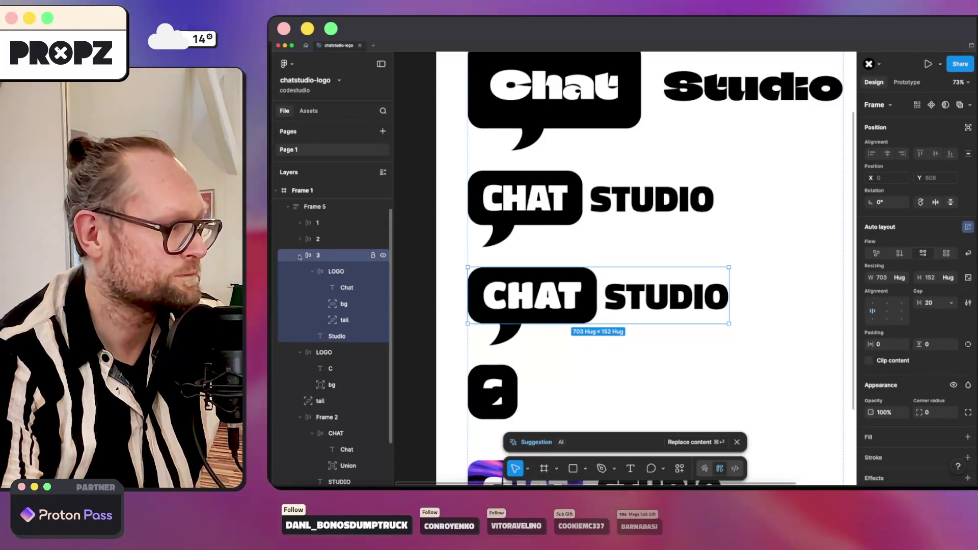
key("ctrl+d")
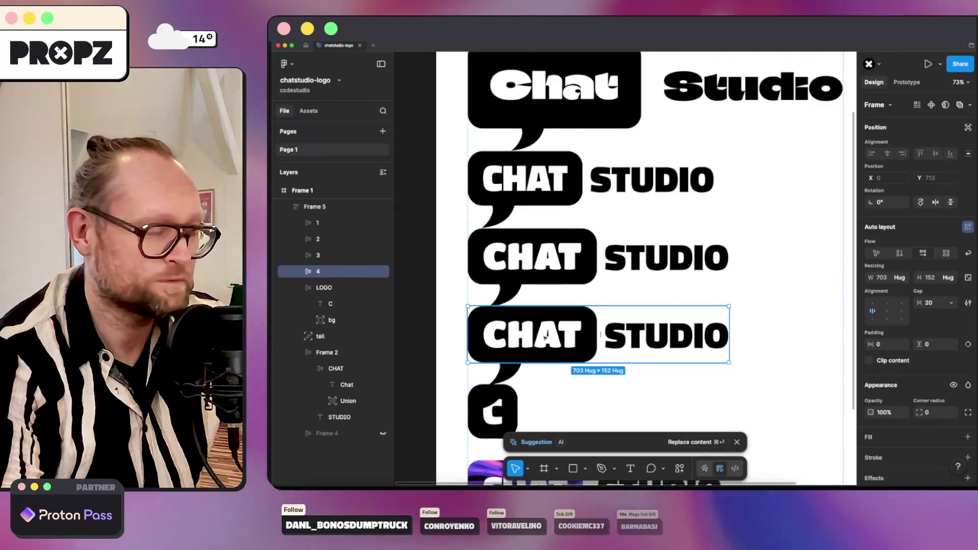
left_click(544, 337)
left_click(887, 372)
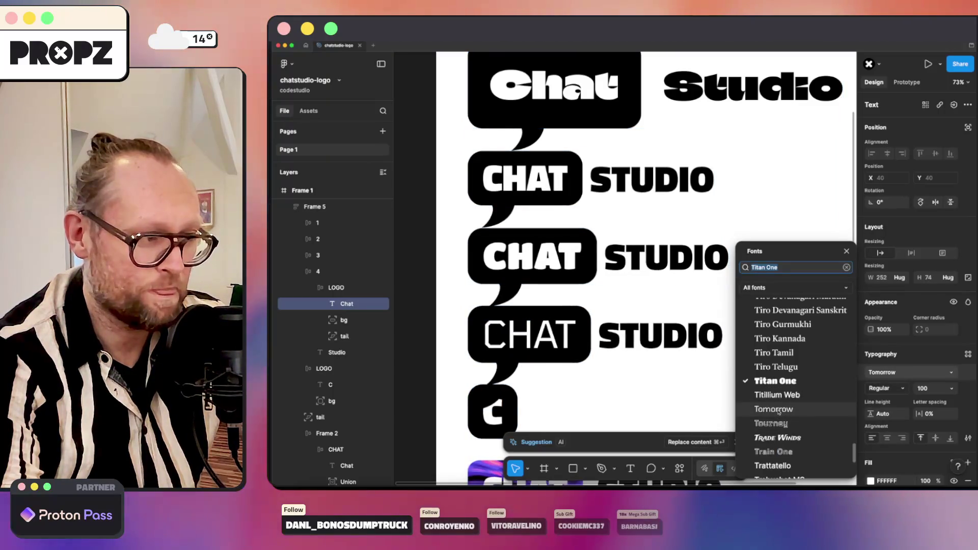
left_click(795, 409)
Set the variants frame height to Hug so the rows spread 200 apart.
left_click(688, 392)
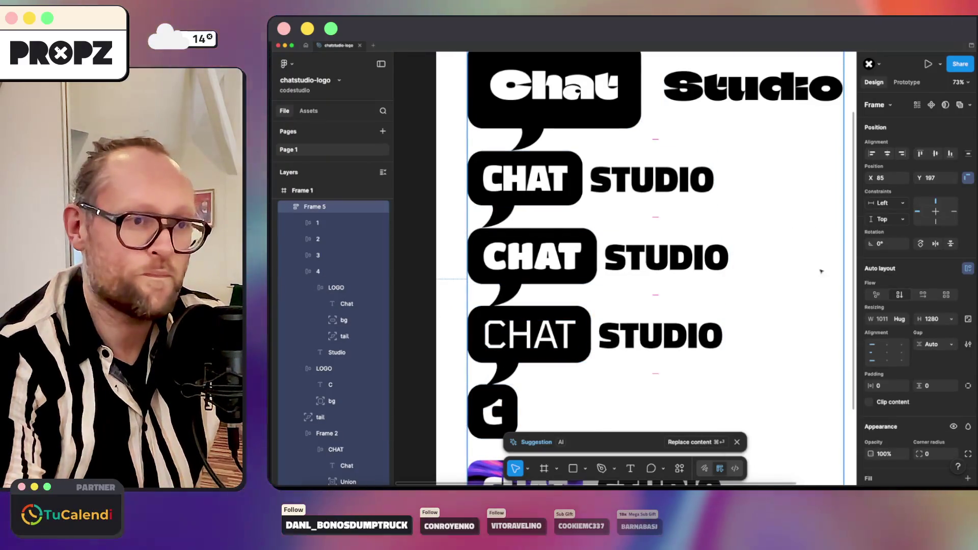
left_click(948, 320)
left_click(887, 329)
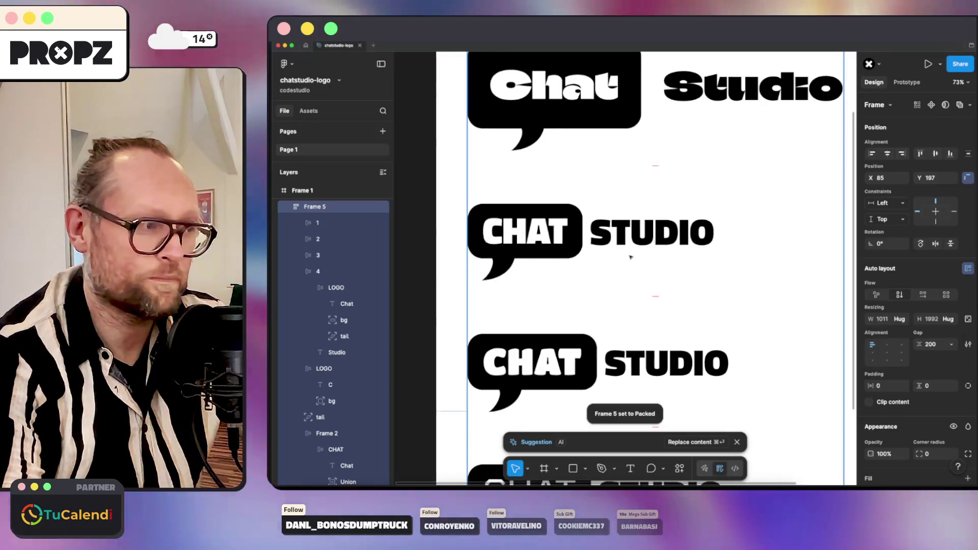
scroll(599, 235, "down", 5)
Give Frame 1 vertical auto layout with 100 padding around the logos.
key("Escape")
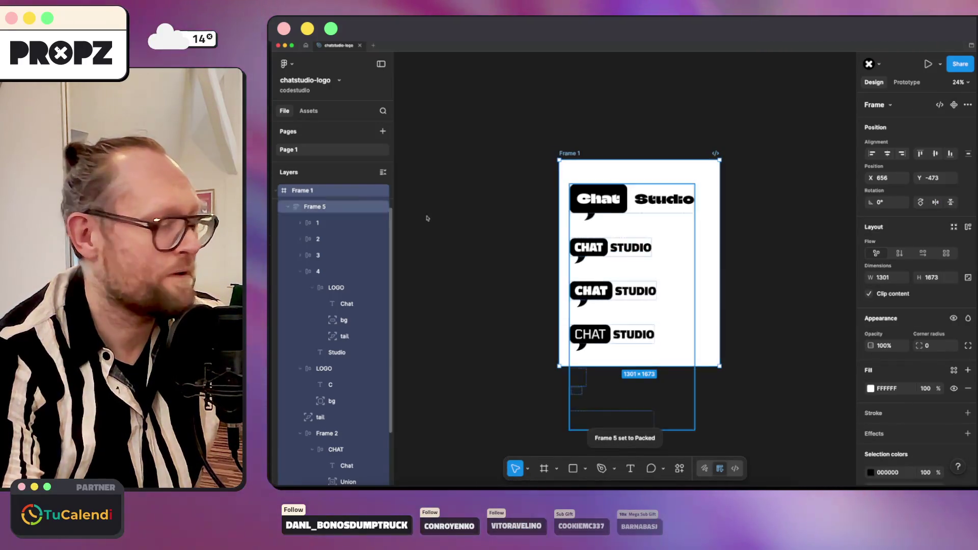
left_click(899, 253)
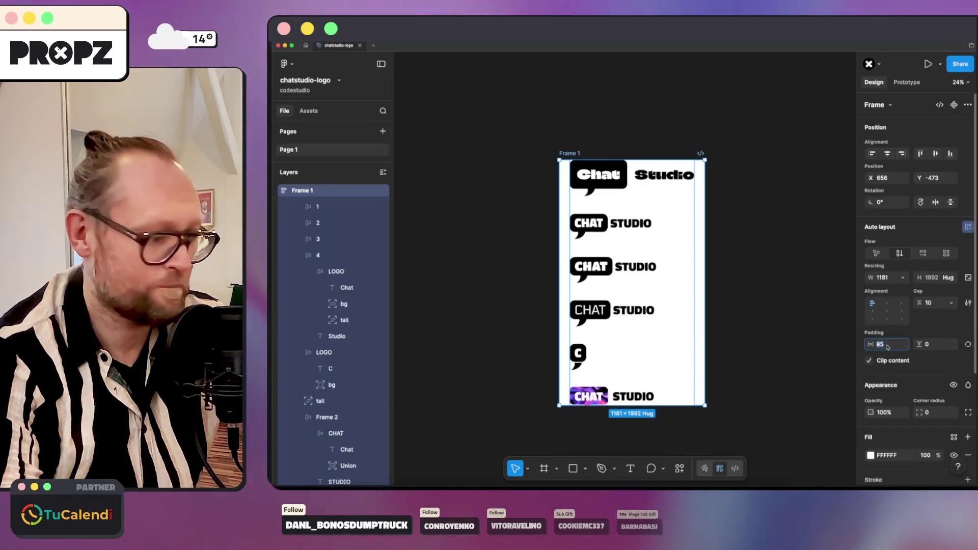
key("Tab")
type("100")
key("Return")
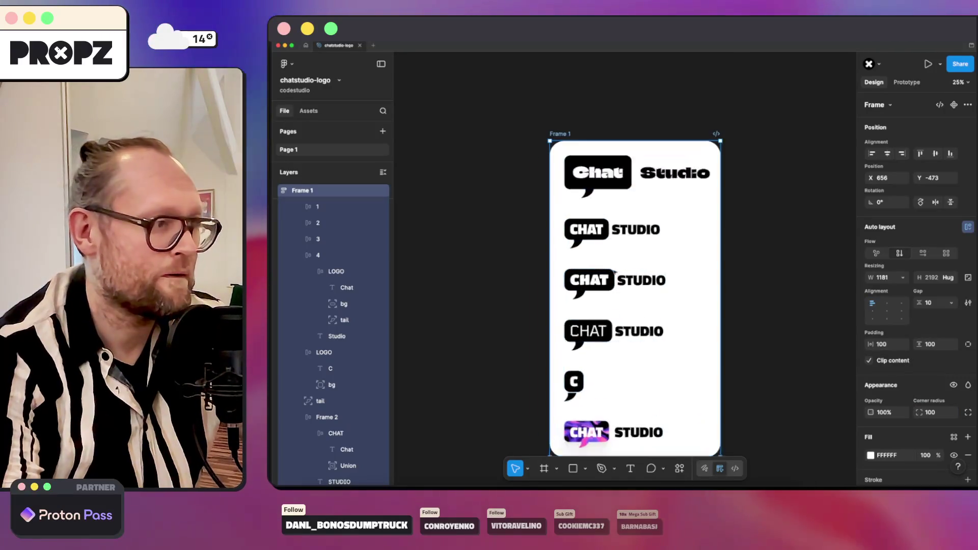
scroll(623, 250, "up", 3)
Wrap the logos in a new auto-layout frame and delete the top mixed-case Chat Studio variant.
key("Return")
key("shift+a")
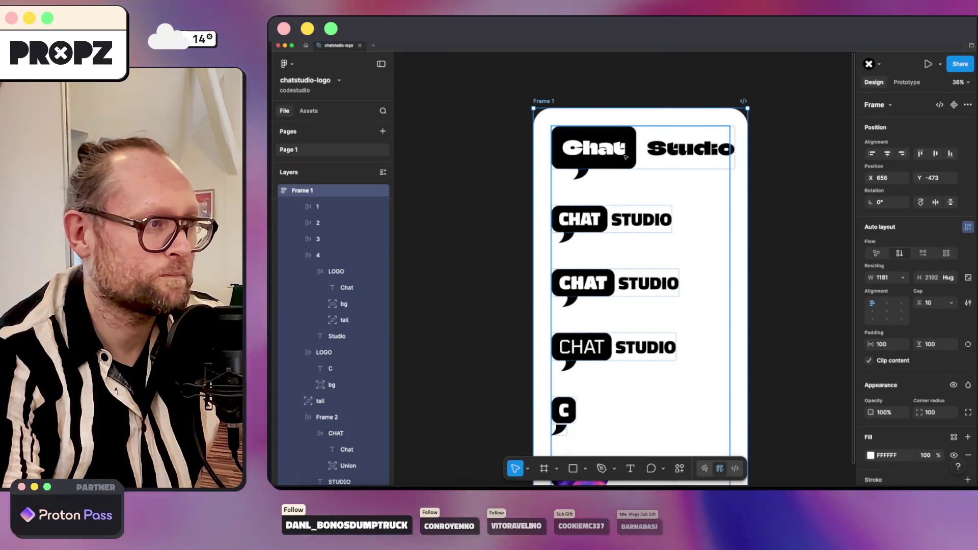
left_click(324, 222)
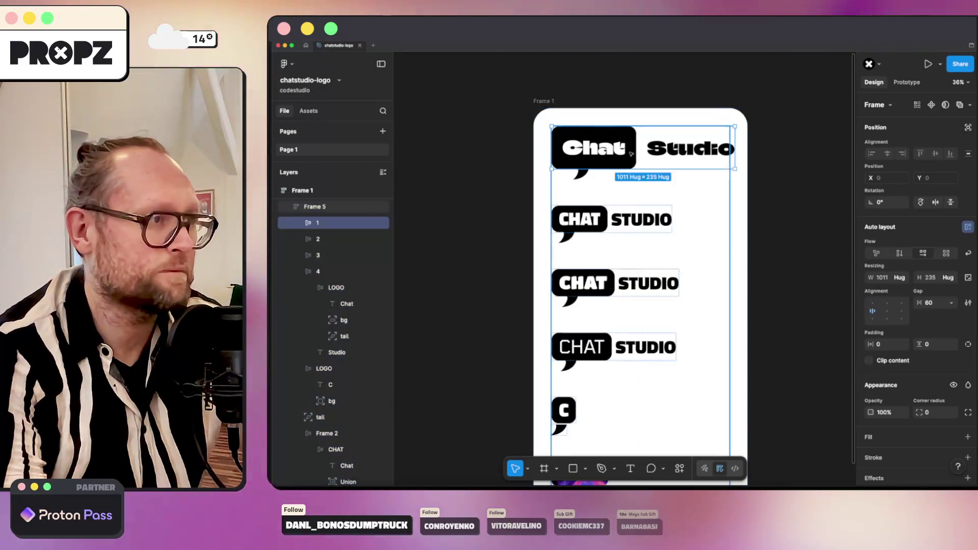
key("Delete")
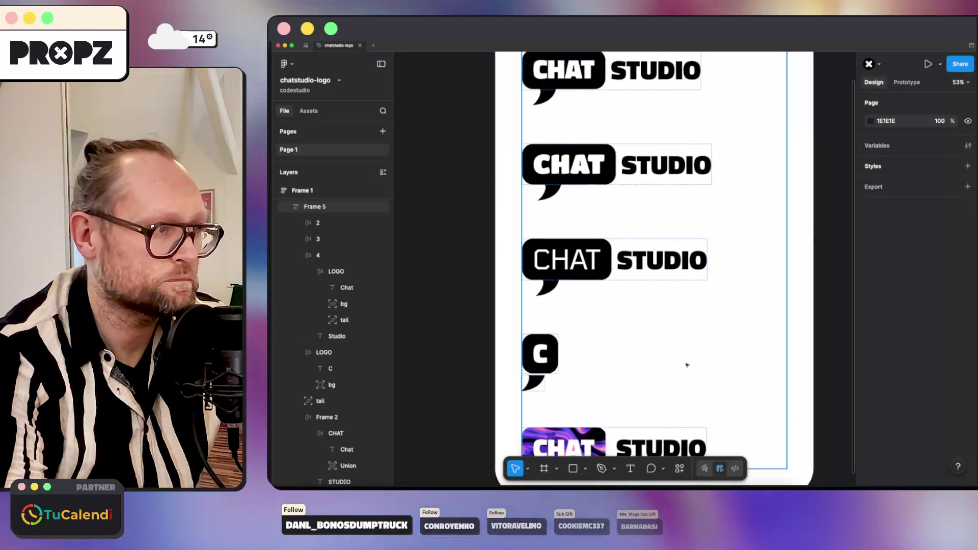
Drill down to the 88×59.17 tail under the lone C bubble to check it.
left_click(668, 335)
left_click(609, 314)
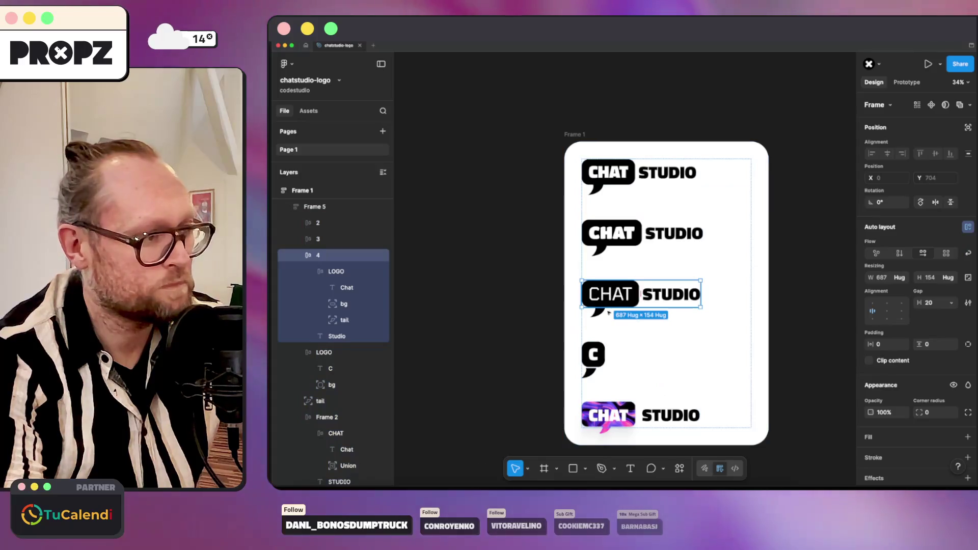
left_click(590, 375)
scroll(592, 363, "up", 5)
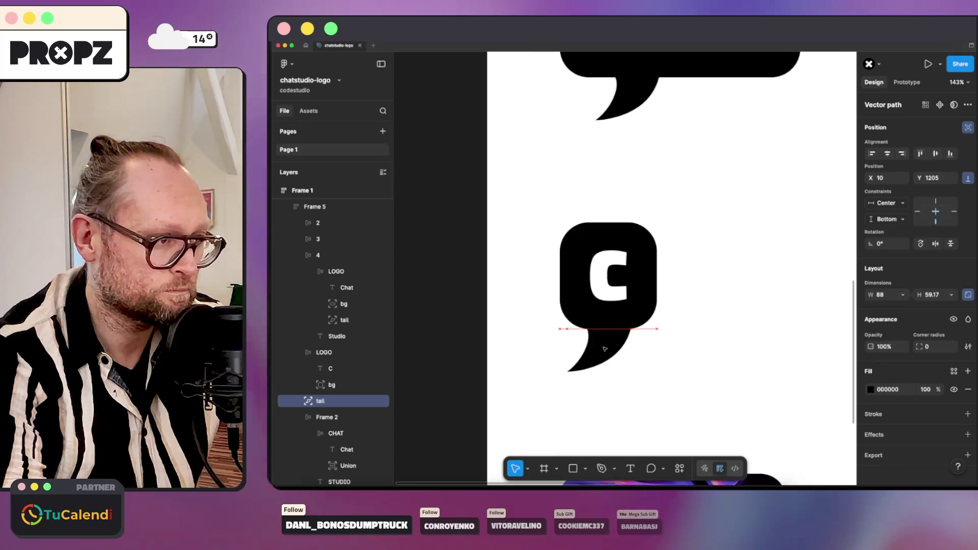
scroll(604, 349, "up", 5)
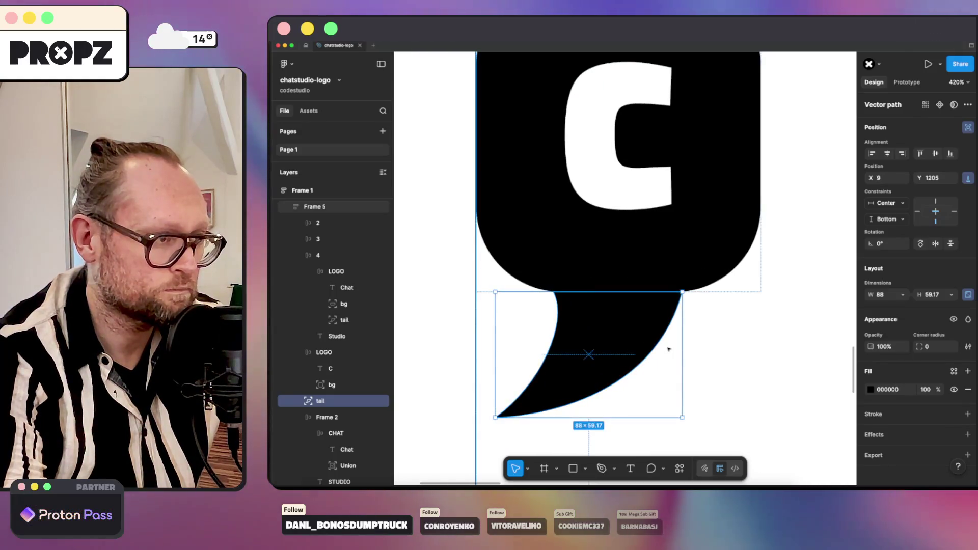
left_click(763, 353)
Nudge the C bubble's tail slightly left and review all five logo variants in Frame 1.
left_click(611, 324)
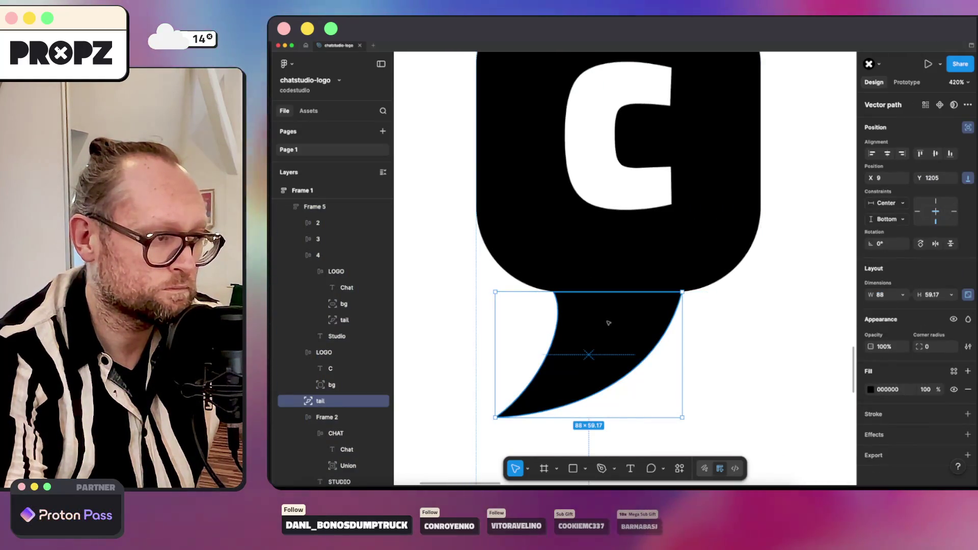
left_click(751, 332)
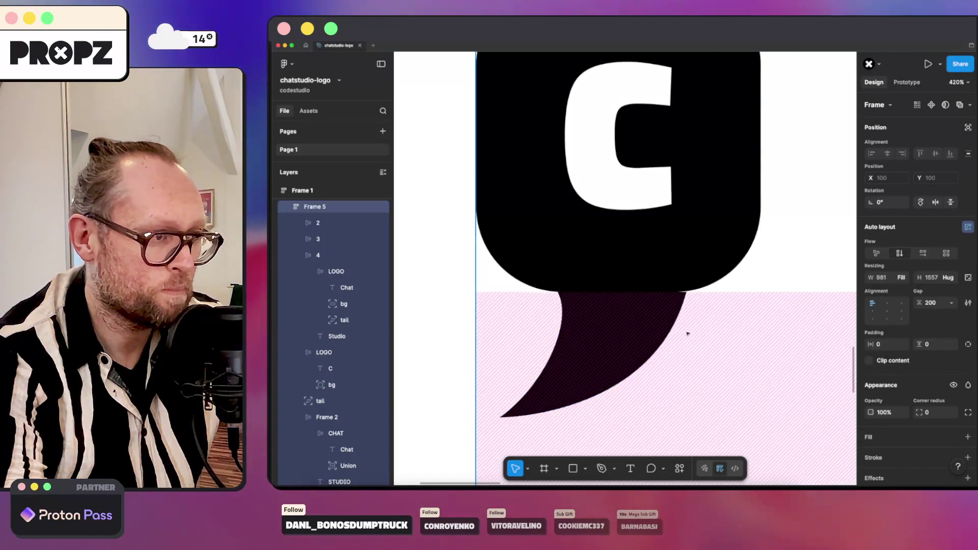
left_click_drag(627, 331, 620, 331)
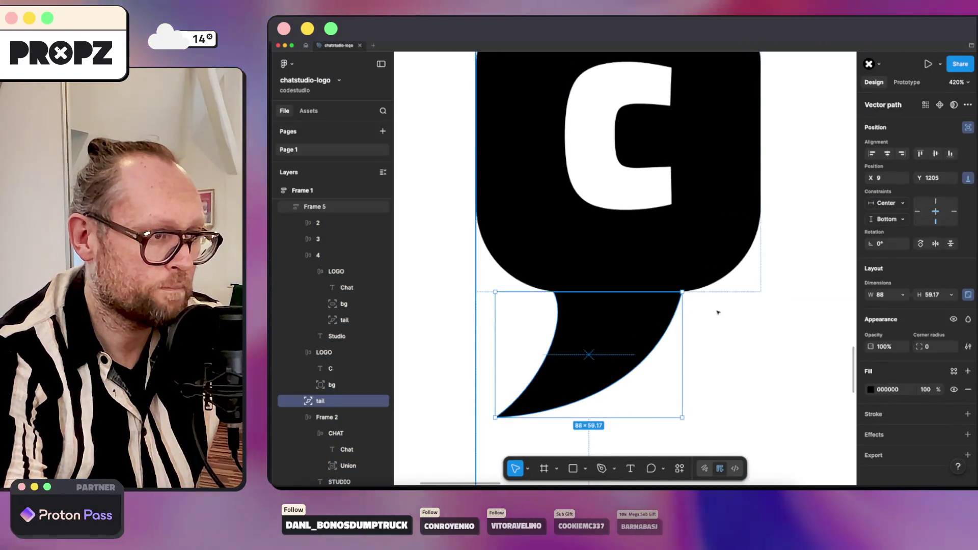
left_click(718, 310)
scroll(670, 305, "up", 5)
scroll(709, 282, "up", 5)
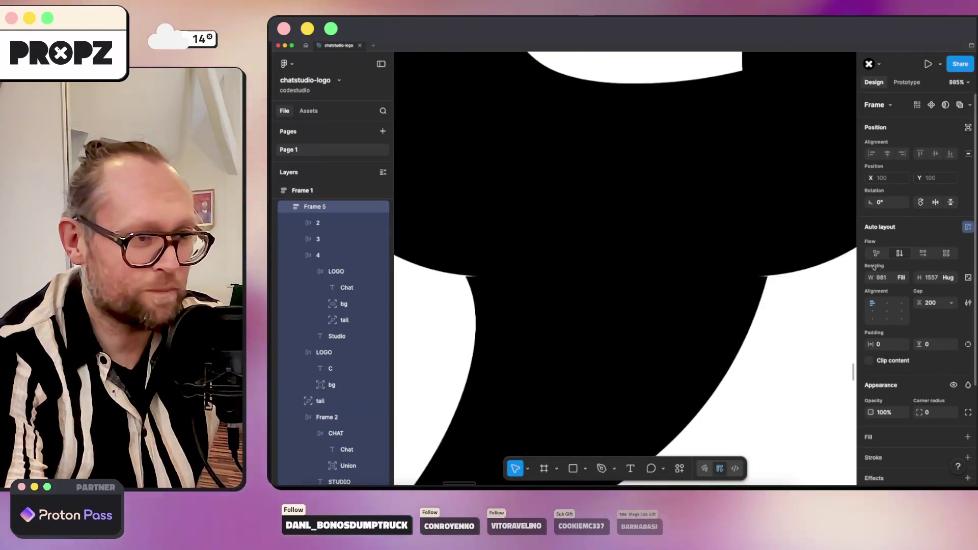
scroll(719, 298, "up", 5)
scroll(734, 321, "up", 3)
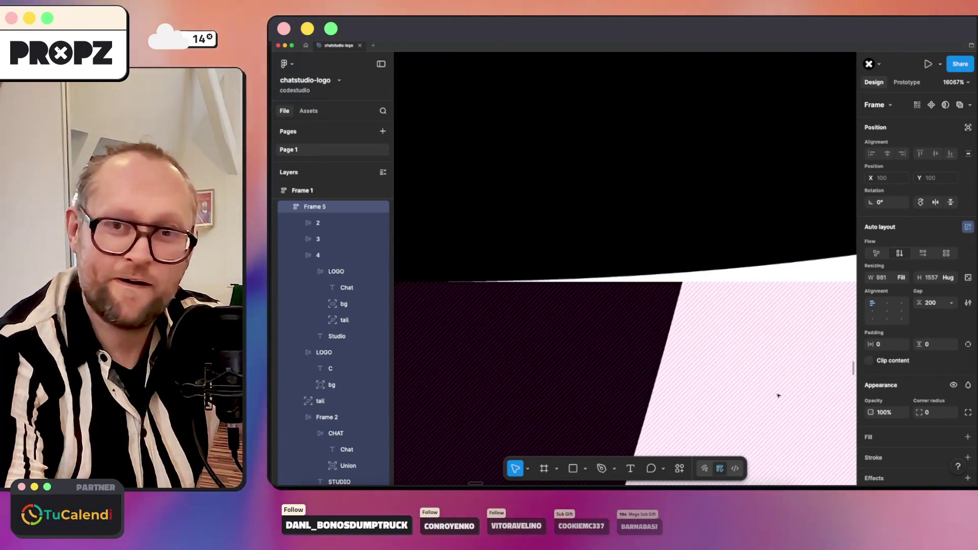
scroll(756, 379, "down", 5)
scroll(757, 374, "down", 5)
scroll(757, 363, "down", 5)
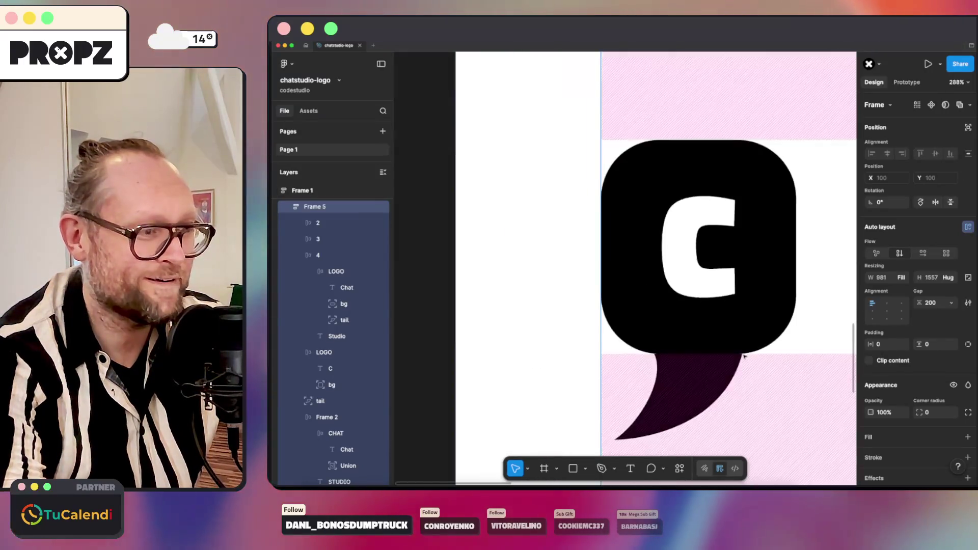
scroll(757, 351, "down", 3)
scroll(757, 351, "down", 3)
scroll(818, 291, "down", 3)
scroll(676, 323, "down", 3)
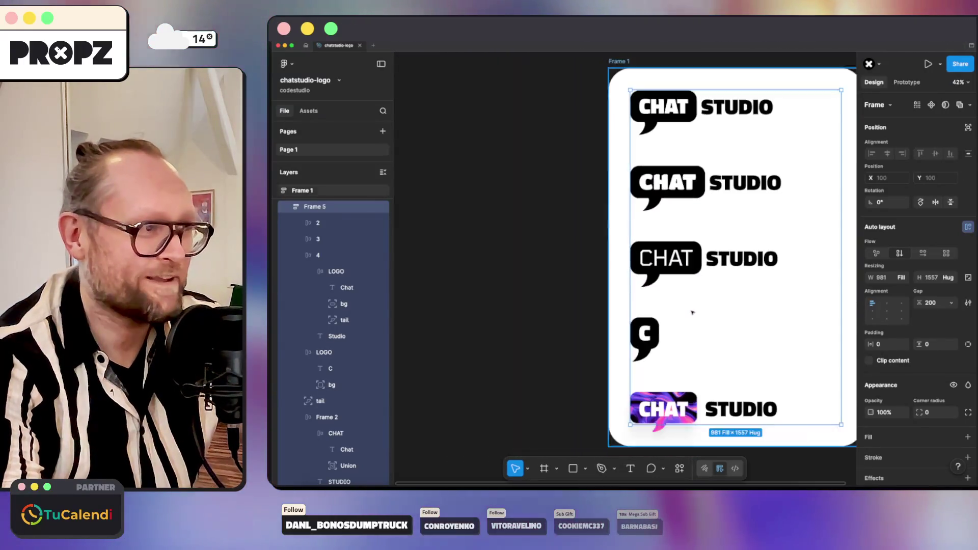
Collapse the logo layer groups and hide the gradient Frame 2 logo.
left_click(300, 254)
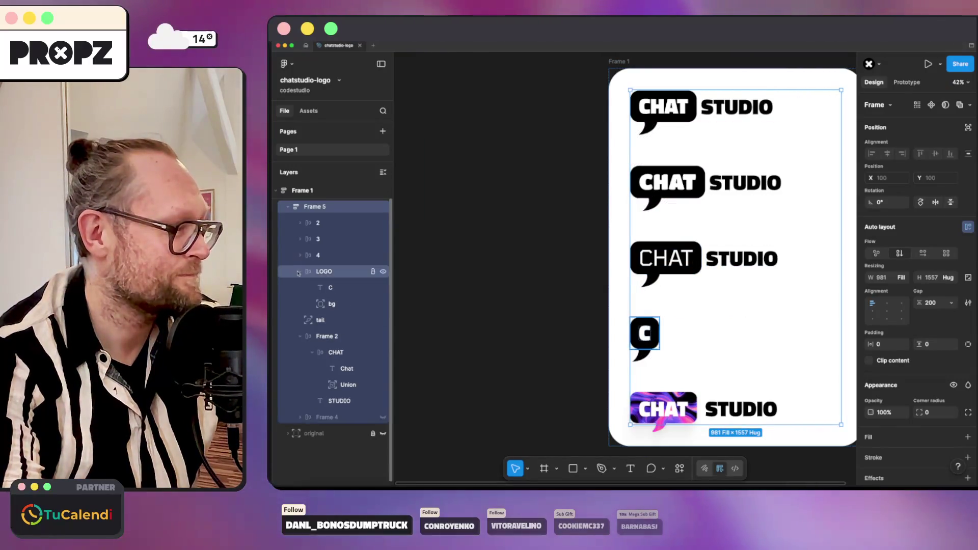
left_click(300, 271)
type("FAVICON")
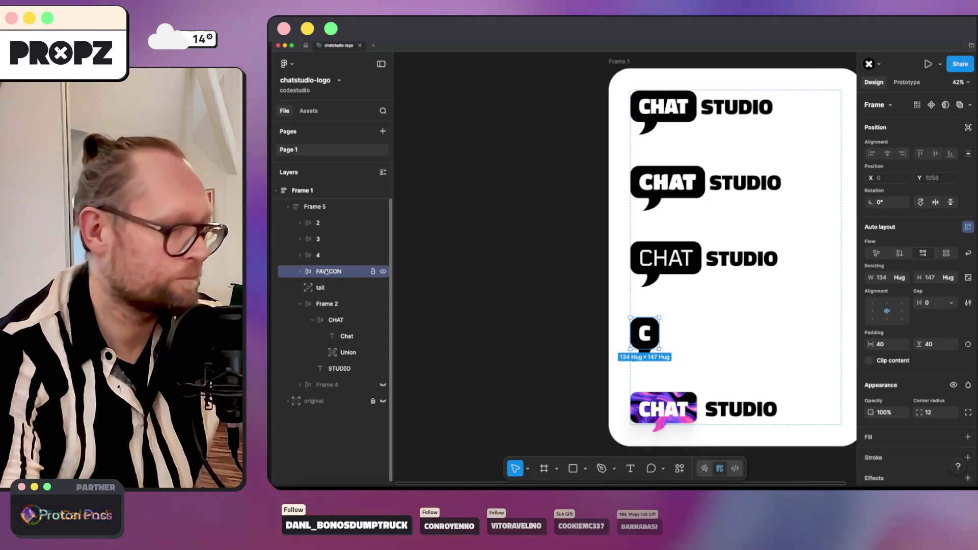
left_click(321, 289)
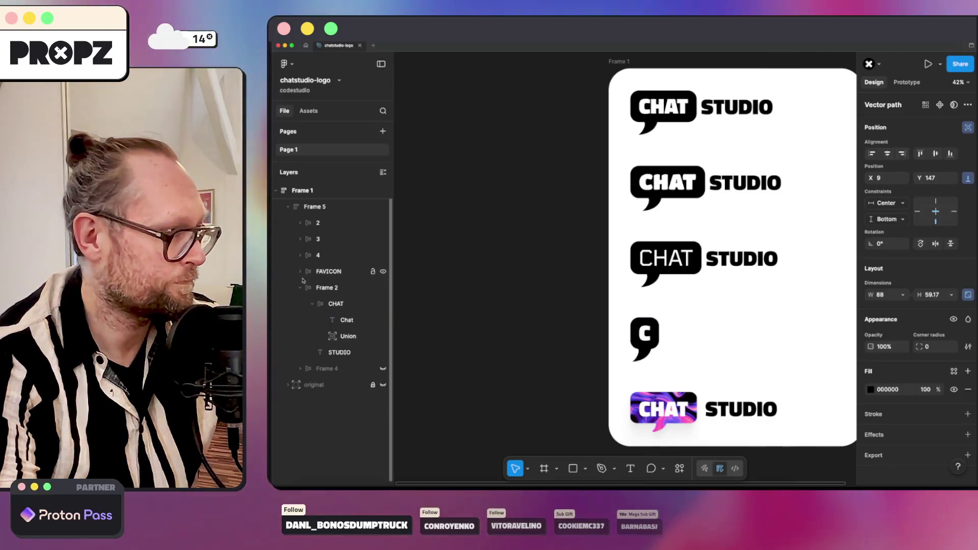
left_click(327, 287)
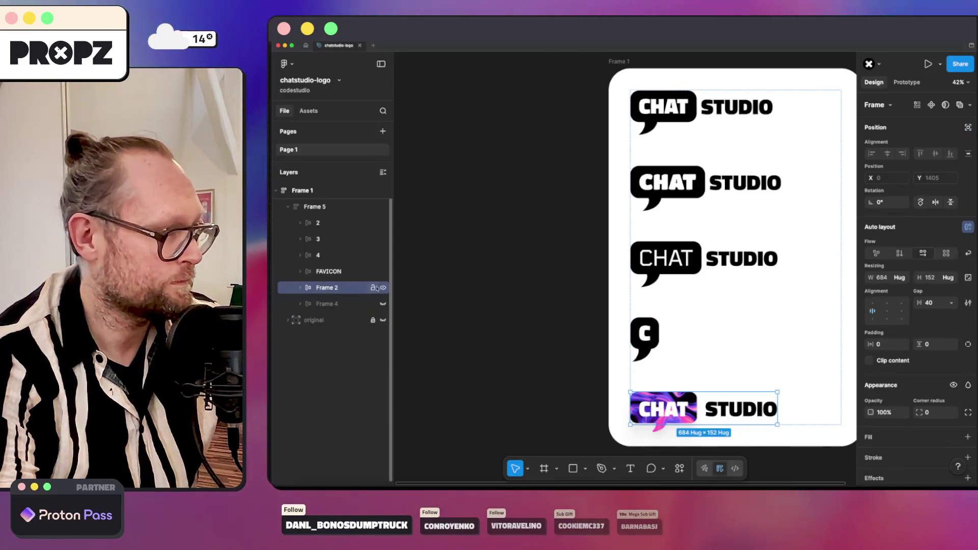
left_click(383, 287)
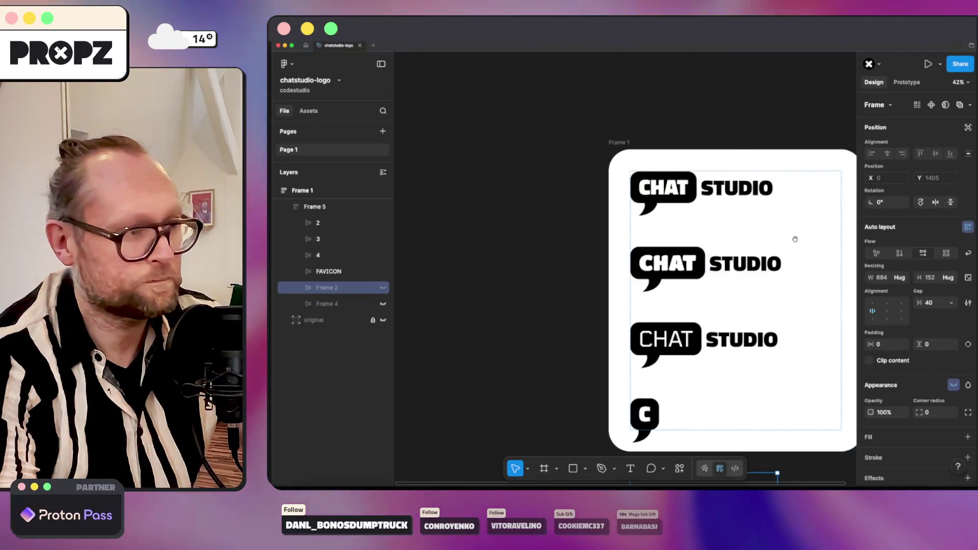
scroll(749, 237, "right", 3)
Duplicate the thin-lettered logo row and select its CHAT word for a new font.
left_click(585, 314)
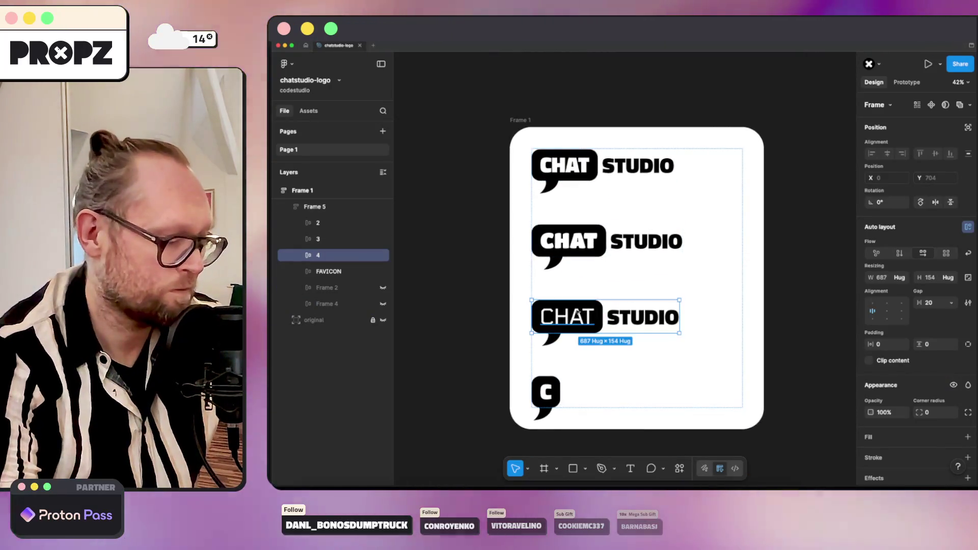
key("ctrl+d")
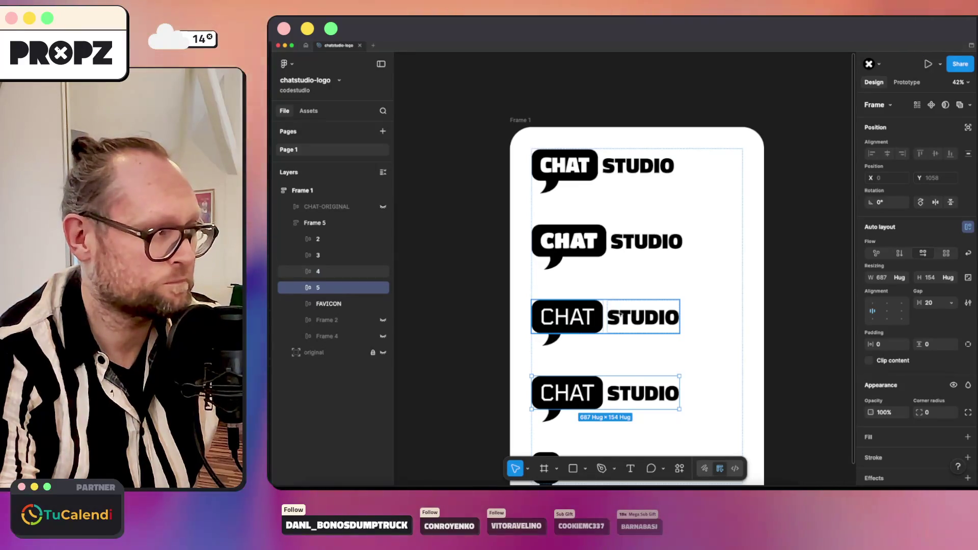
scroll(608, 309, "down", 3)
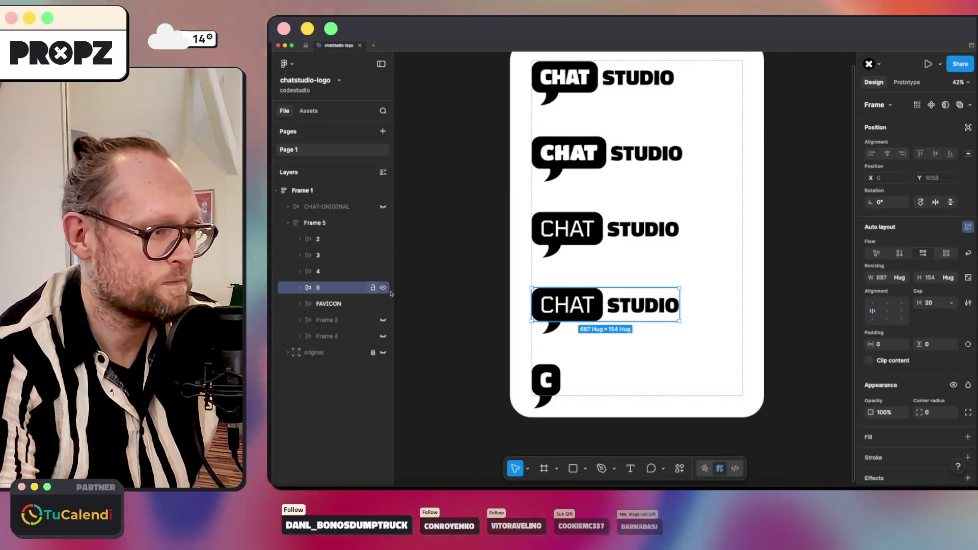
scroll(570, 321, "up", 3)
left_click(573, 304)
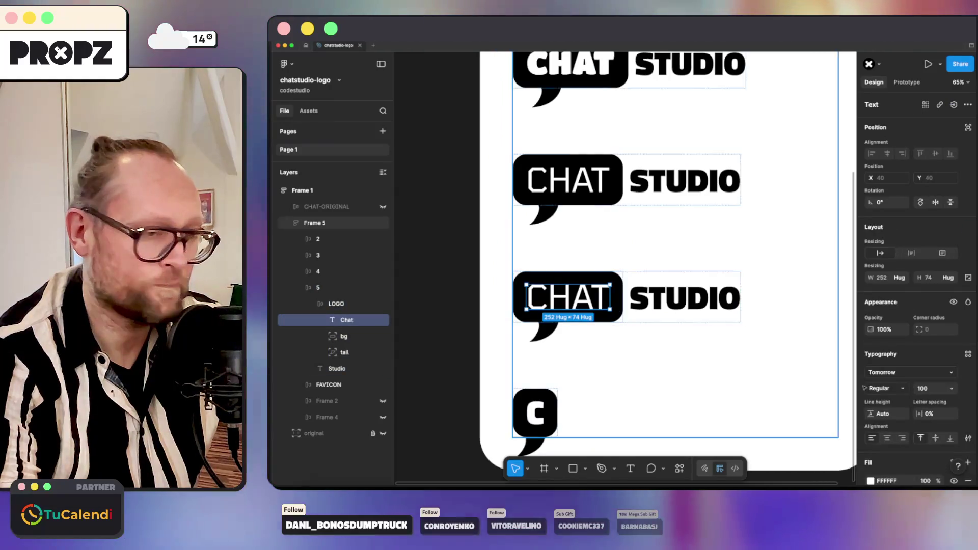
left_click(887, 372)
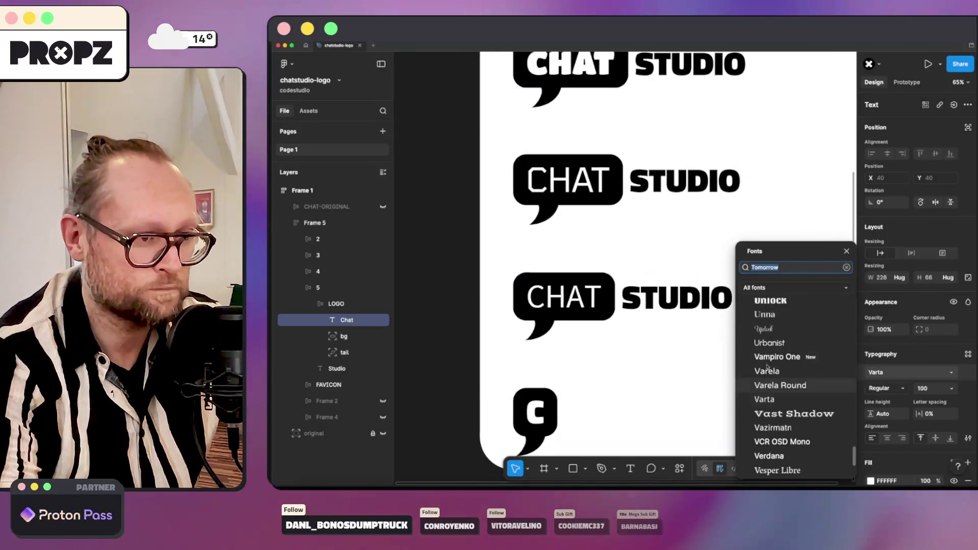
scroll(768, 349, "up", 1)
scroll(768, 350, "up", 2)
scroll(770, 352, "up", 3)
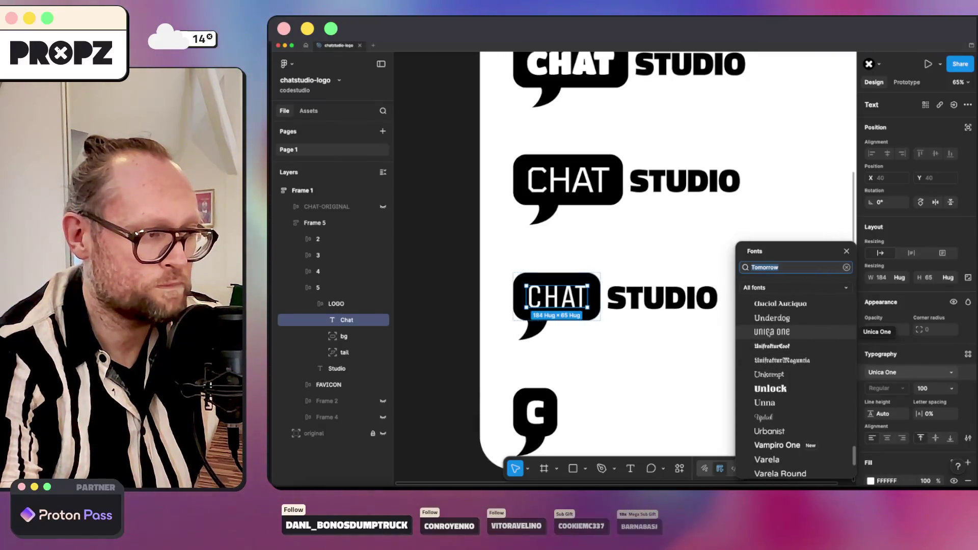
scroll(773, 347, "down", 3)
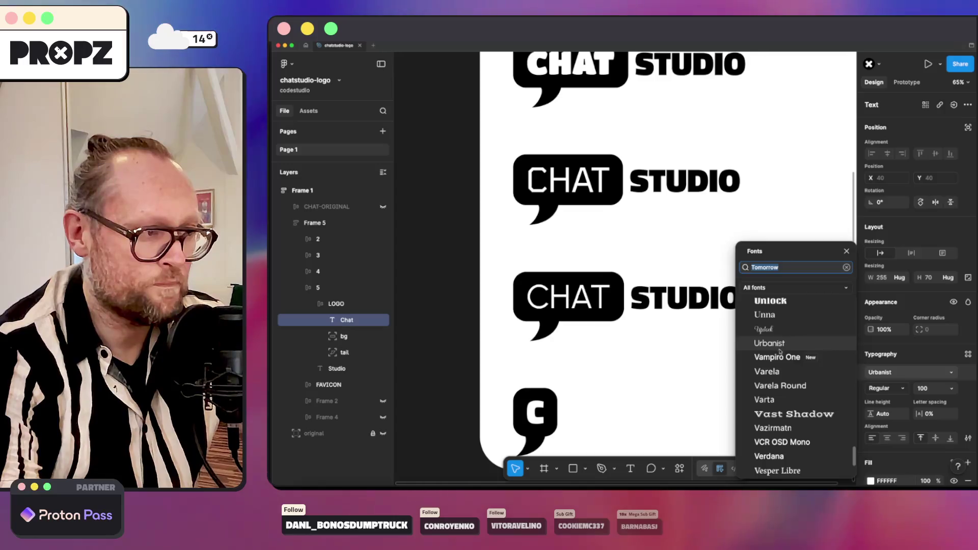
Preview Vampiro One on CHAT, dismiss it, and reselect the duplicated row's CHAT word.
left_click(777, 357)
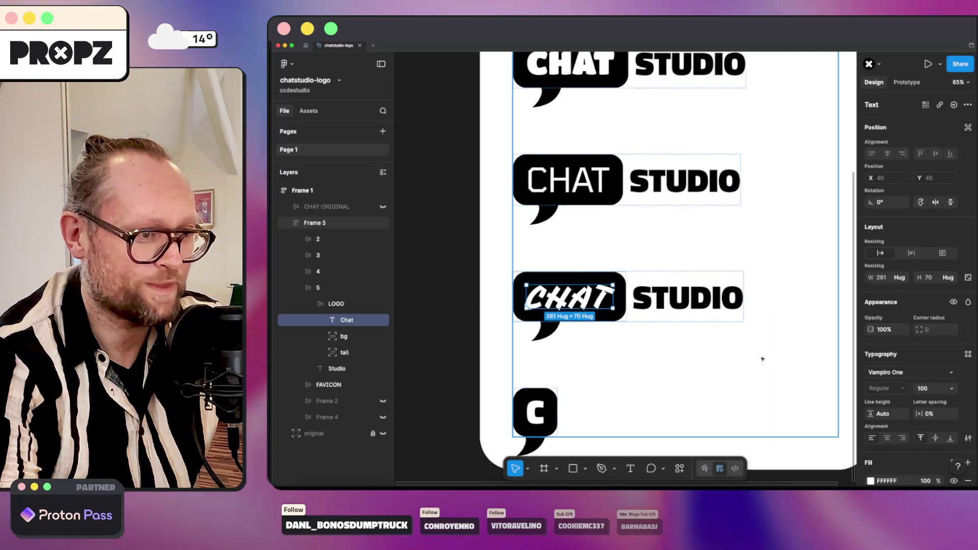
left_click(716, 356)
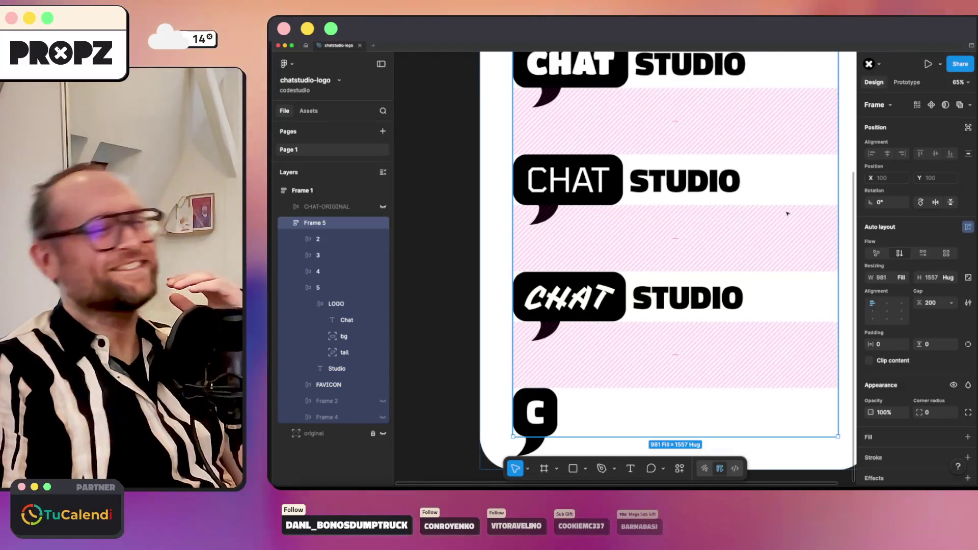
left_click(556, 300)
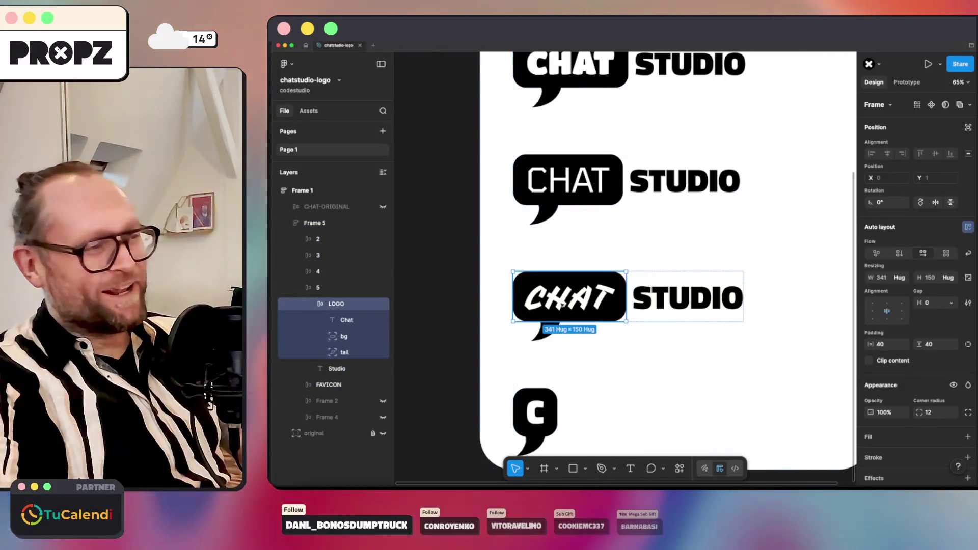
left_click(556, 300)
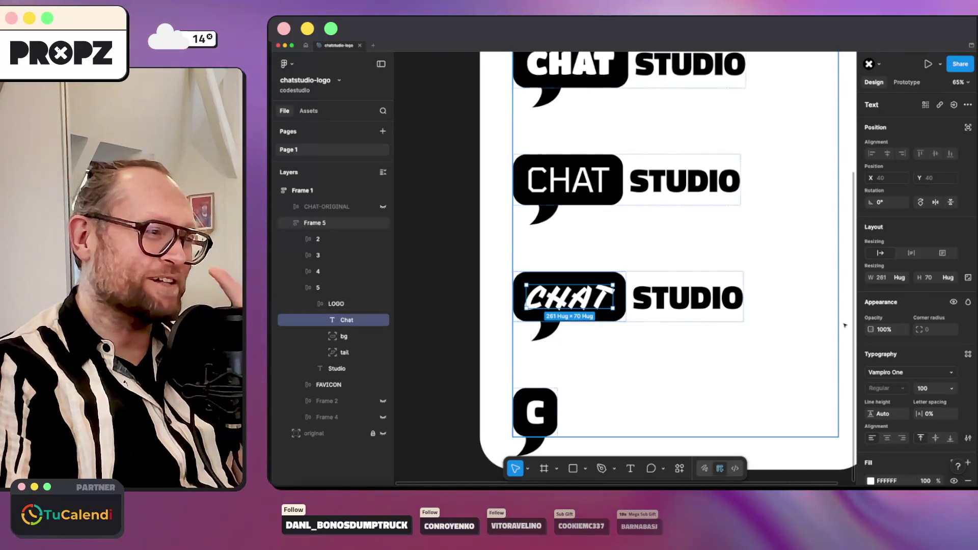
left_click(692, 347)
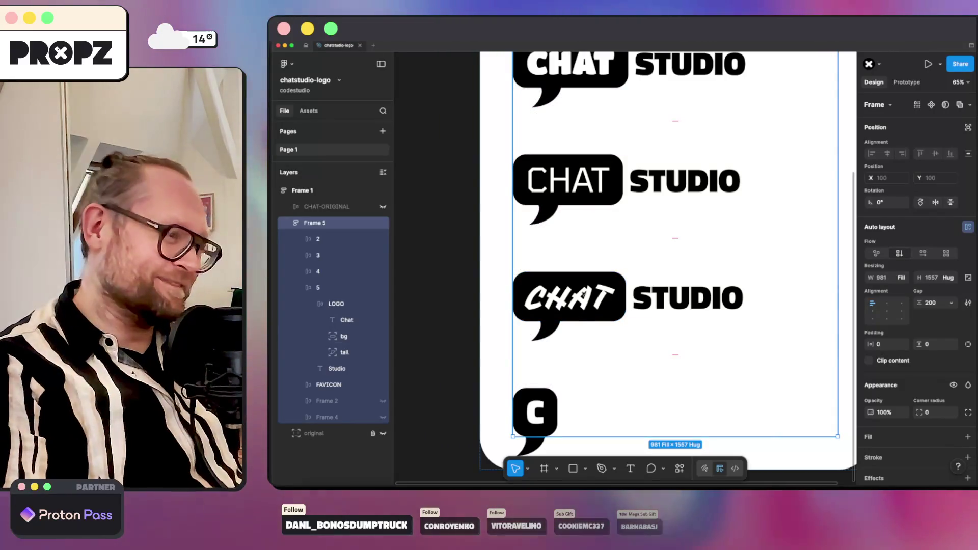
left_click(569, 299)
left_click(608, 301)
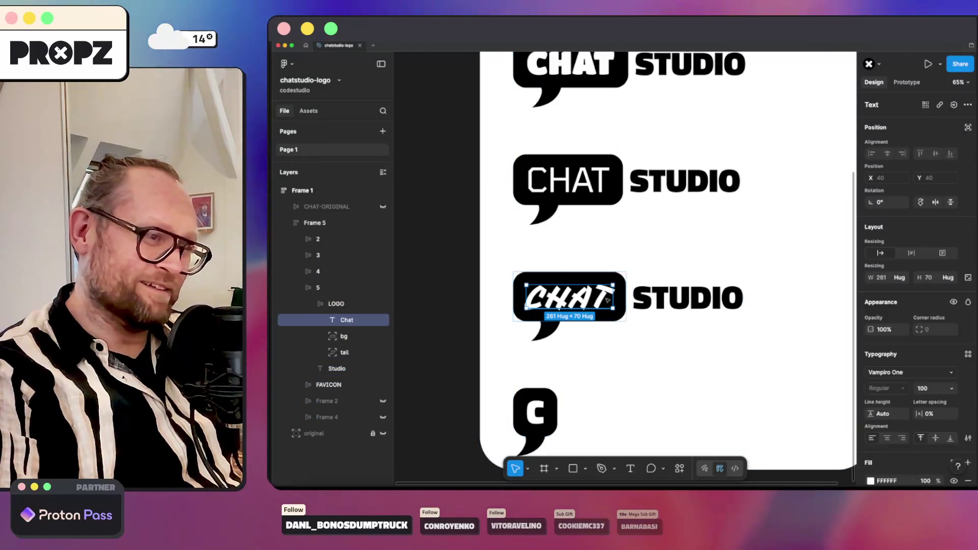
left_click(903, 372)
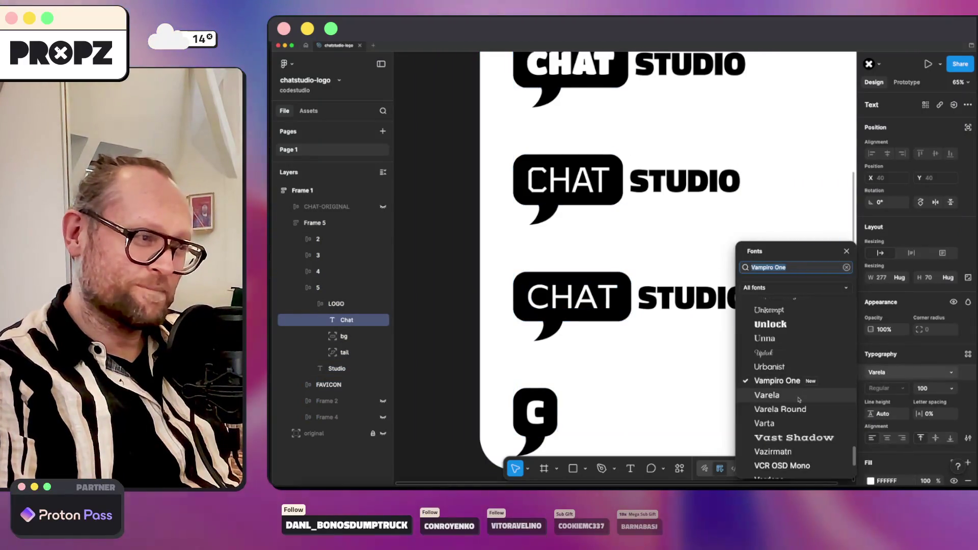
scroll(795, 397, "down", 3)
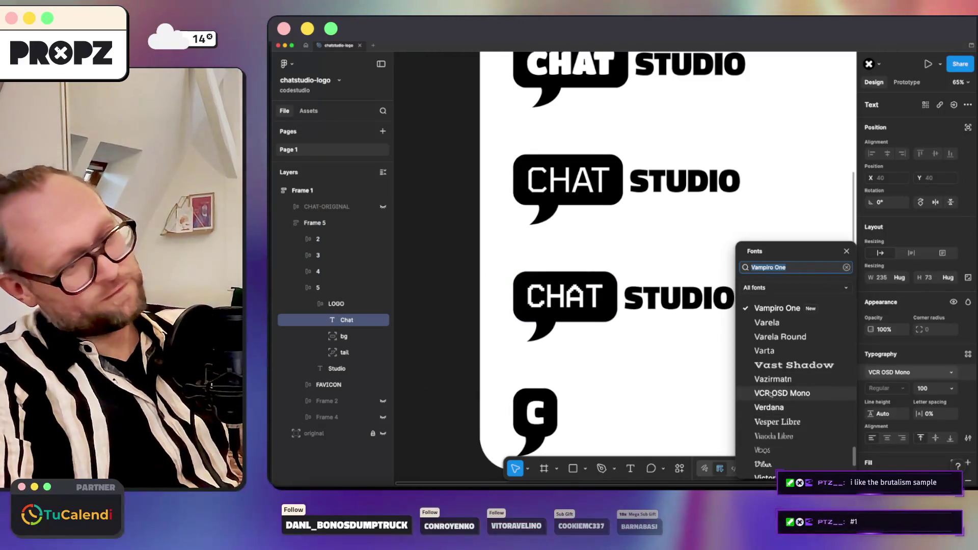
scroll(771, 393, "down", 3)
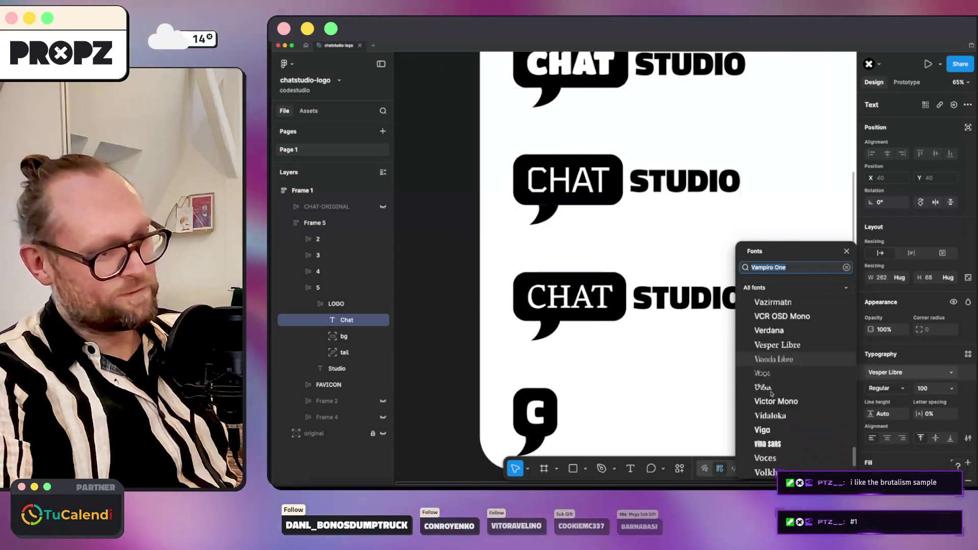
scroll(773, 374, "down", 2)
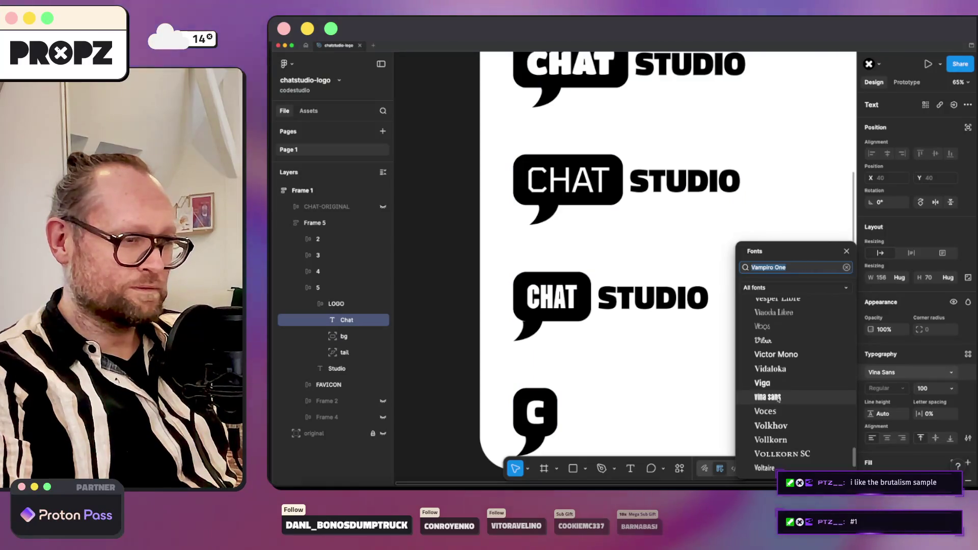
Step through fonts (Vonique 43, VT323, Wendy One) and dismiss the list without choosing.
key("Down")
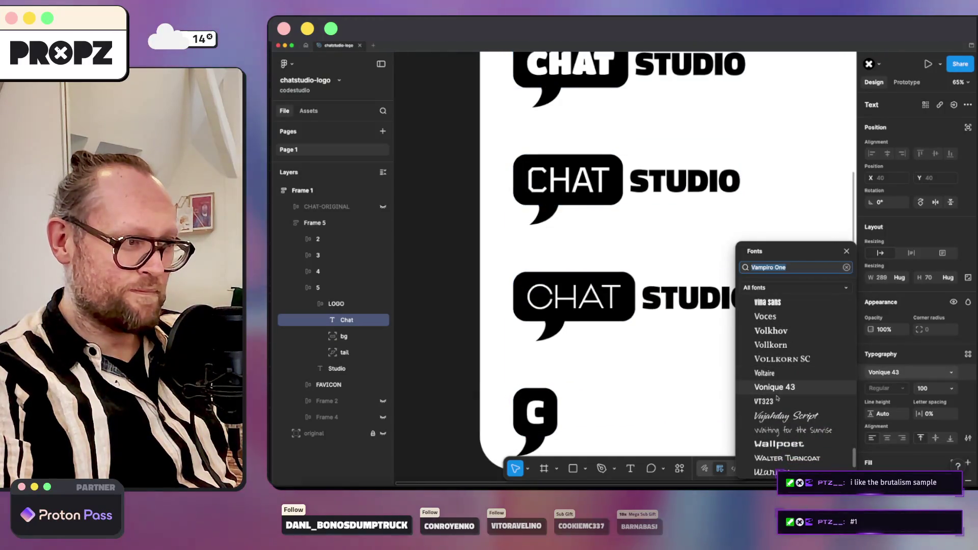
left_click(778, 398)
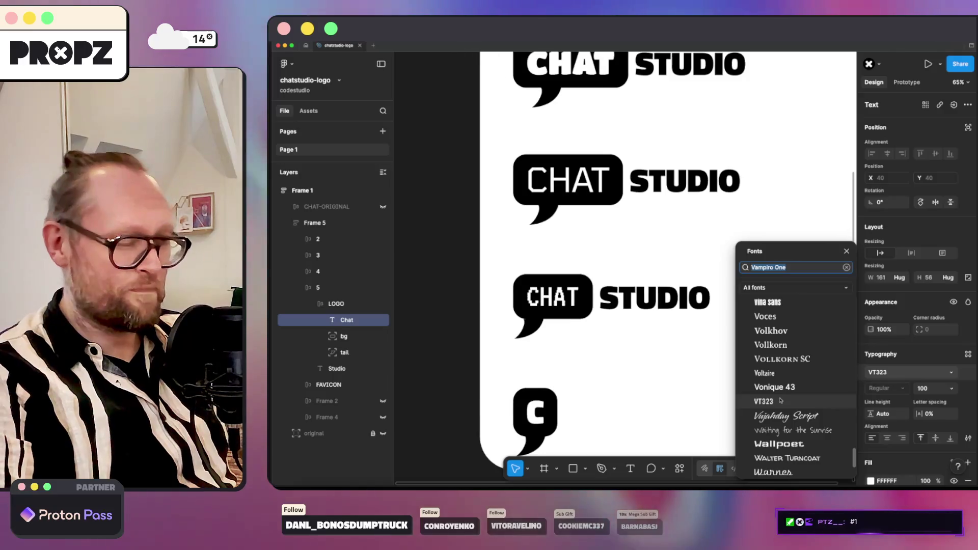
key("Down")
key("Down")
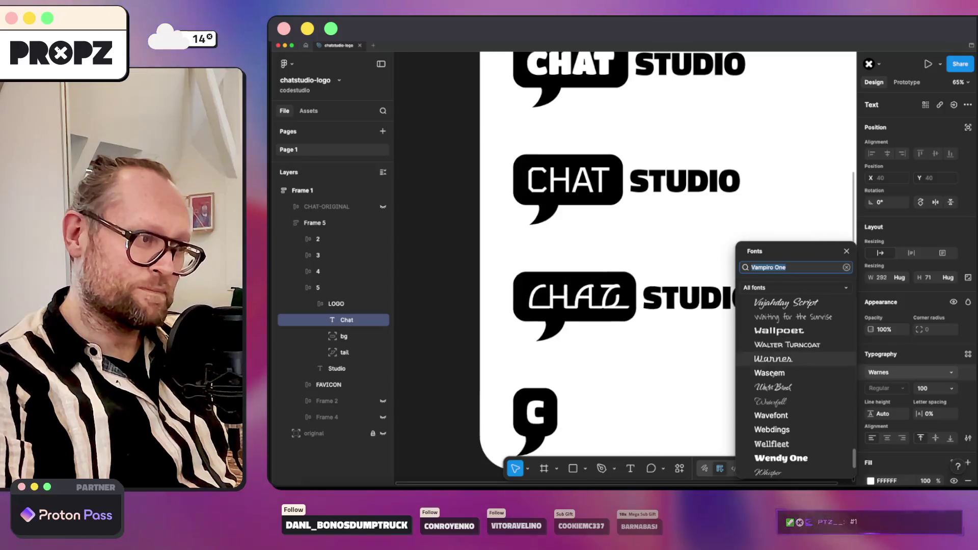
key("Down")
key("Down")
key("Down")
key("Down")
key("Down")
key("Down")
key("Down")
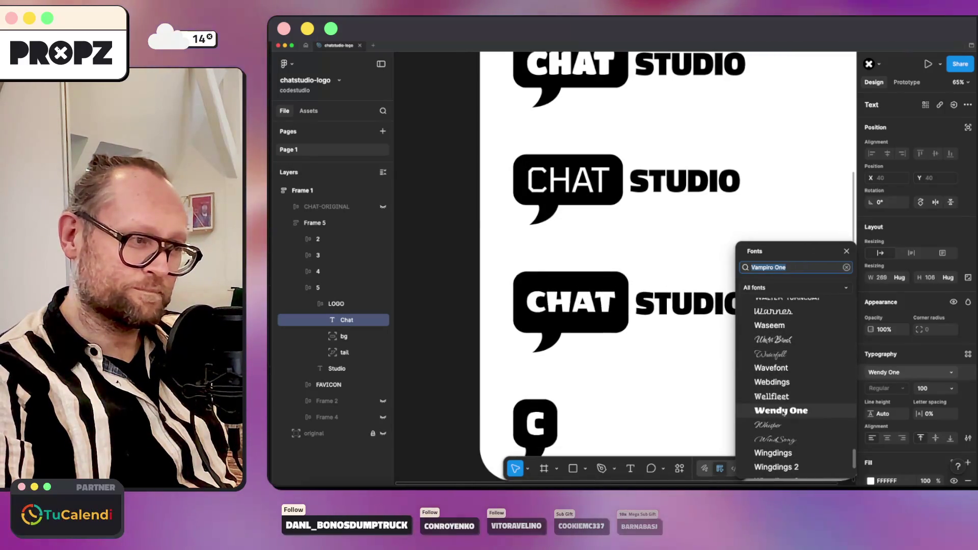
scroll(784, 414, "down", 3)
scroll(787, 409, "down", 3)
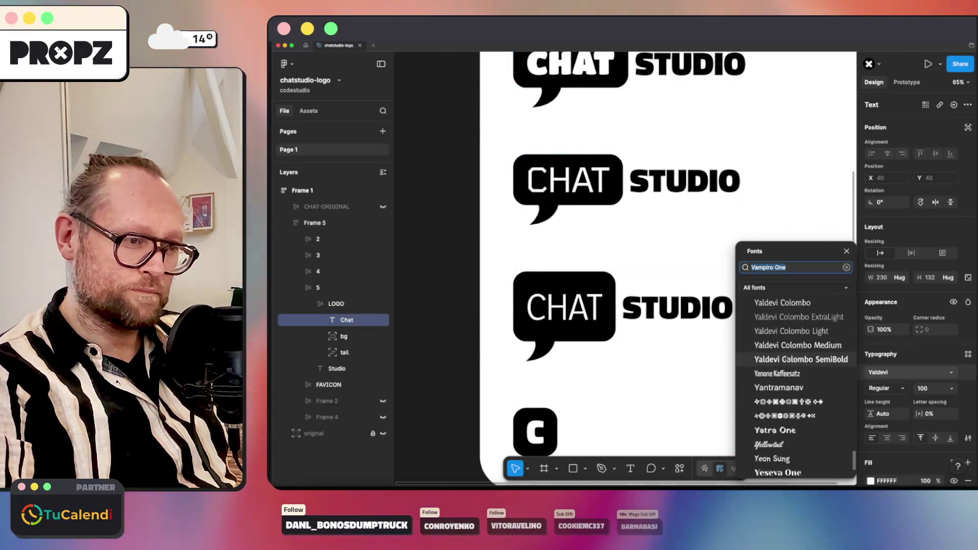
scroll(779, 382, "down", 3)
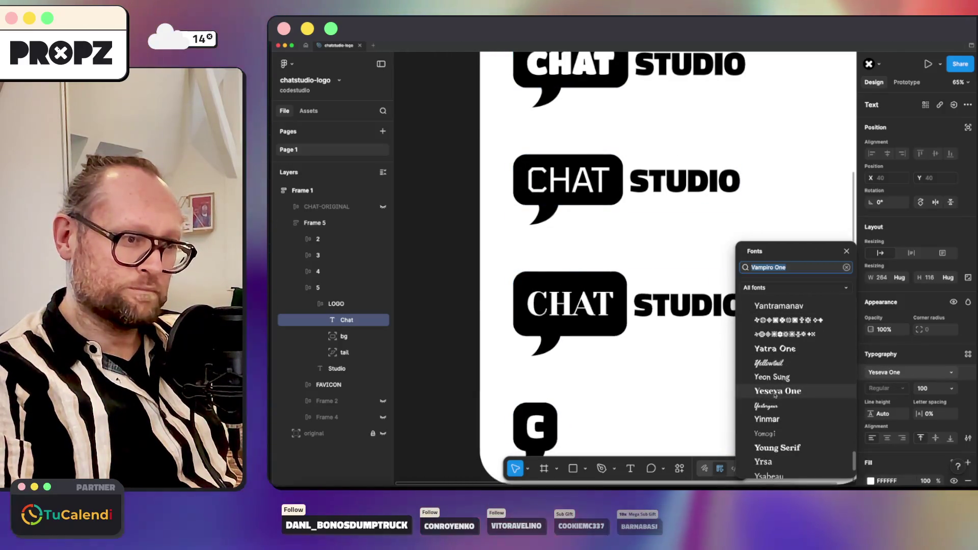
scroll(780, 400, "down", 2)
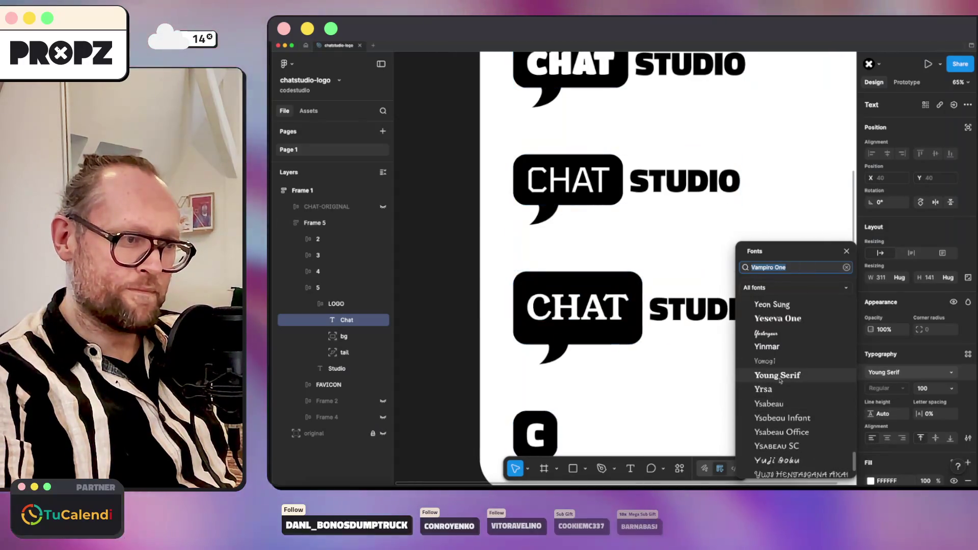
scroll(780, 400, "down", 3)
scroll(782, 415, "down", 2)
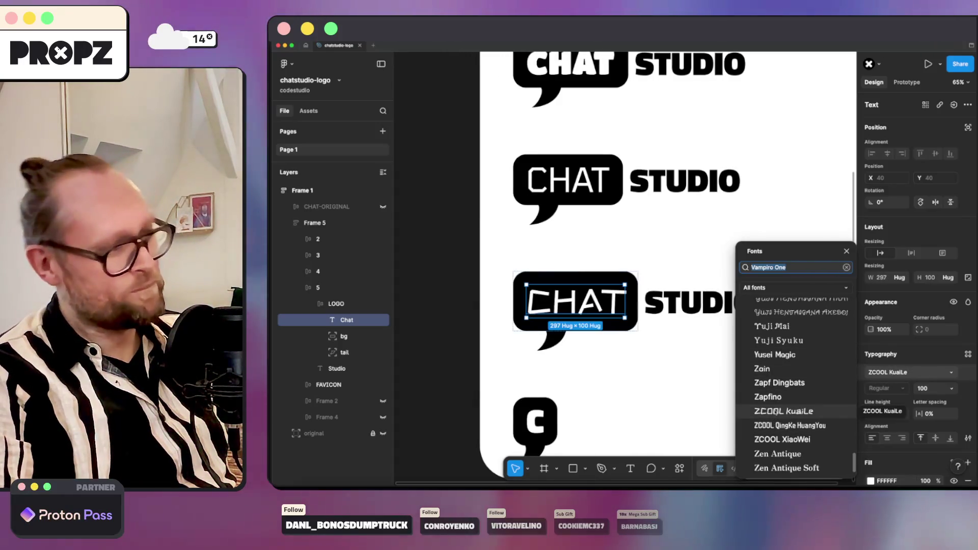
left_click(688, 373)
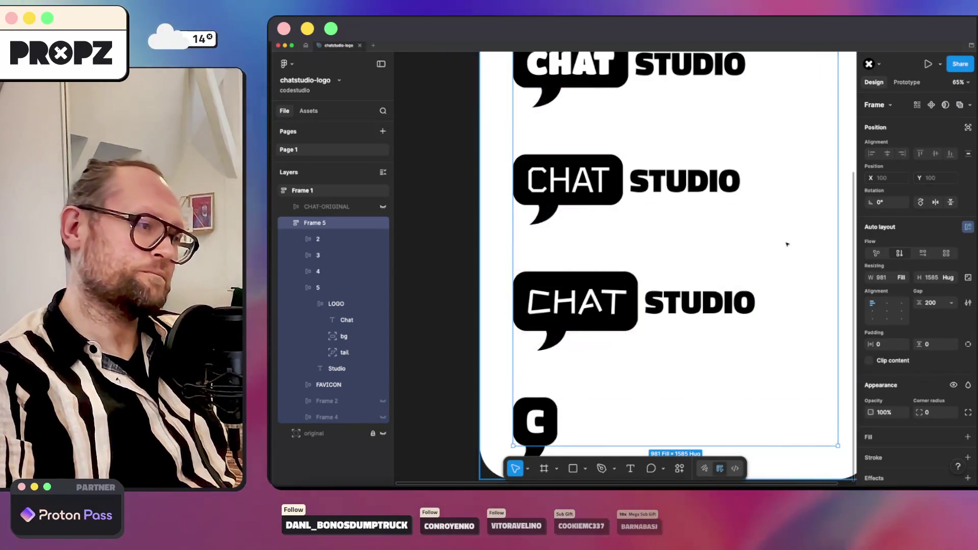
scroll(786, 244, "down", 3)
scroll(789, 237, "up", 2)
scroll(792, 228, "up", 1)
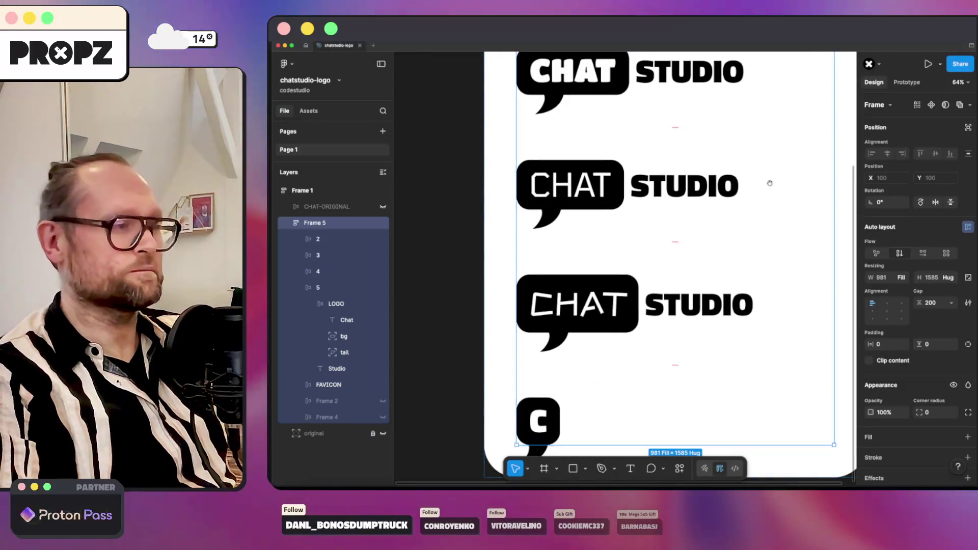
left_click_drag(769, 183, 751, 221)
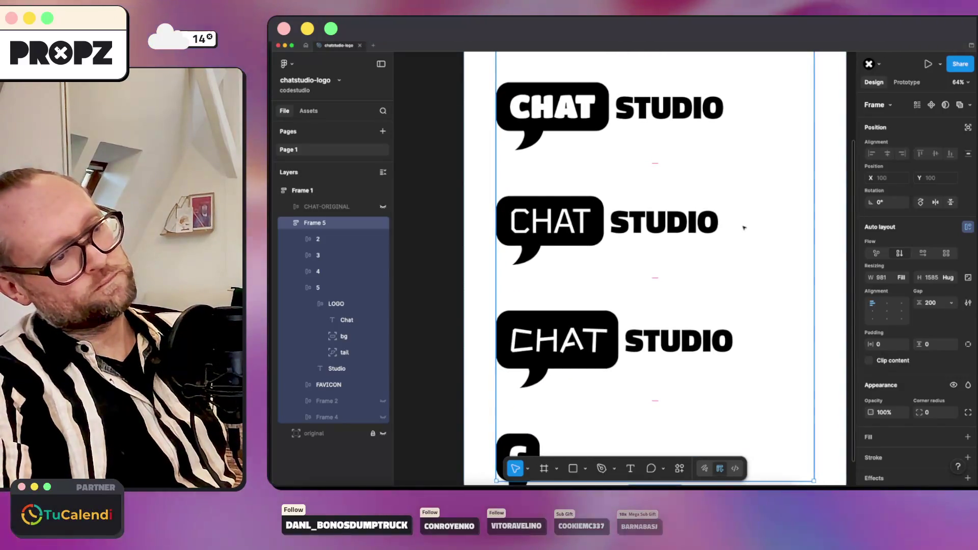
scroll(745, 227, "up", 3)
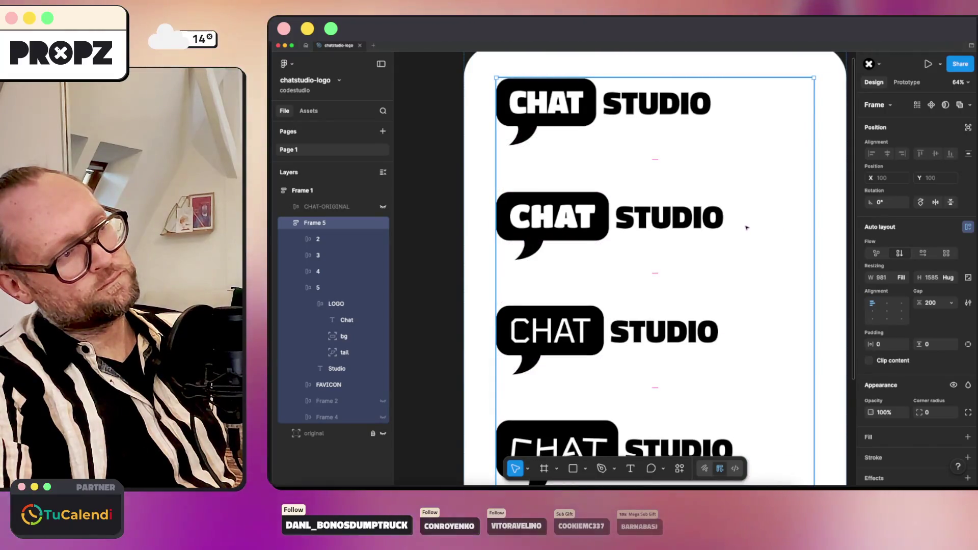
scroll(746, 227, "up", 2)
left_click(661, 111)
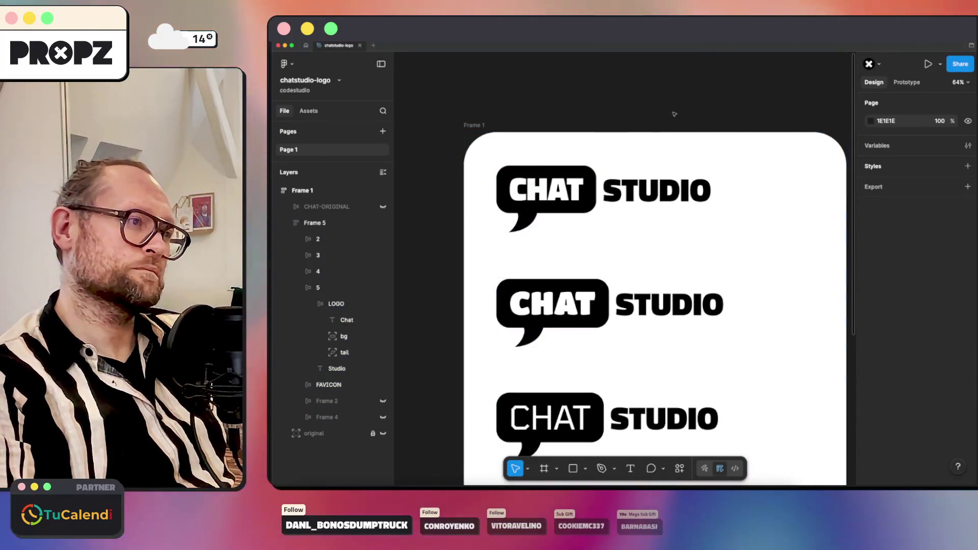
double_click(546, 191)
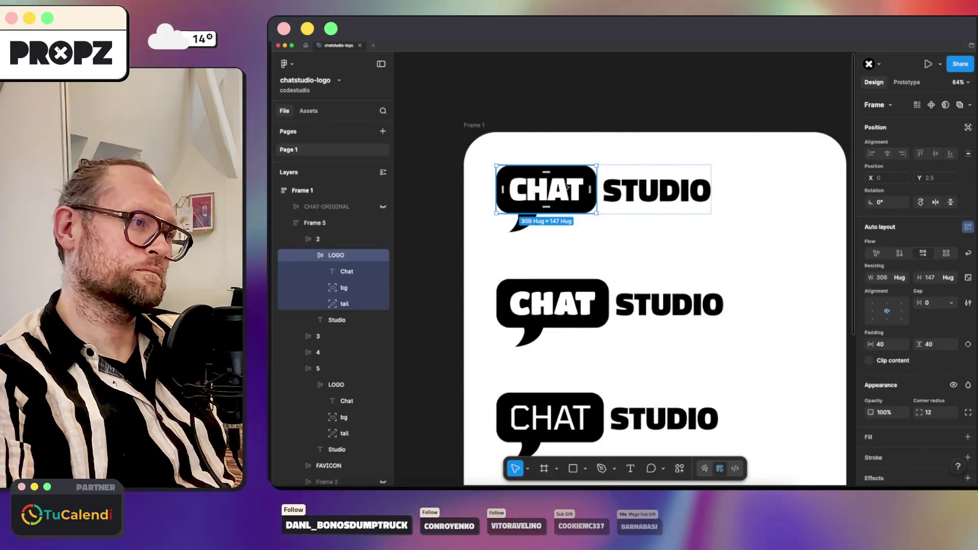
left_click(546, 191)
left_click(936, 415)
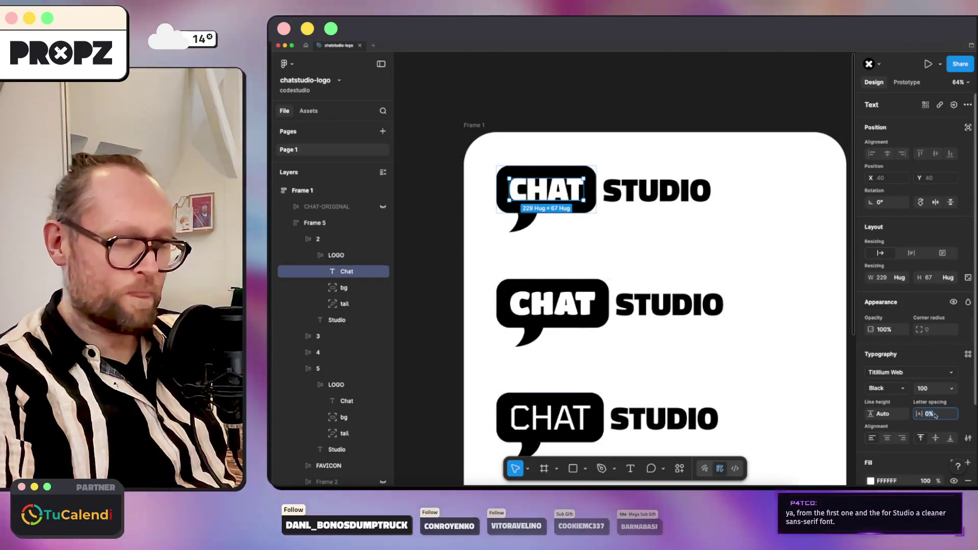
type("-10")
key("Return")
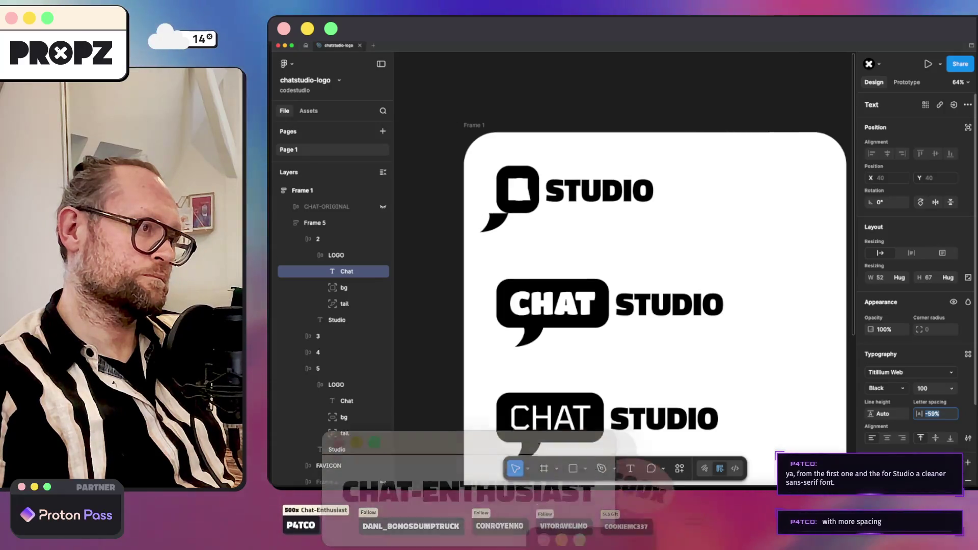
key("shift+Down")
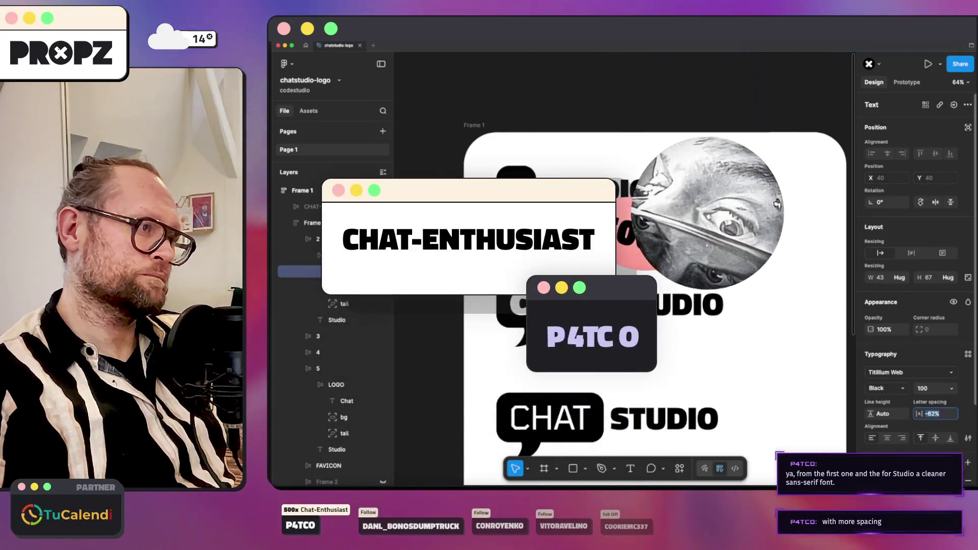
key("Down")
key("Down")
key("Down")
key("Up")
key("Up")
key("Up")
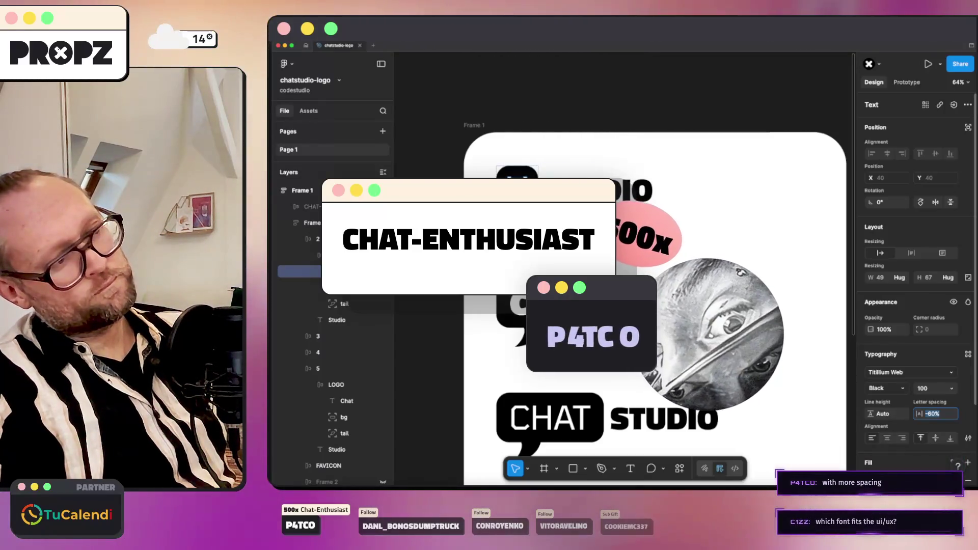
key("shift+Up")
key("shift+Up")
key("shift+Up")
key("shift+Up")
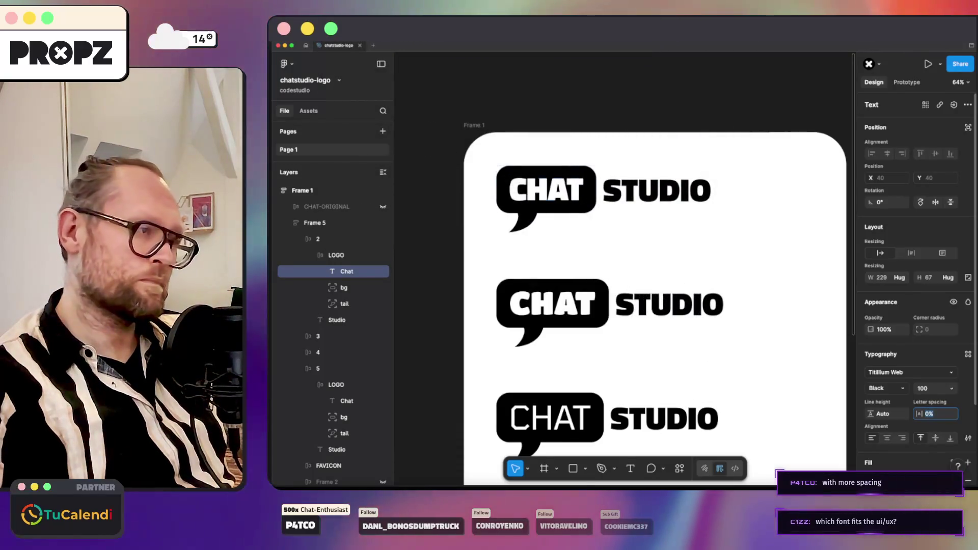
key("shift+Up")
key("shift+Up")
key("shift+Up")
key("shift+Up")
key("shift+Up")
key("shift+Up")
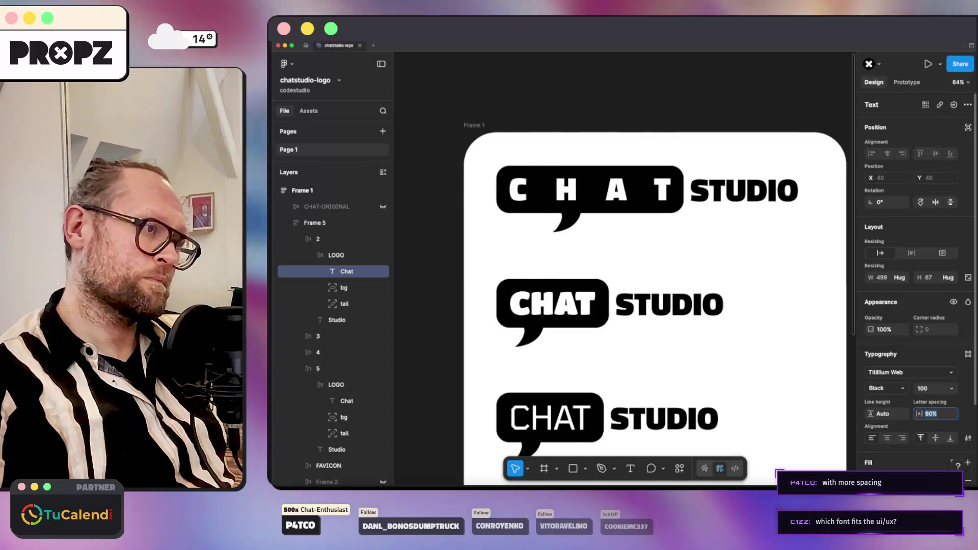
key("shift+Down")
key("shift+Down")
key("shift+Down")
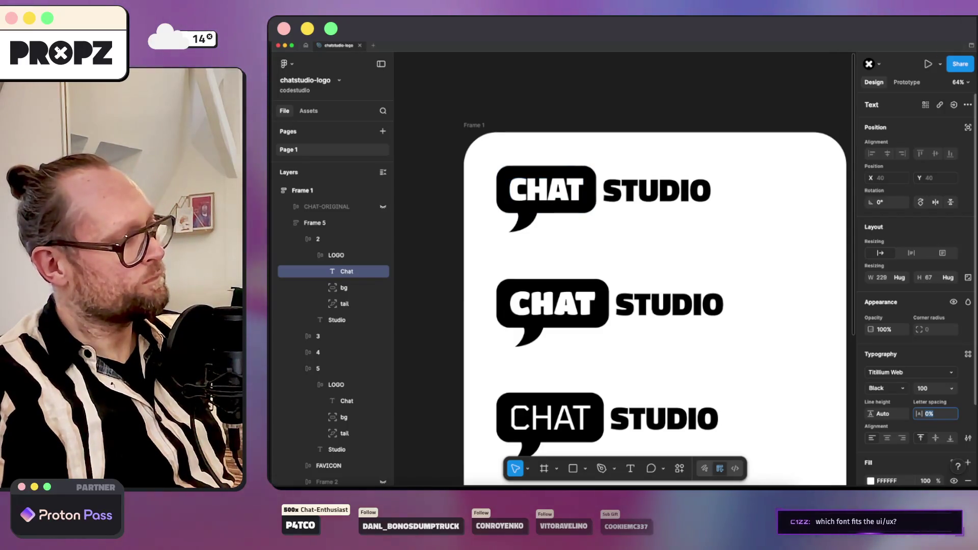
left_click(723, 287)
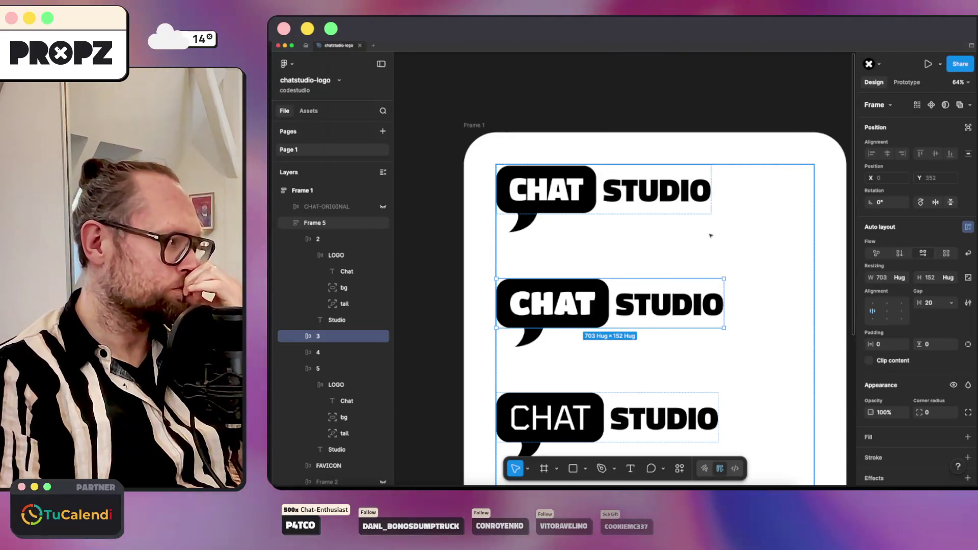
left_click(675, 195)
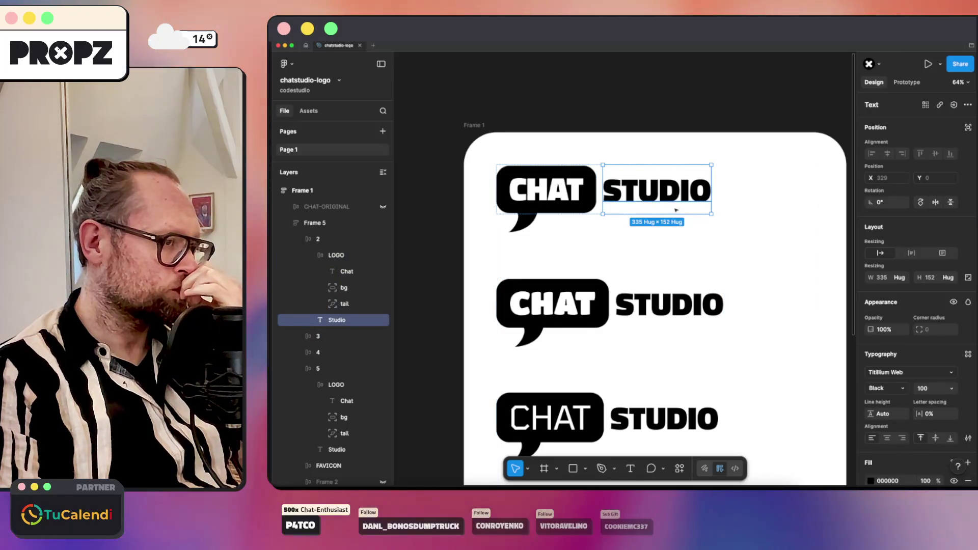
Make the top STUDIO text Light weight and all uppercase in Type details.
left_click(886, 388)
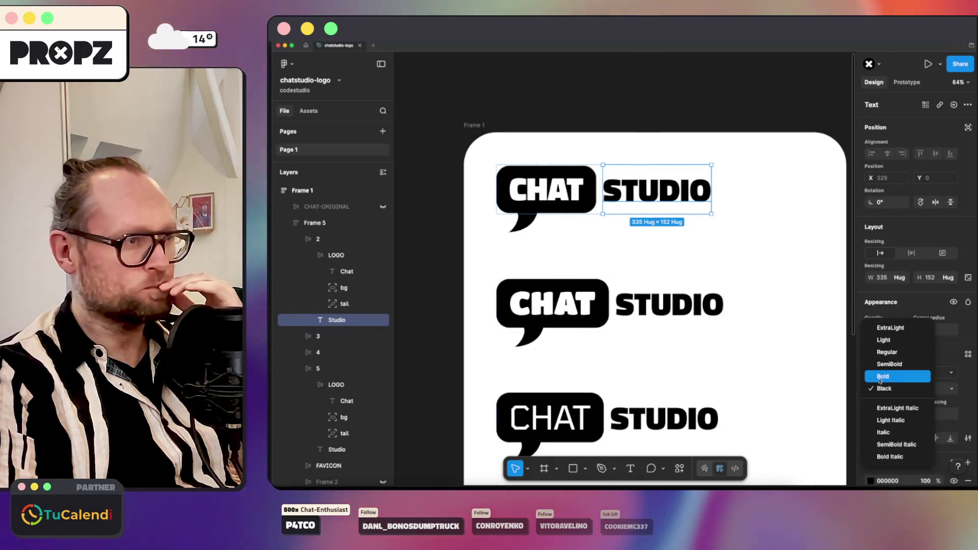
left_click(889, 341)
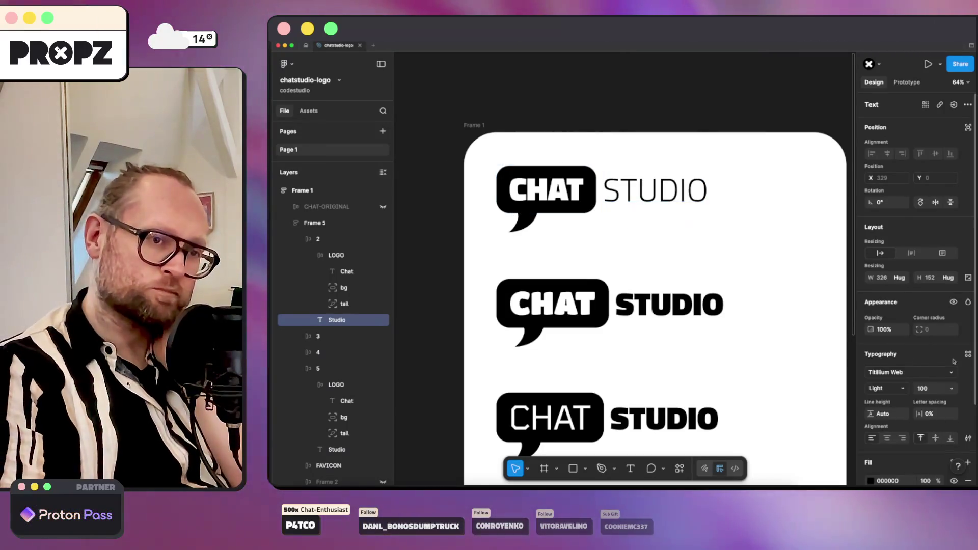
left_click(968, 439)
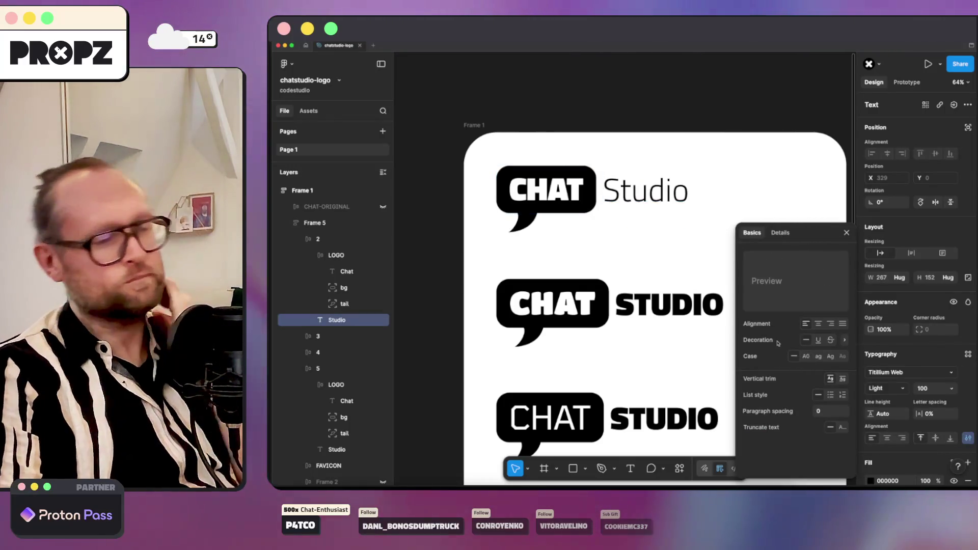
left_click(806, 356)
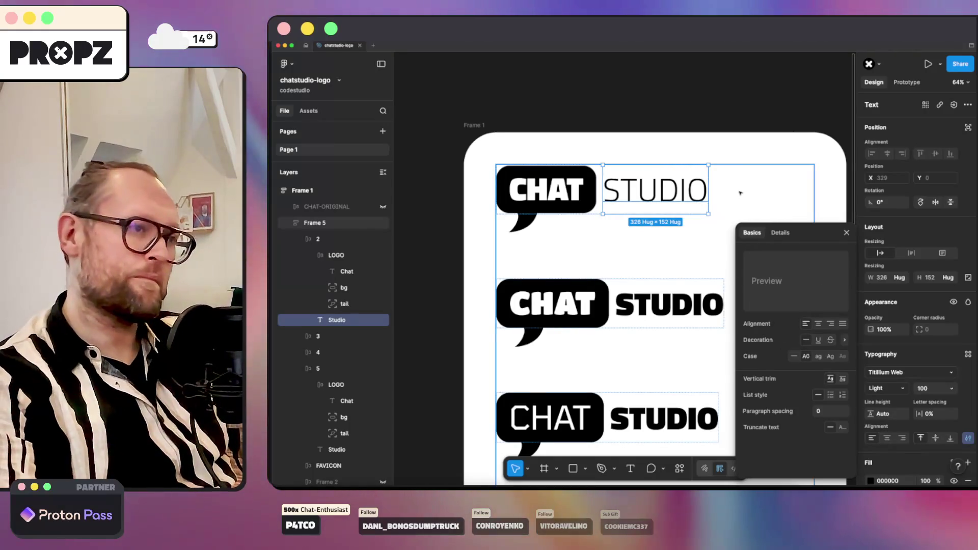
left_click(742, 144)
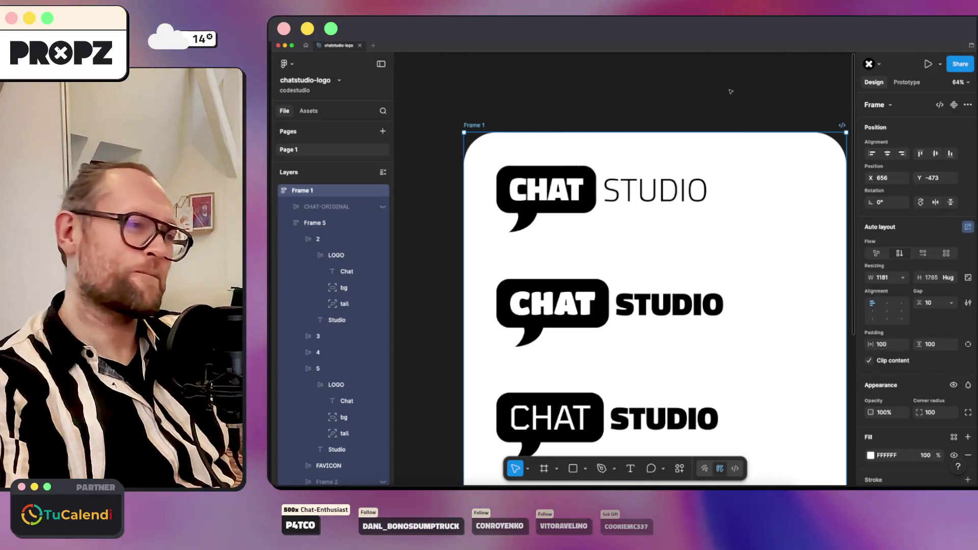
Change STUDIO to ExtraLight Italic and clear the selection.
left_click(672, 186)
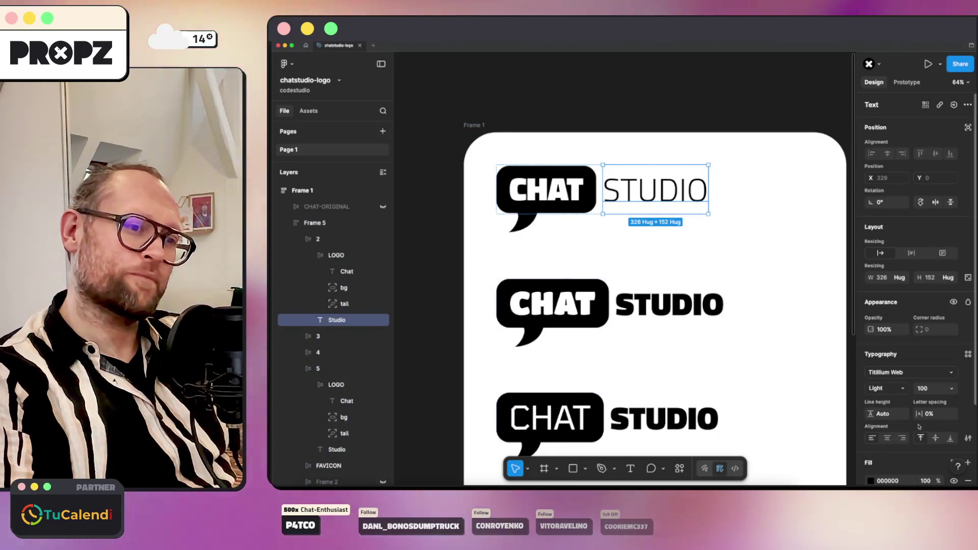
left_click(894, 388)
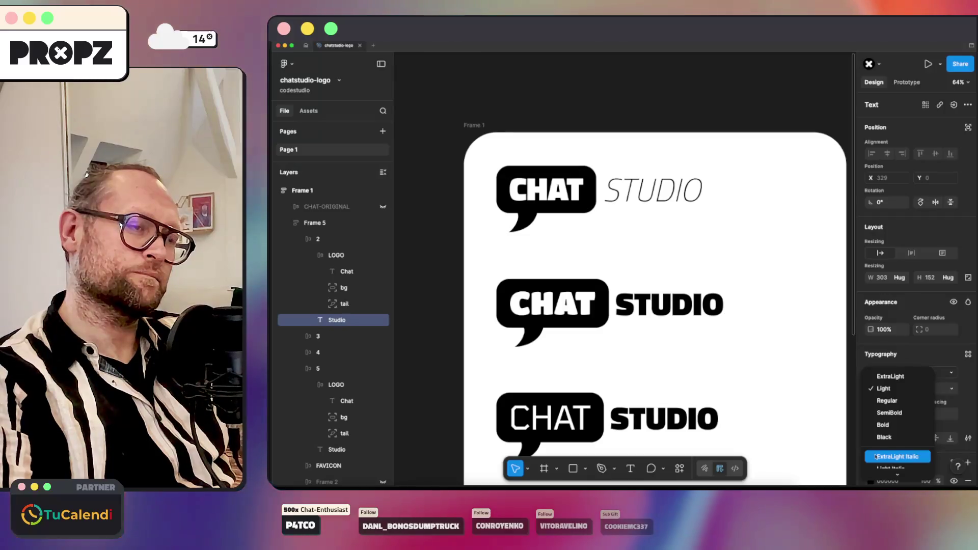
scroll(877, 457, "down", 1)
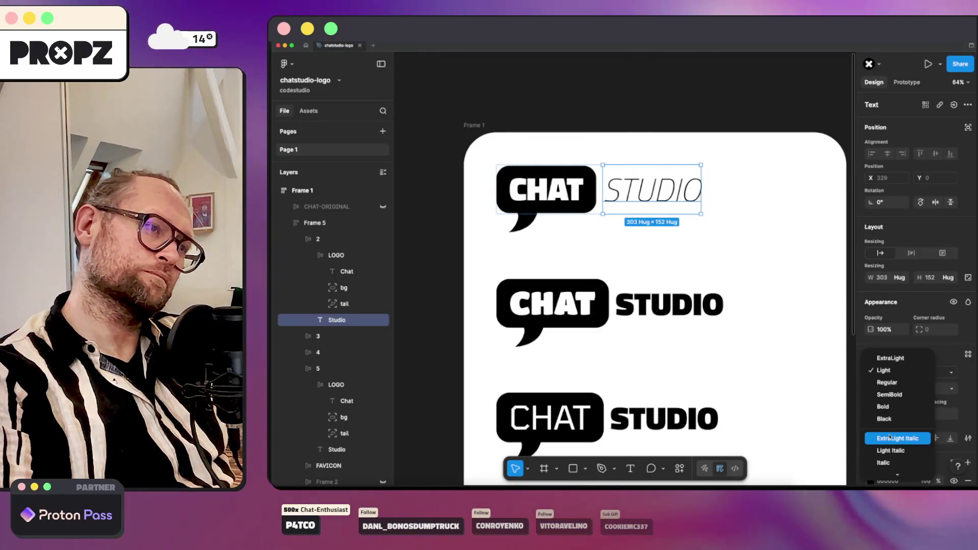
left_click(891, 438)
left_click(786, 251)
left_click(702, 104)
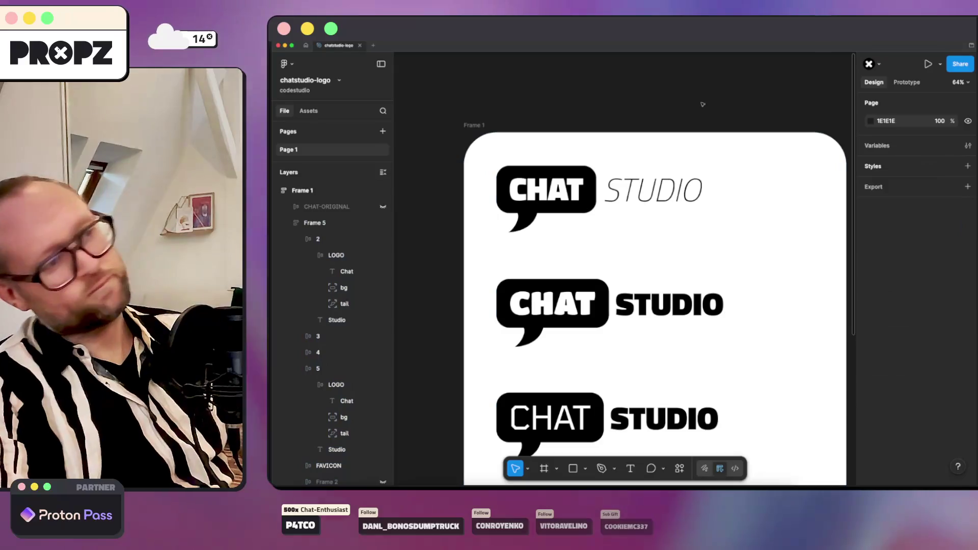
scroll(702, 103, "down", 5)
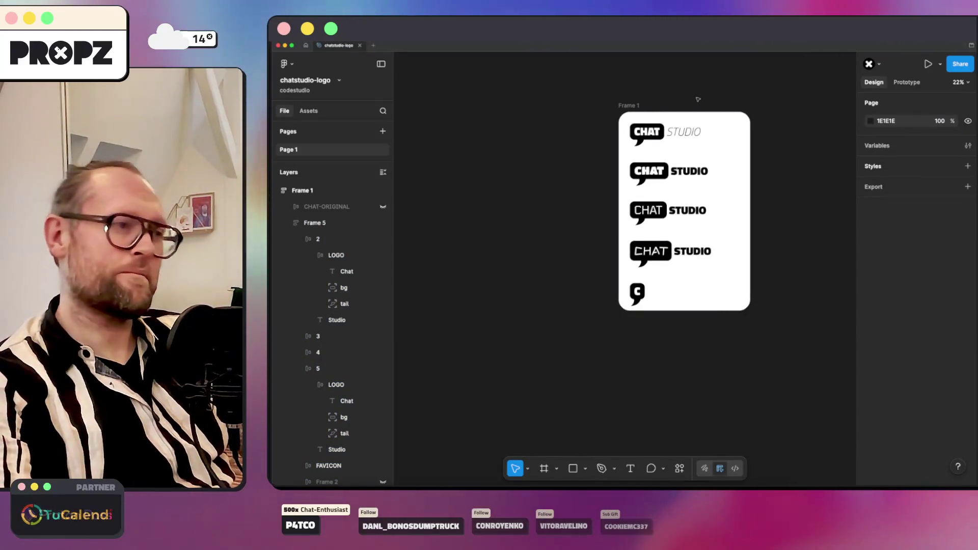
scroll(697, 99, "up", 3)
Set the top STUDIO text back to Regular weight, then switch to the web browser.
left_click(677, 166)
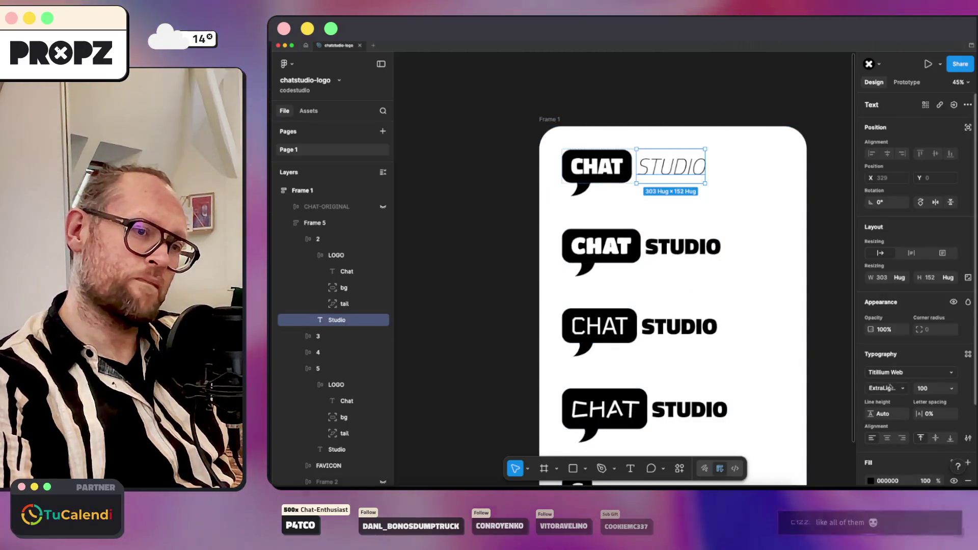
left_click(898, 388)
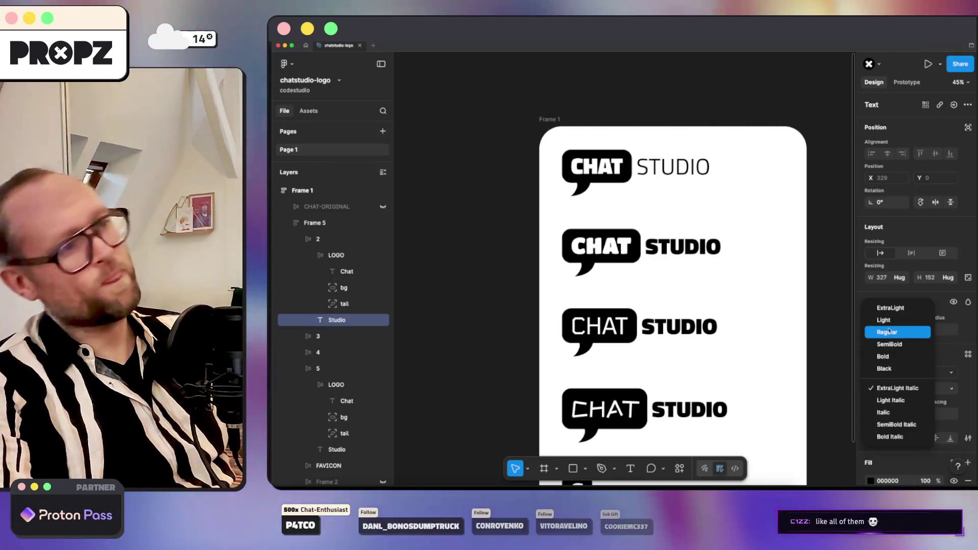
left_click(887, 332)
left_click(806, 288)
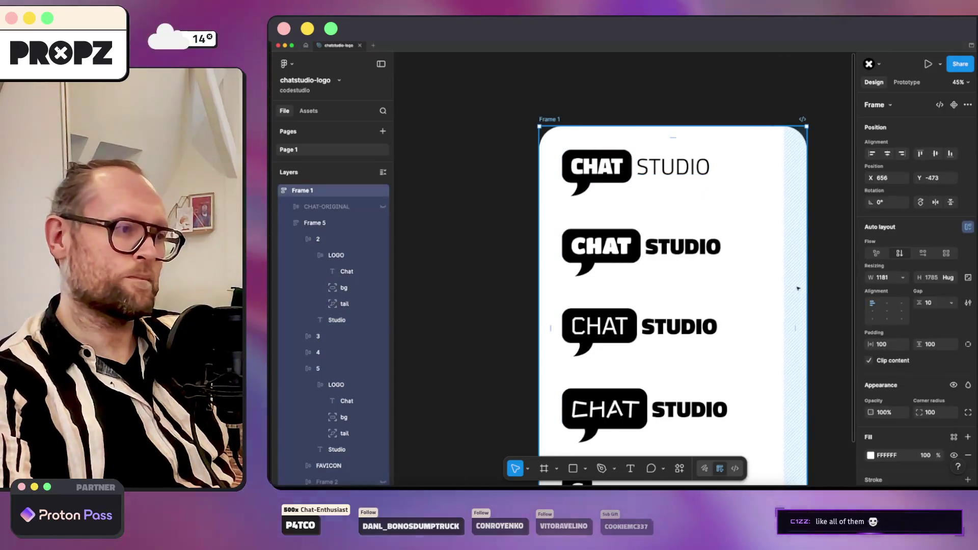
scroll(799, 289, "down", 1)
scroll(799, 289, "down", 1)
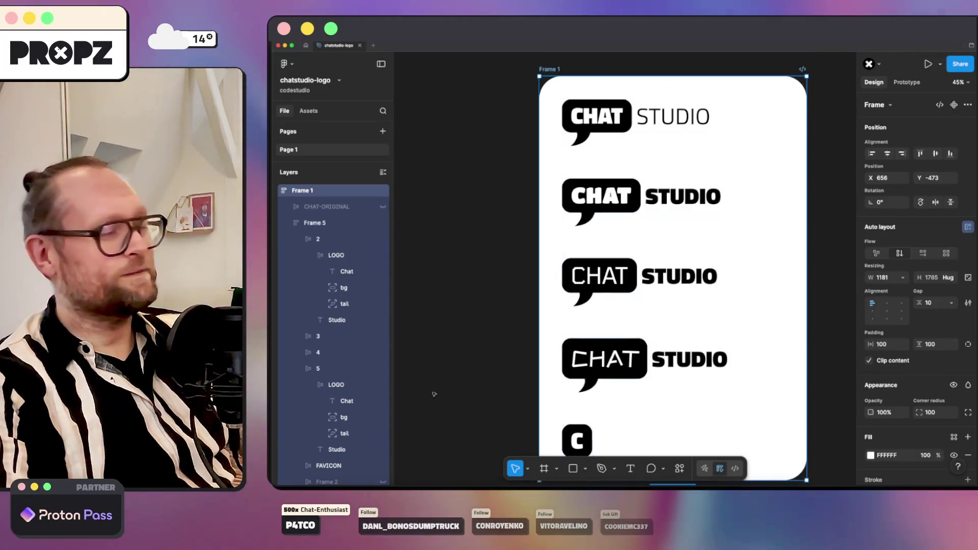
left_click(333, 484)
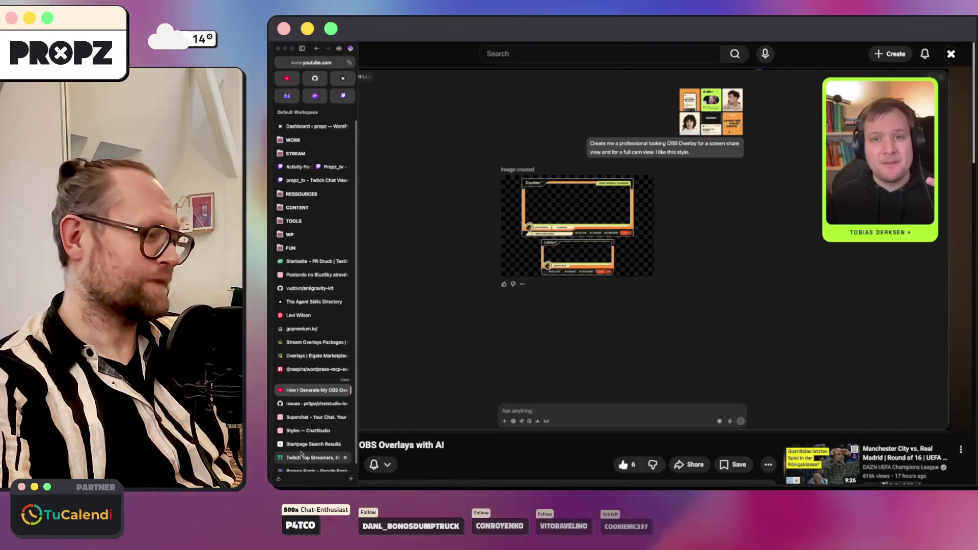
Show the ChatStudio site in light theme and inspect the 'Your Chat. Your Style.' heading.
left_click(305, 417)
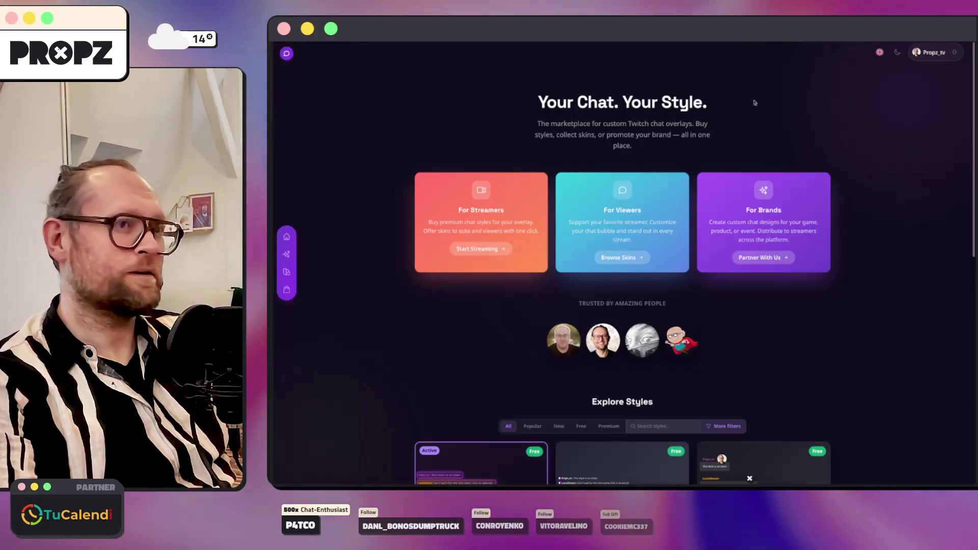
left_click(896, 52)
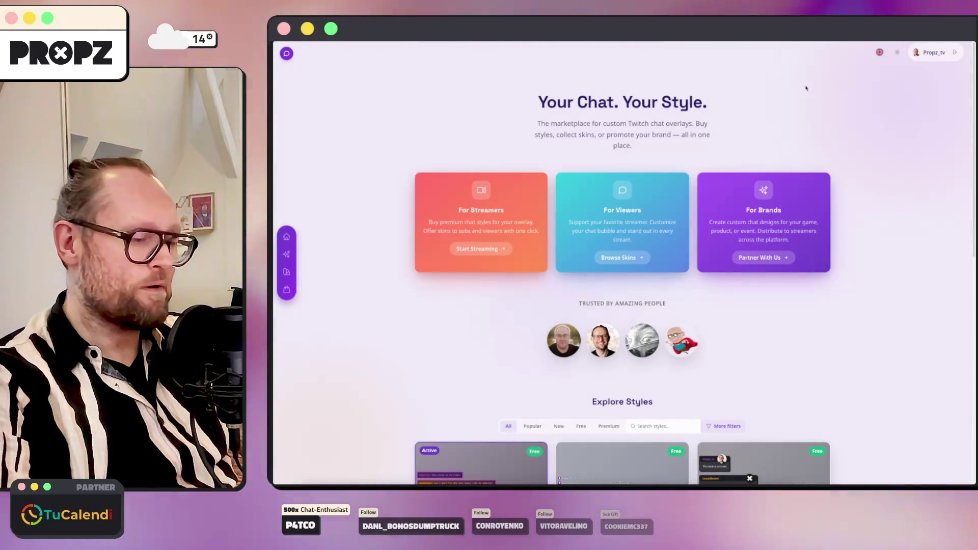
right_click(668, 98)
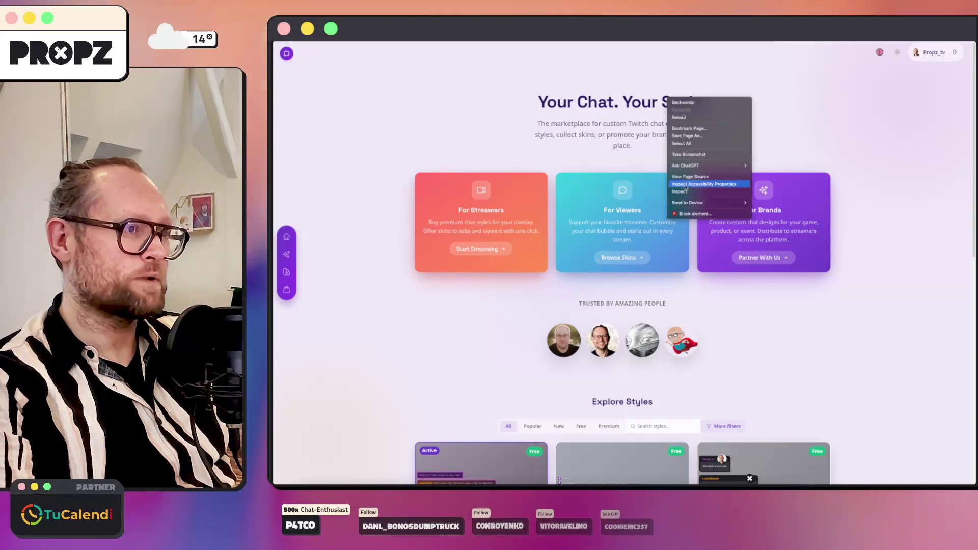
left_click(688, 191)
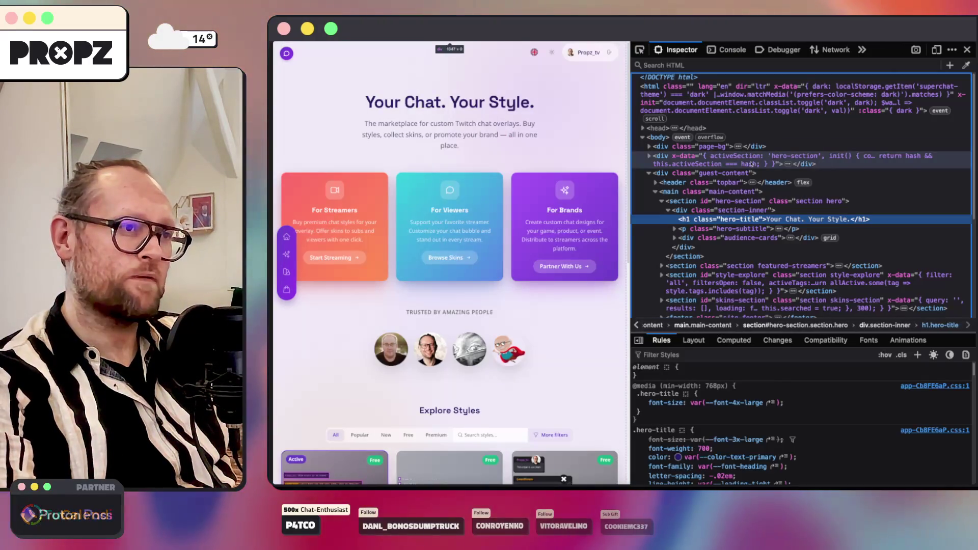
scroll(767, 405, "down", 1)
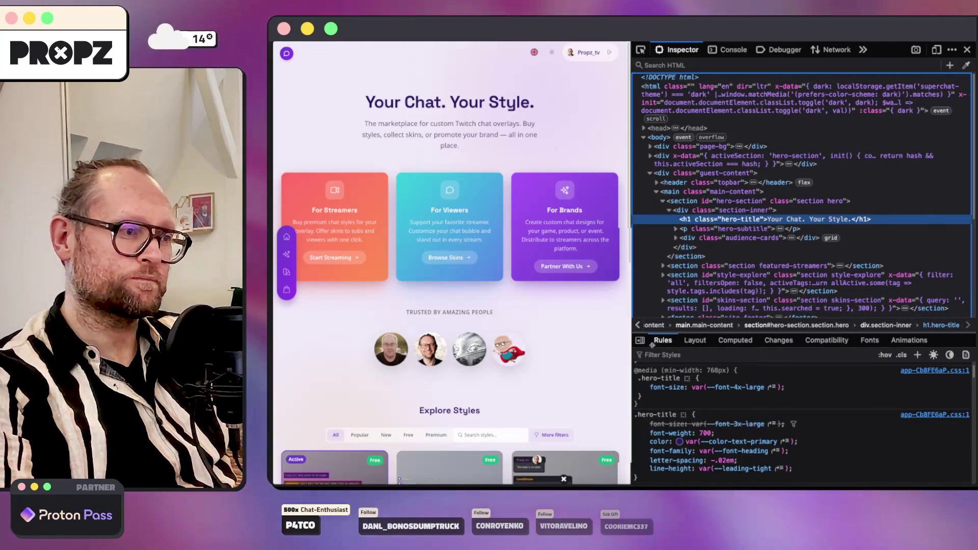
Resize the DevTools panes to reveal the :root heading font variable and begin editing it.
left_click_drag(633, 345, 764, 345)
scroll(878, 395, "down", 2)
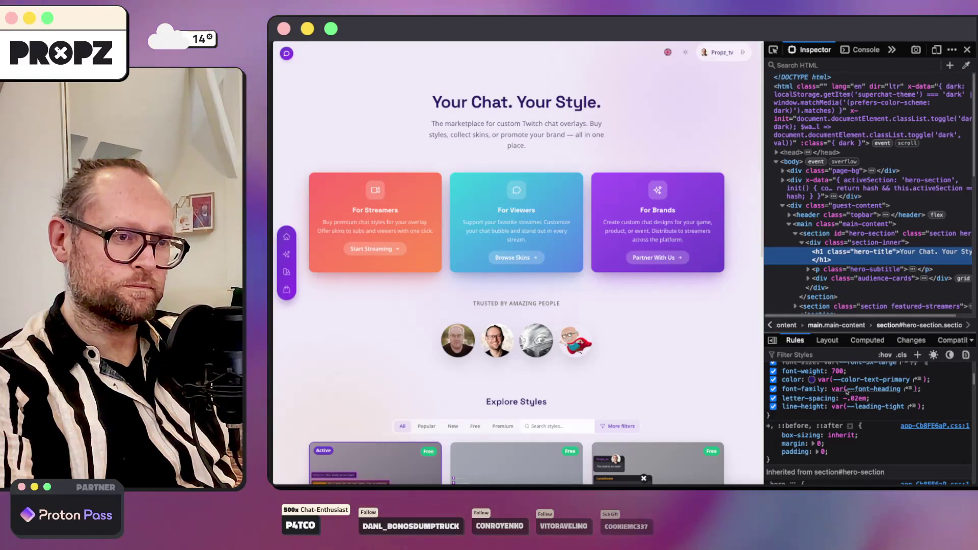
key("Escape")
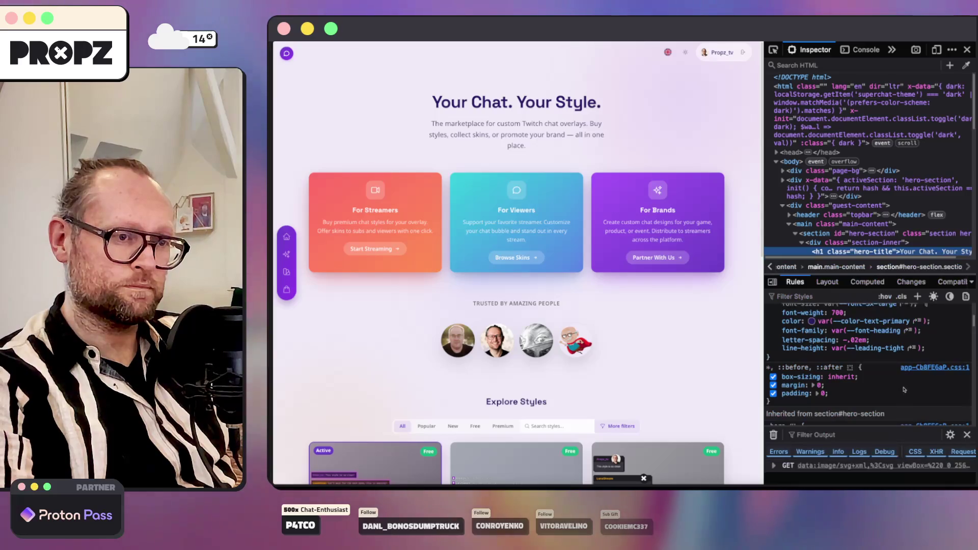
key("Escape")
scroll(878, 396, "down", 5)
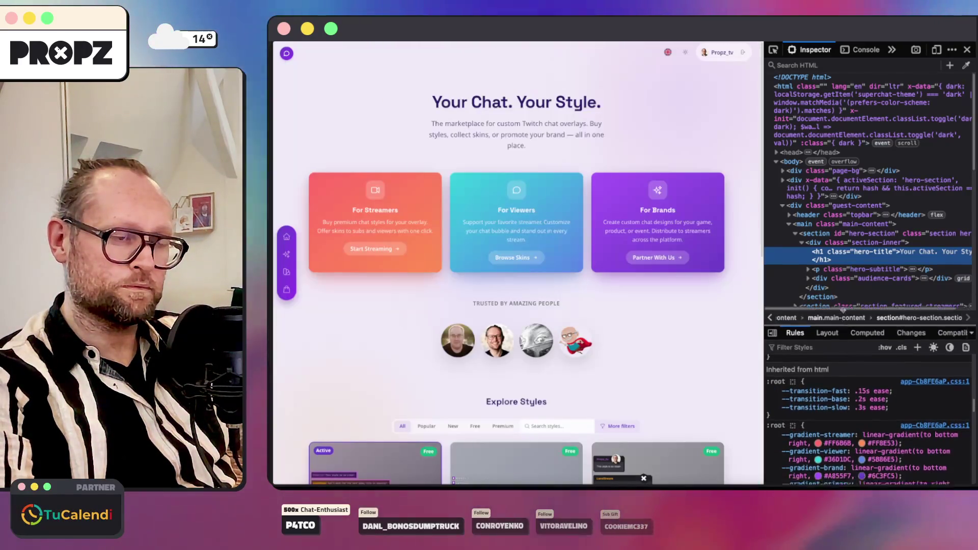
left_click_drag(844, 334, 844, 203)
scroll(853, 400, "down", 5)
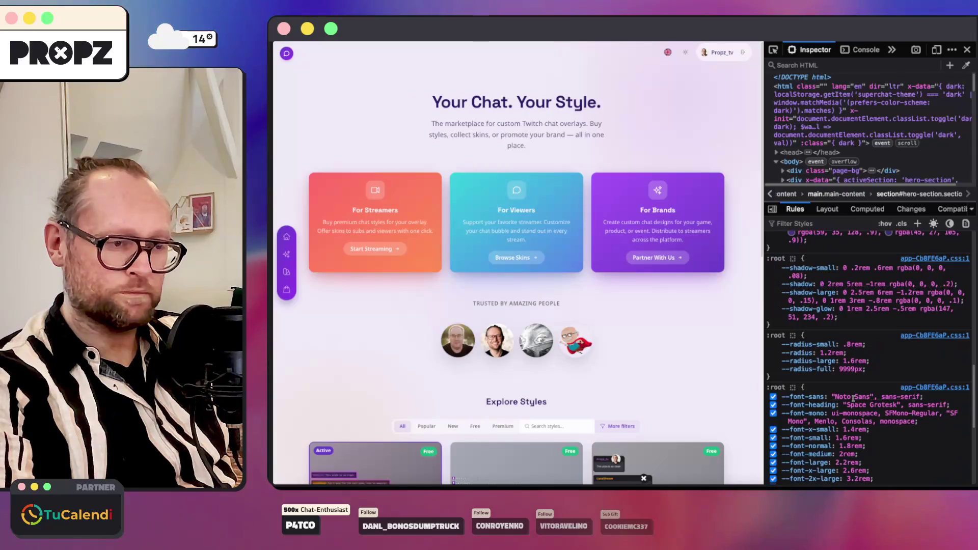
scroll(853, 400, "up", 2)
left_click(850, 319)
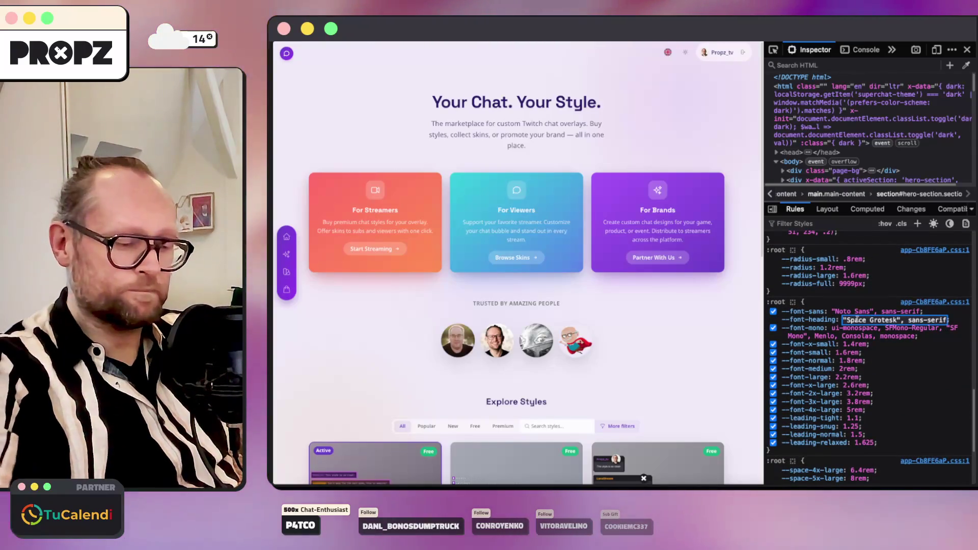
type("\"")
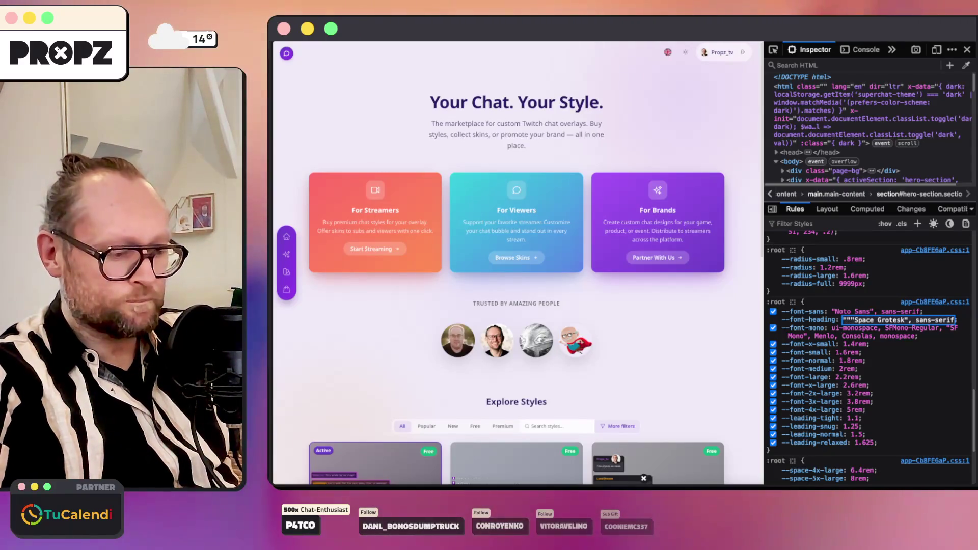
type(",")
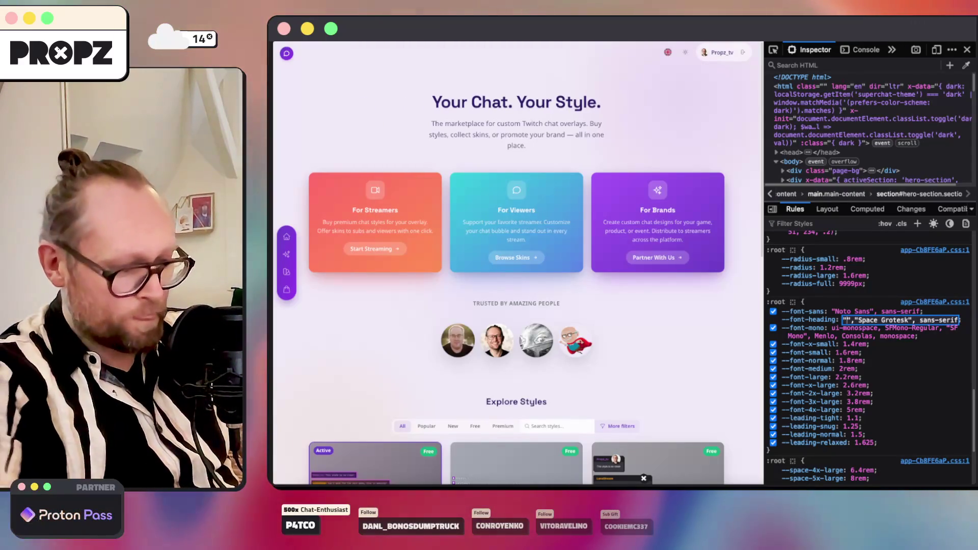
type("Titilliu")
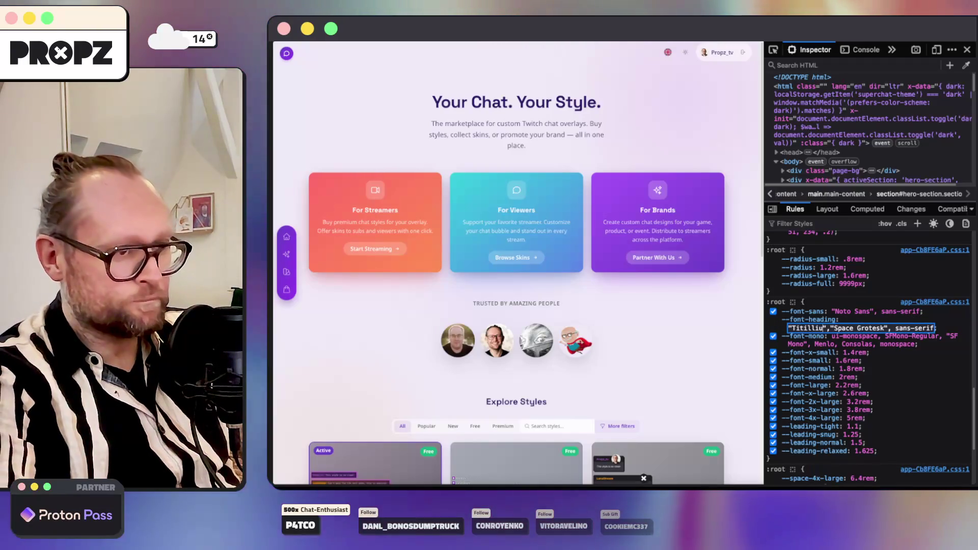
type("m Web")
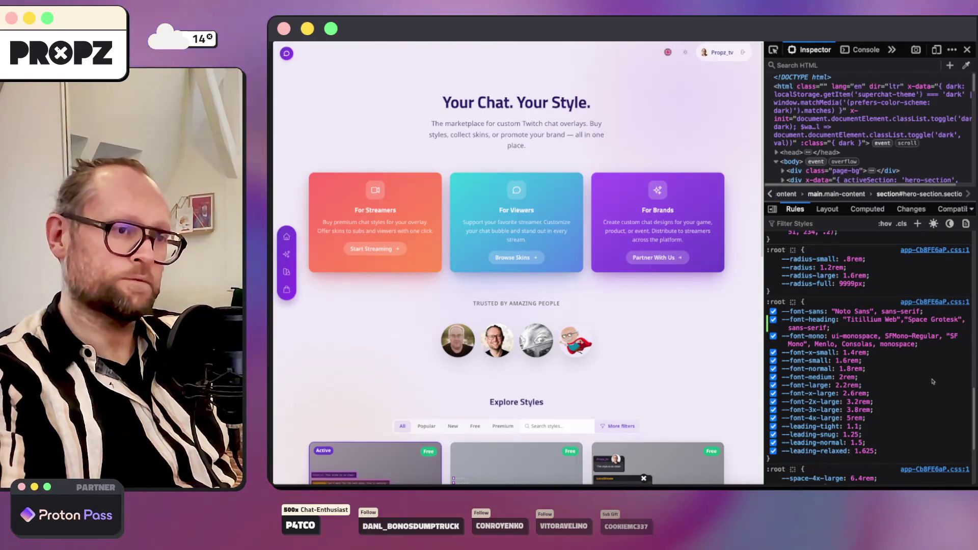
scroll(923, 380, "up", 2)
scroll(860, 329, "up", 1)
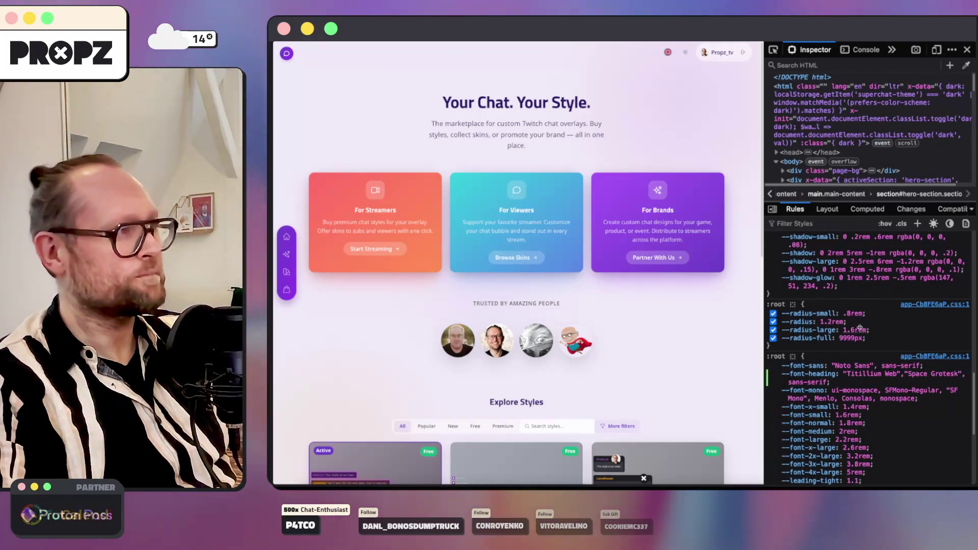
scroll(646, 333, "down", 3)
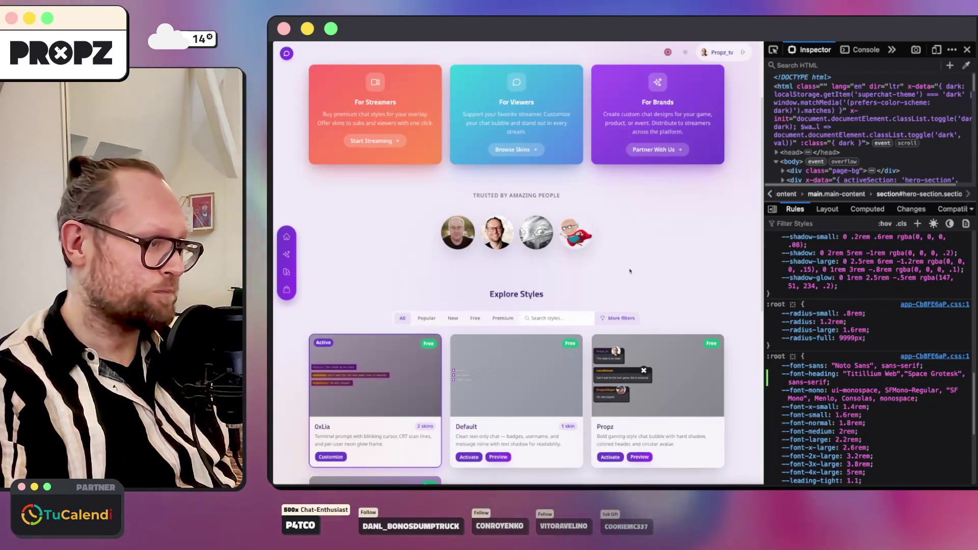
scroll(623, 277, "up", 3)
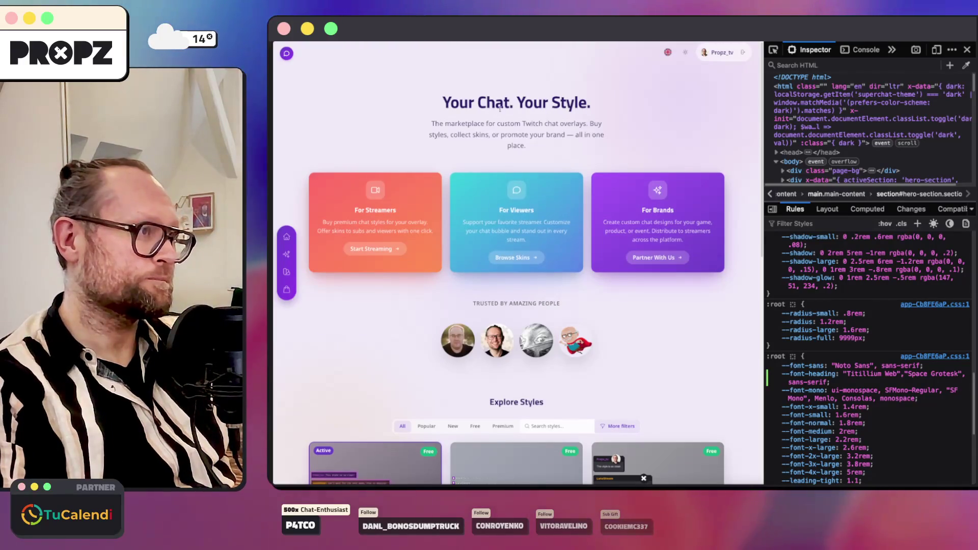
left_click(687, 53)
left_click(687, 52)
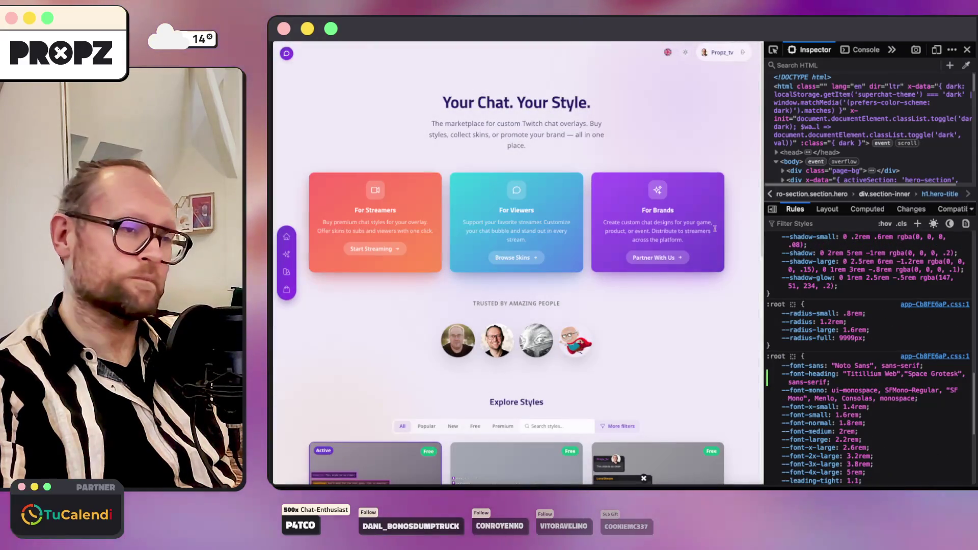
scroll(798, 263, "up", 5)
scroll(798, 262, "up", 5)
mouse_move(840, 328)
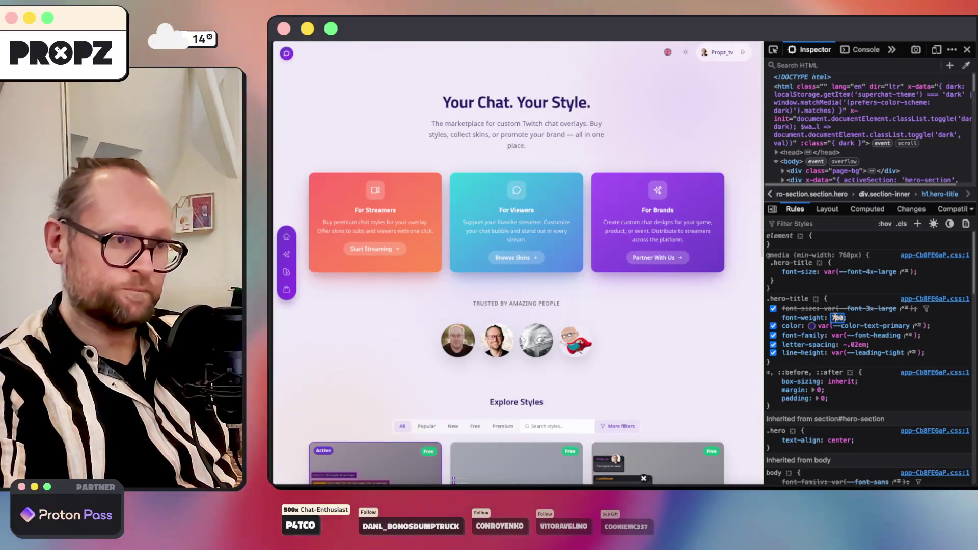
type("900")
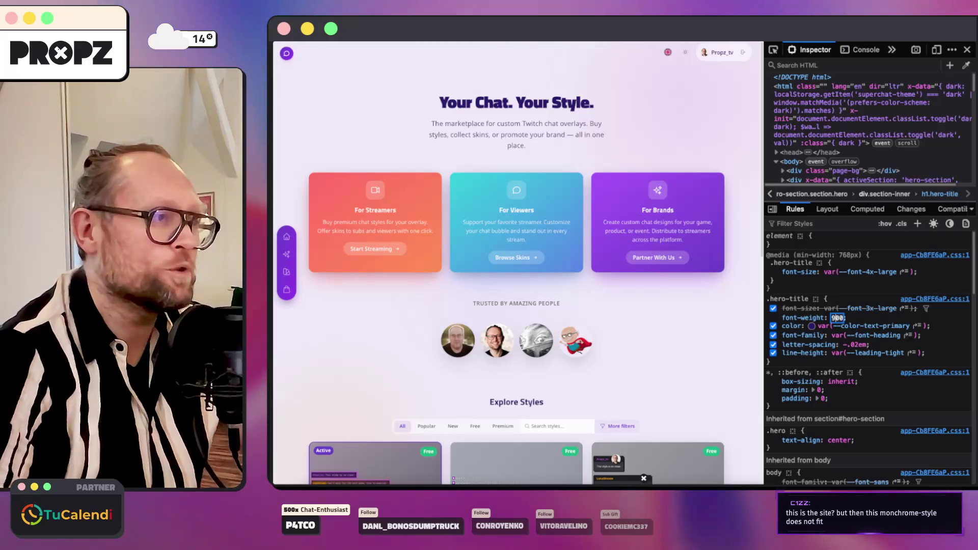
type("700")
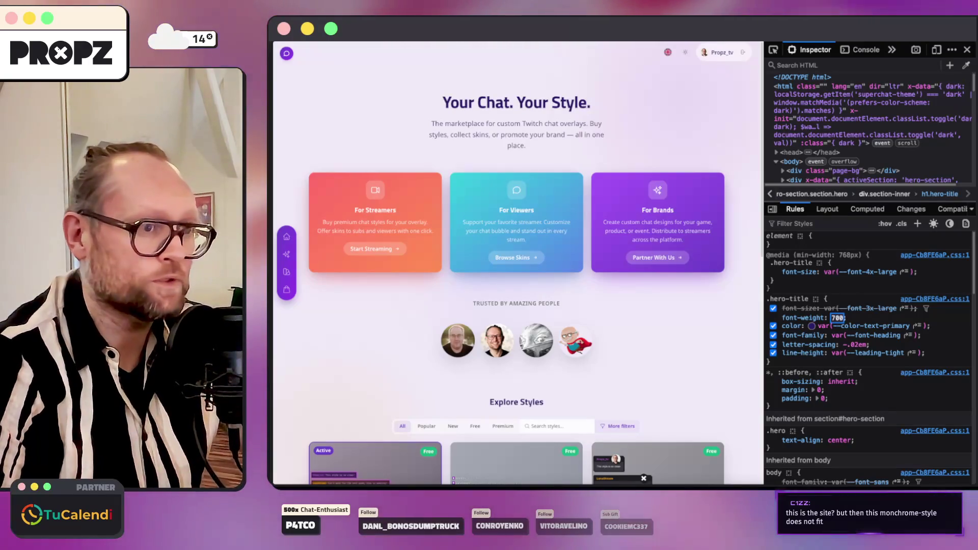
key("Tab")
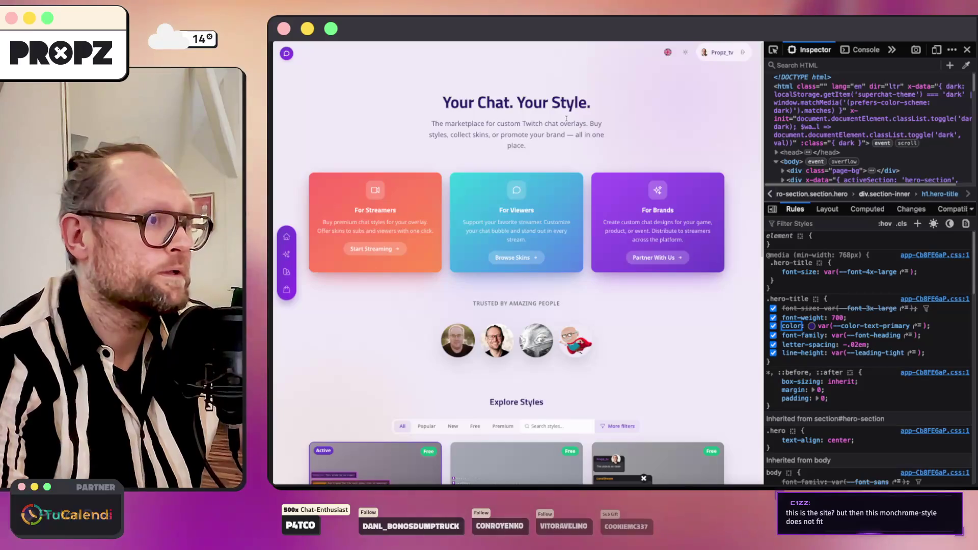
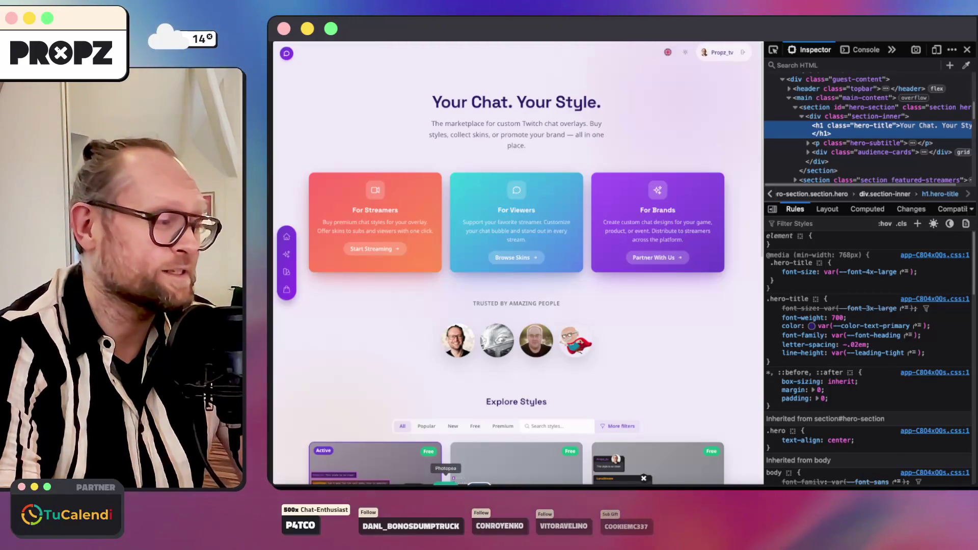
Switch to the Figma logo file, select Frame 5 with the variants, check the site, and return to Figma.
left_click(427, 484)
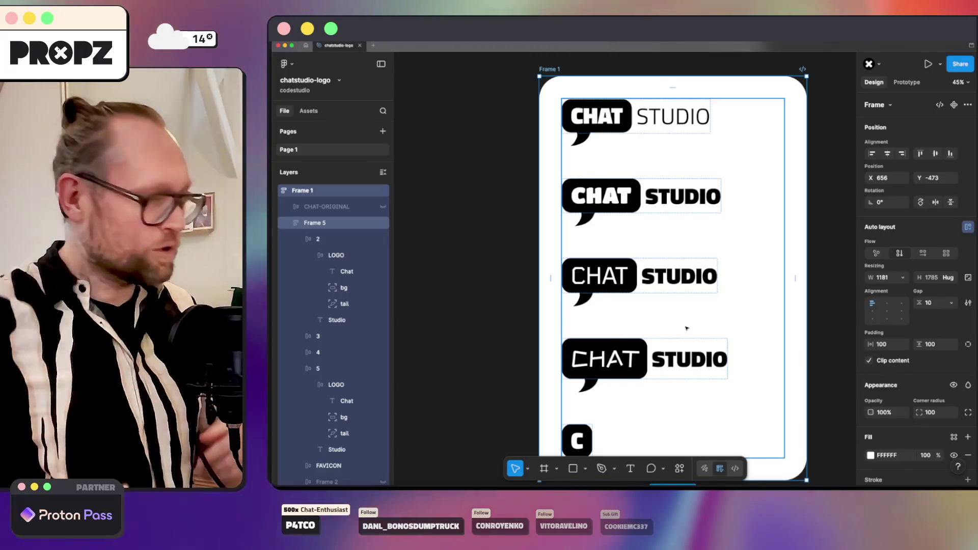
scroll(658, 313, "down", 2)
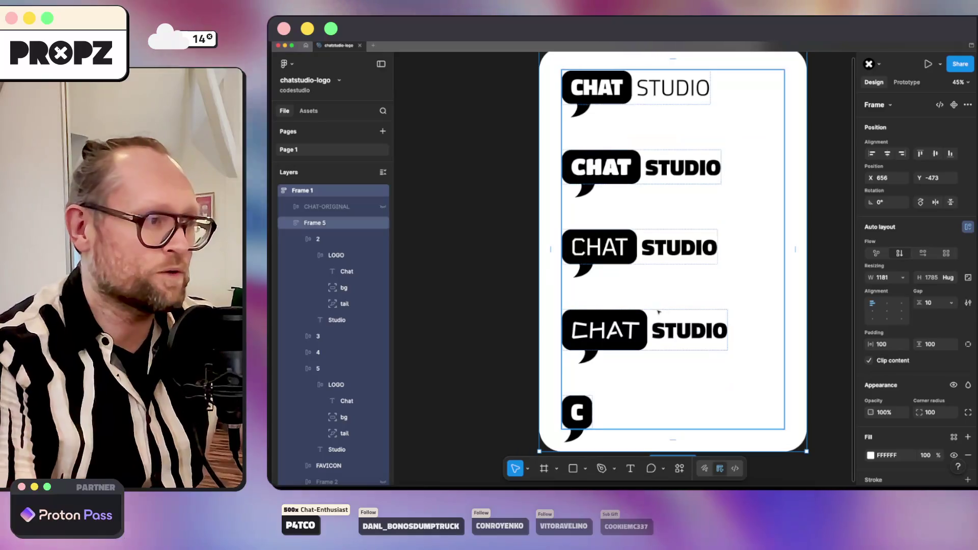
left_click(781, 326)
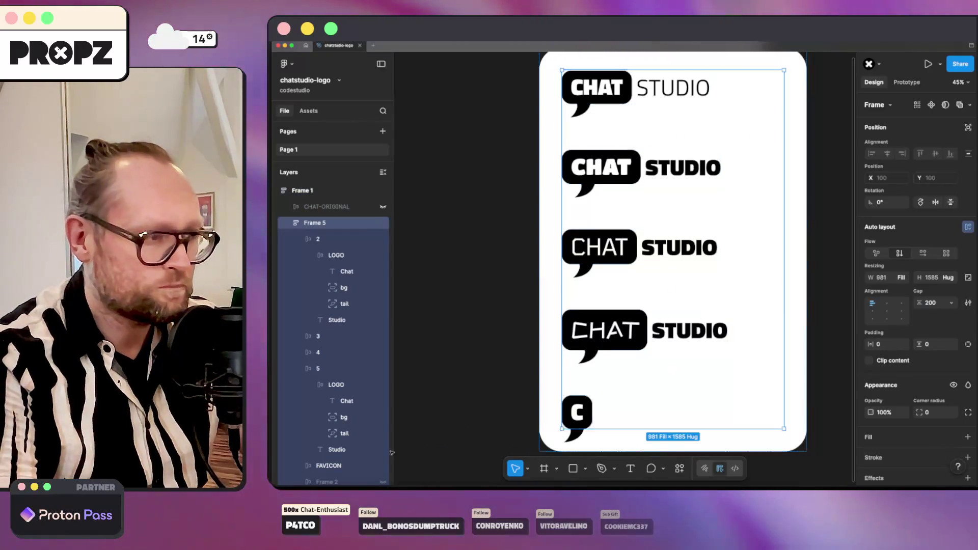
left_click(334, 483)
scroll(459, 276, "down", 5)
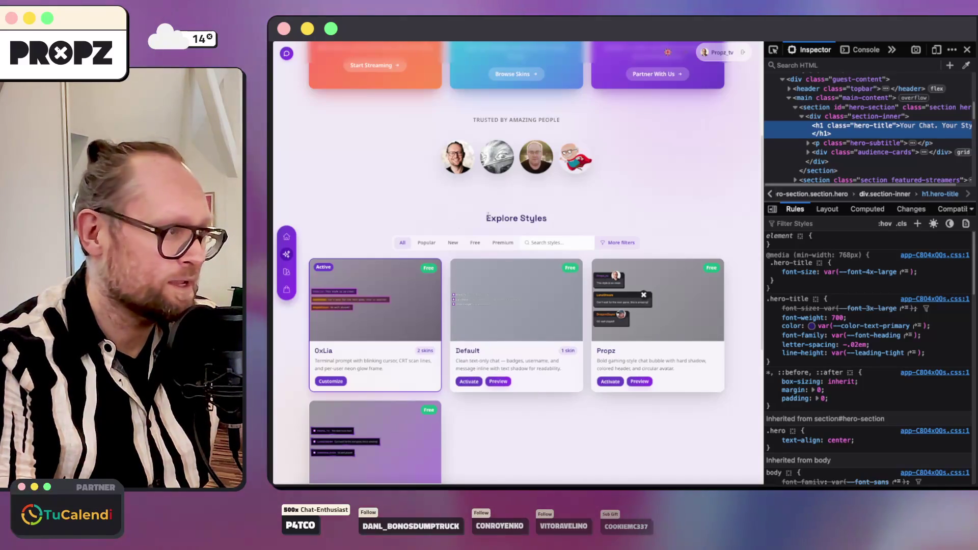
scroll(602, 198, "up", 5)
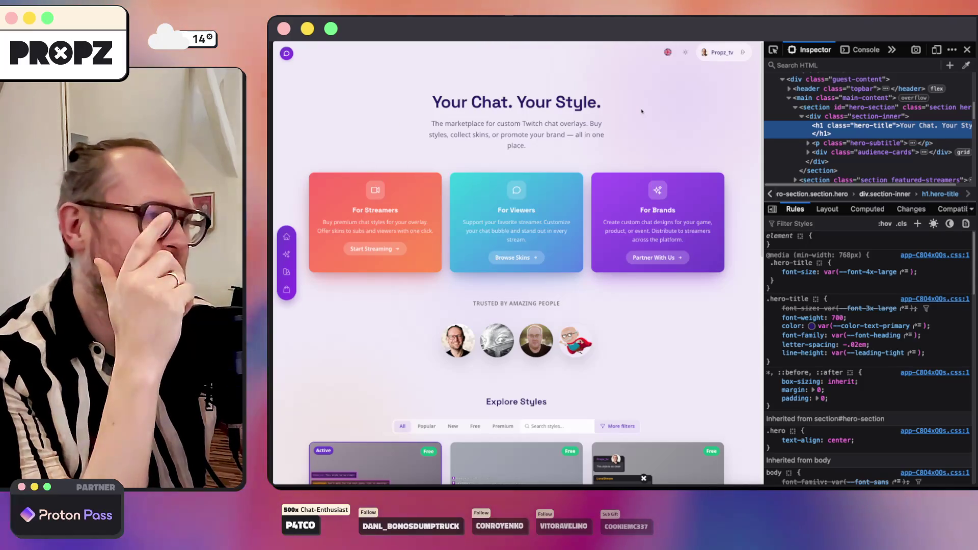
key("super+Tab")
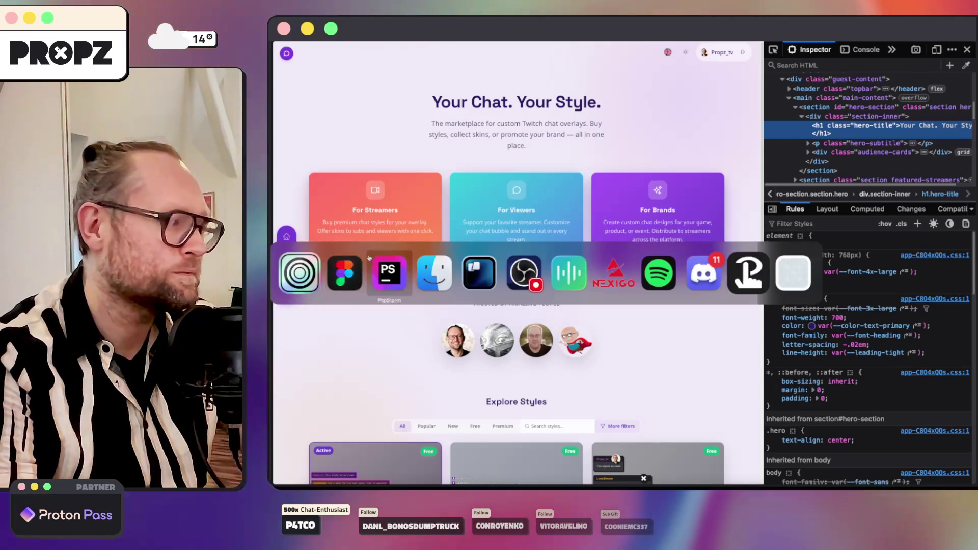
scroll(625, 217, "down", 3)
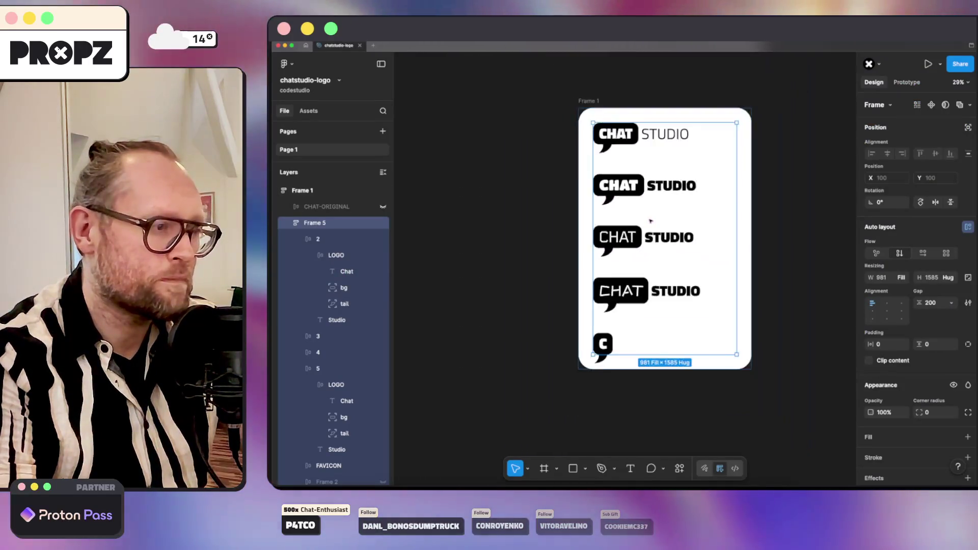
scroll(671, 188, "up", 5)
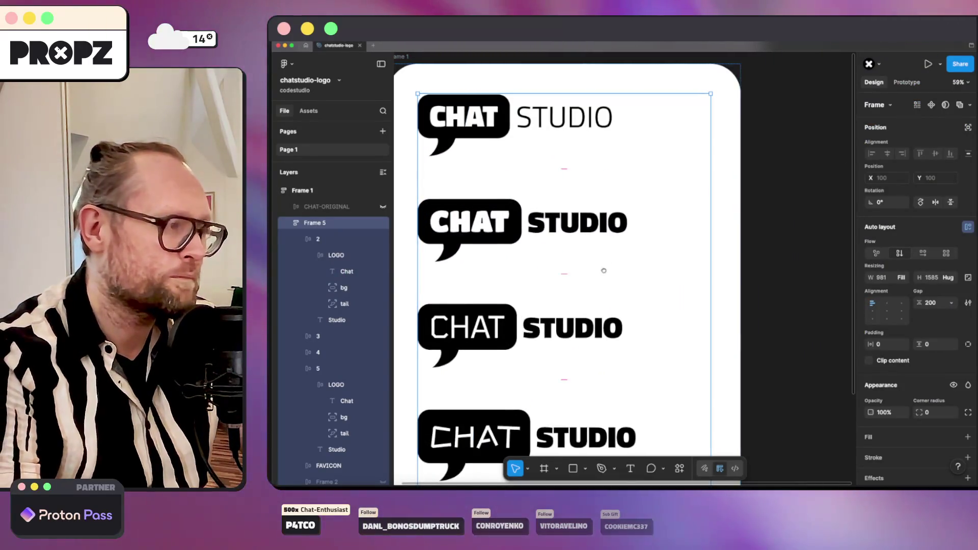
scroll(671, 187, "down", 2)
scroll(671, 187, "left", 1)
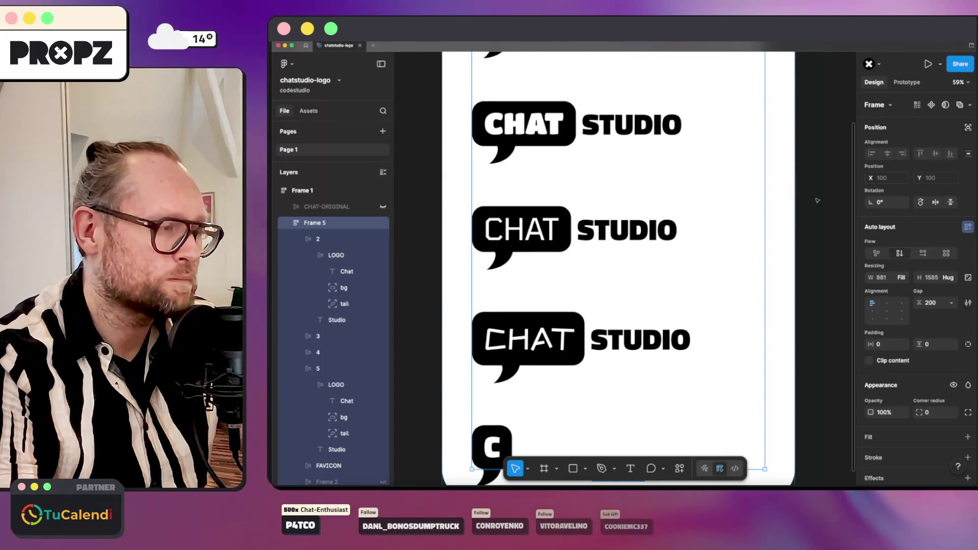
scroll(817, 200, "down", 3)
Recentre on the logo frame and select the CHAT text of the first variant in Frame 1.
left_click_drag(777, 179, 745, 189)
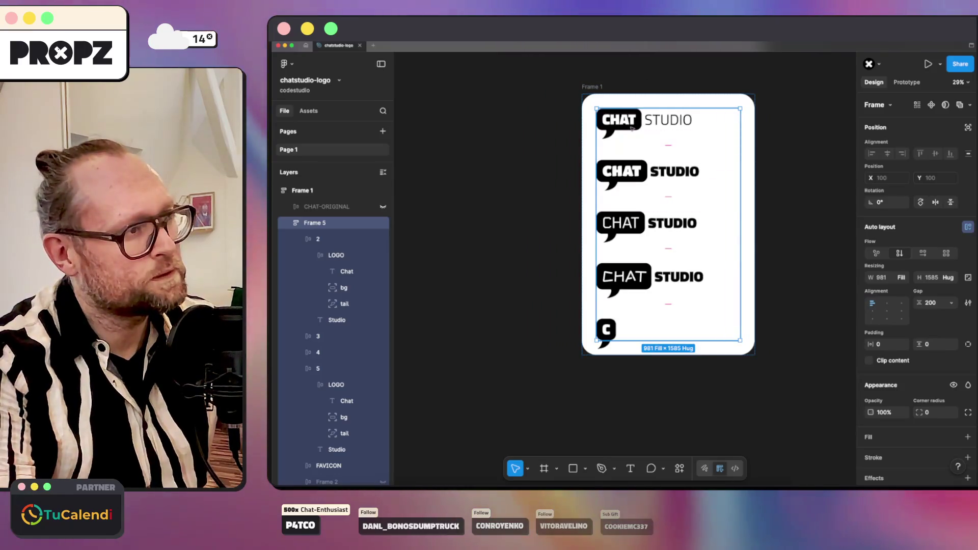
left_click(721, 91)
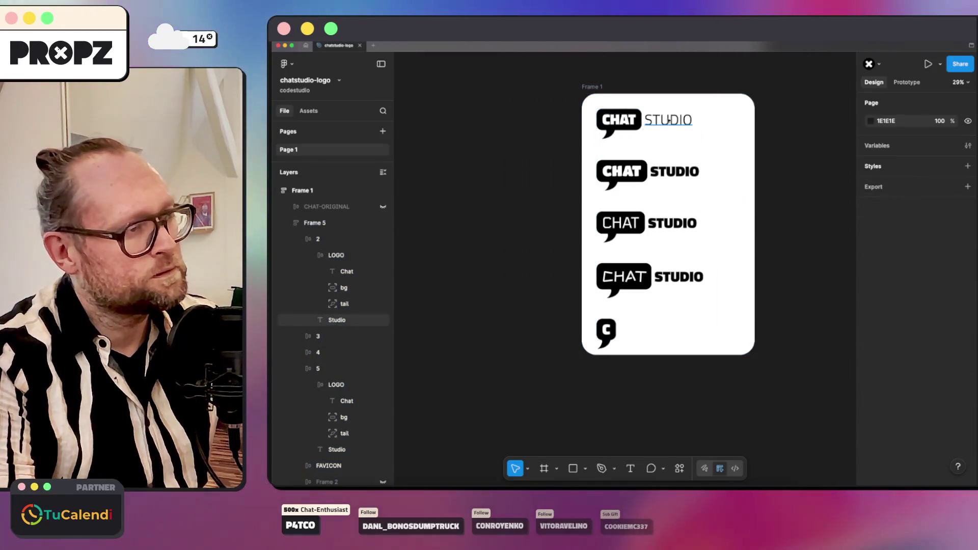
left_click(683, 91)
left_click(619, 120)
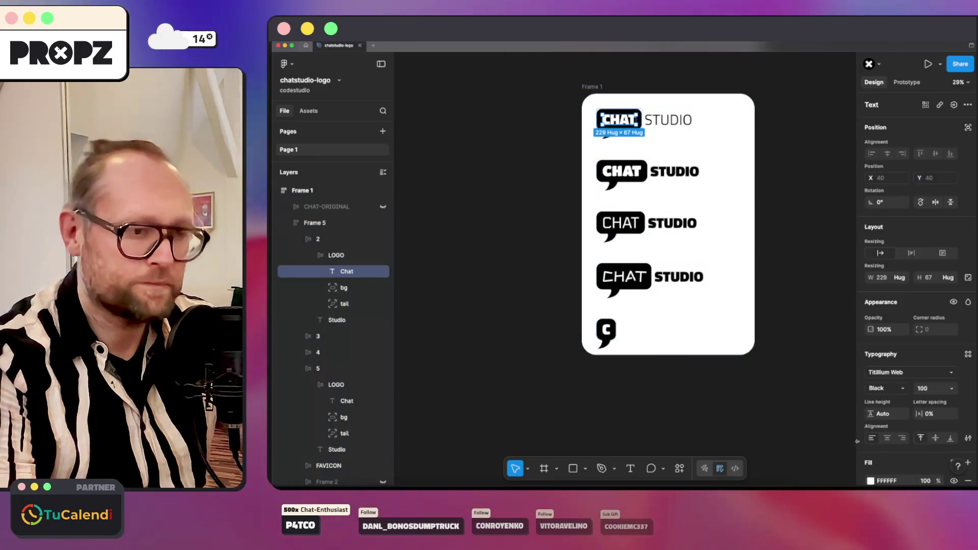
Preview other font weights, keep the CHAT lettering at Black, and return to the site.
left_click(886, 388)
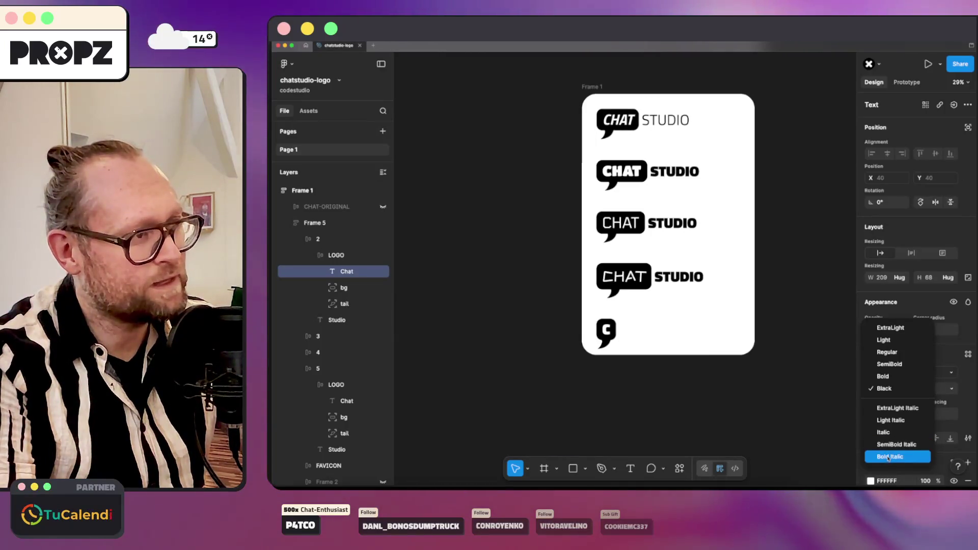
left_click(893, 390)
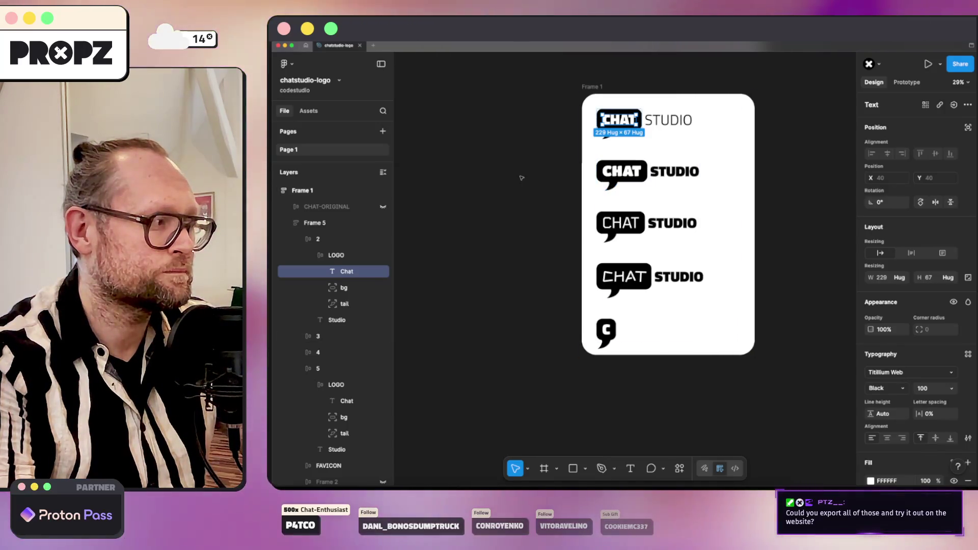
key("Escape")
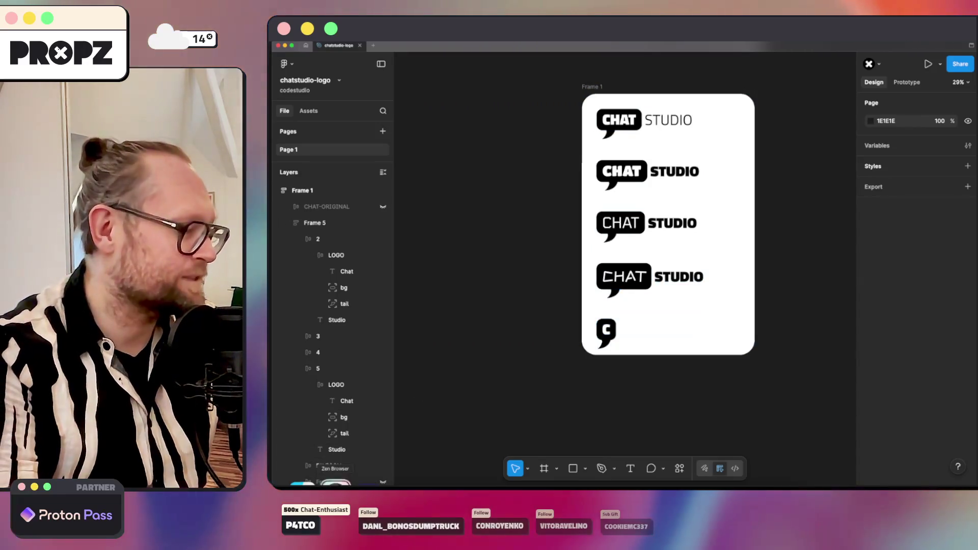
key("super+Tab")
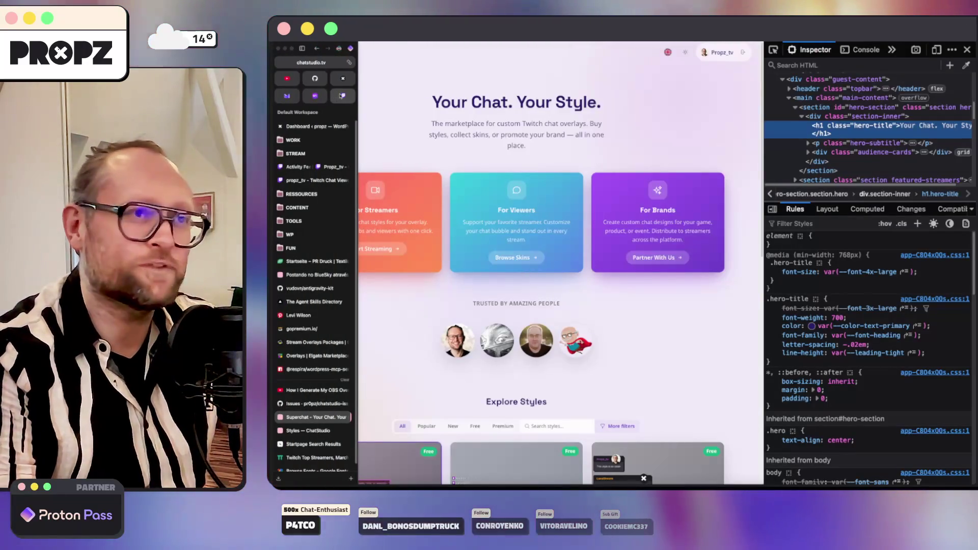
Check the Twitch Browse page and the Claude session summary, then show the Chat Studio styles page.
left_click(315, 180)
left_click(348, 50)
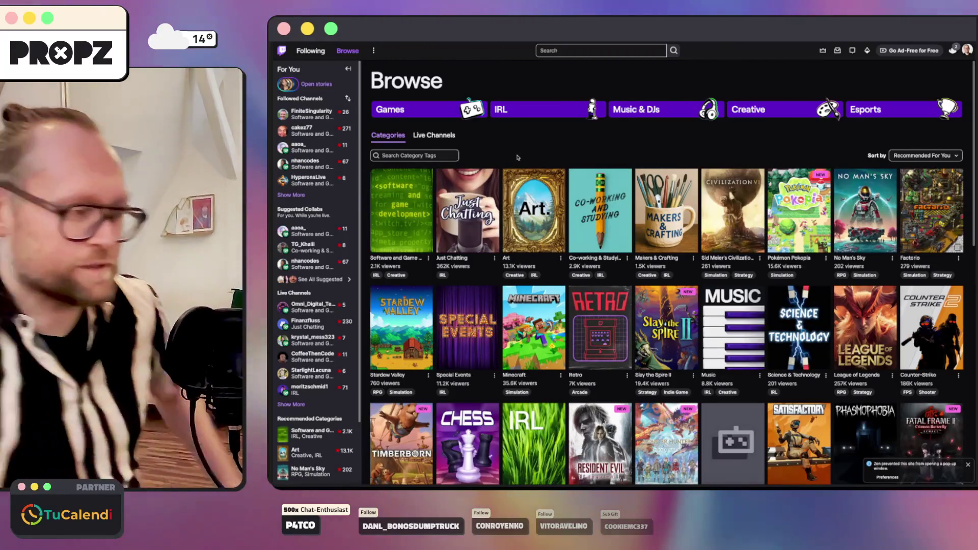
key("super+Tab")
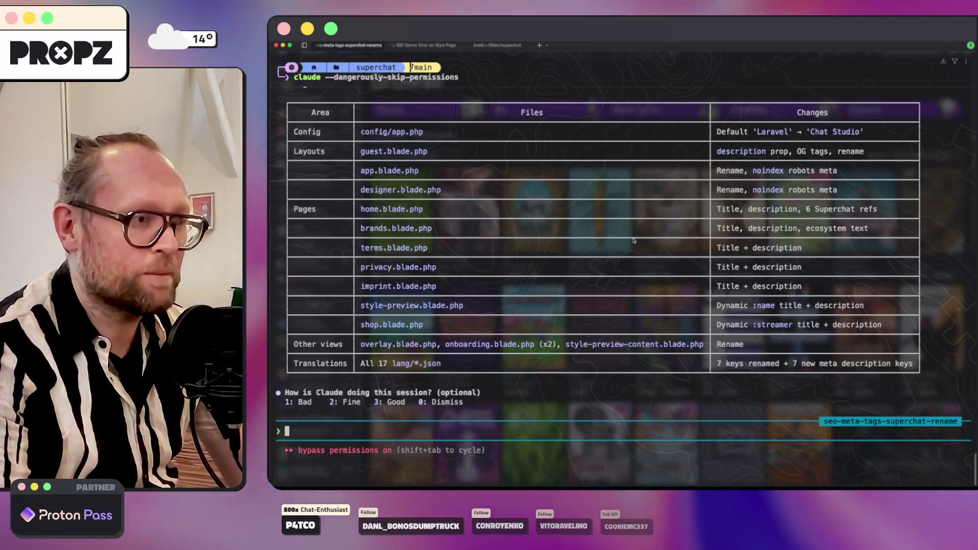
scroll(578, 233, "up", 5)
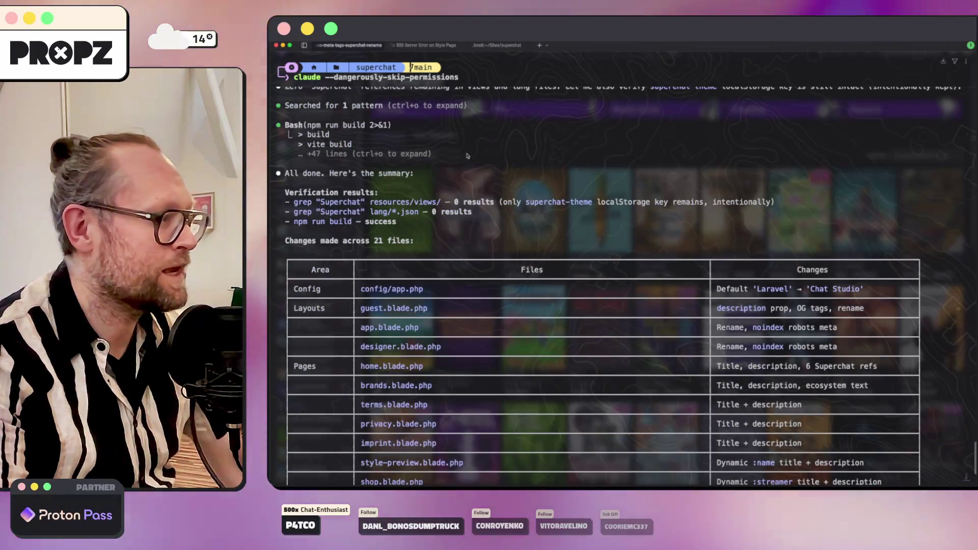
type("comm")
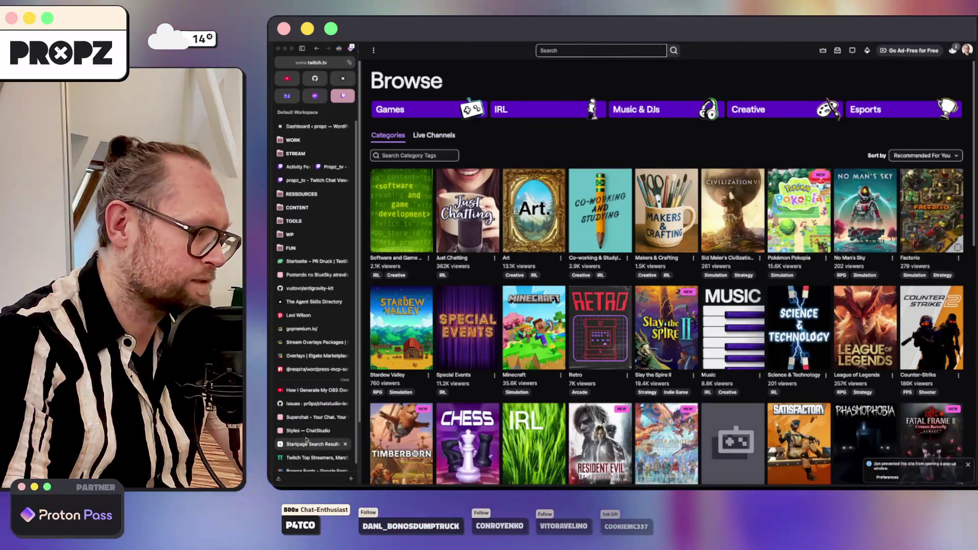
left_click(305, 425)
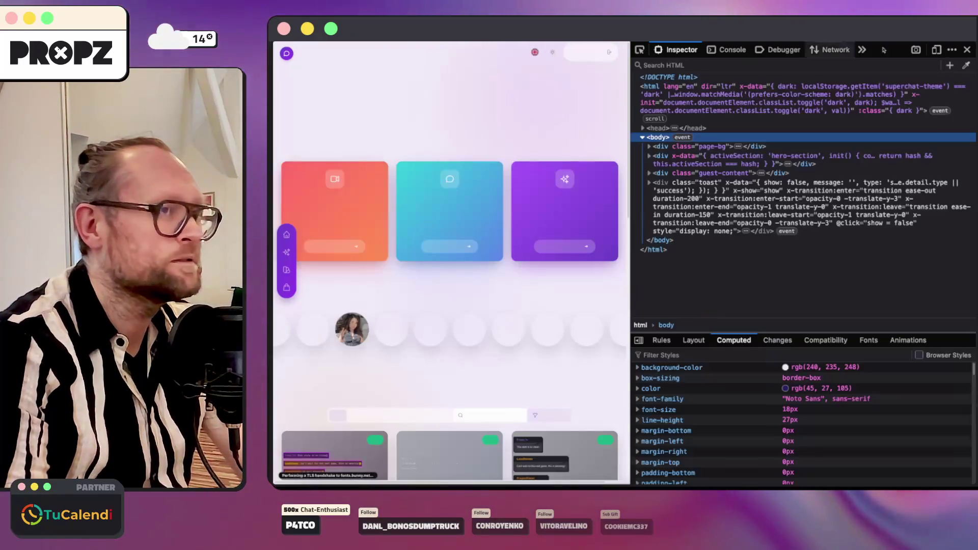
Close the inspector, view the 0xLia style's detail page, close it and return to the terminal.
key("F12")
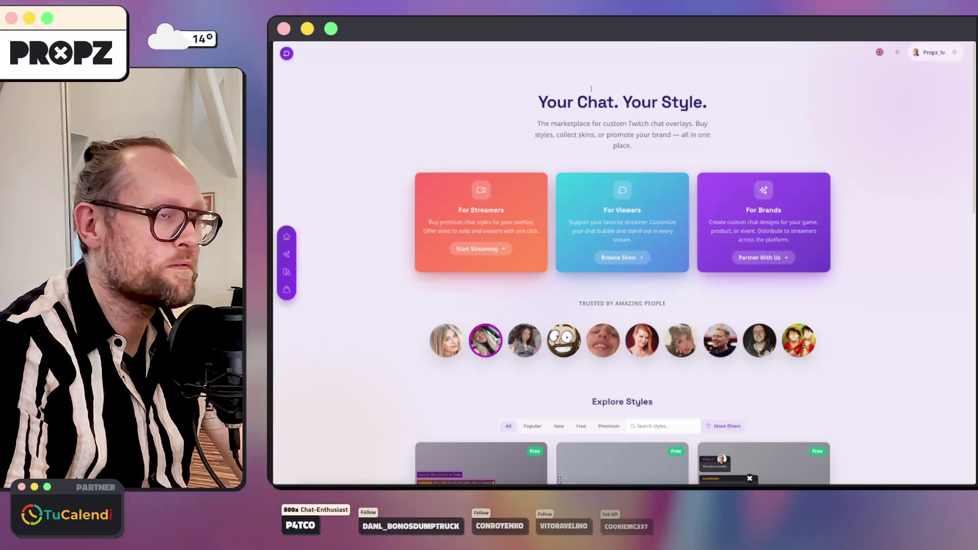
left_click(288, 253)
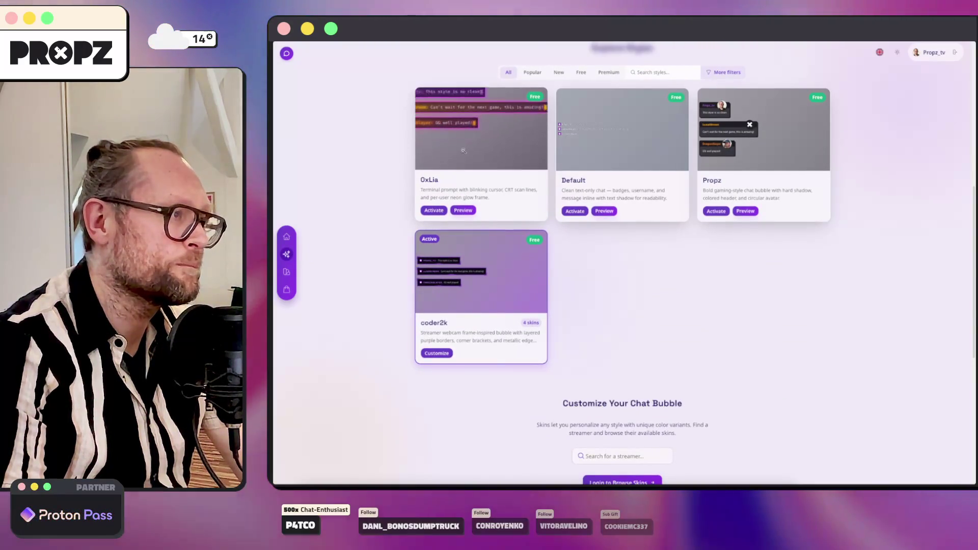
left_click(463, 210)
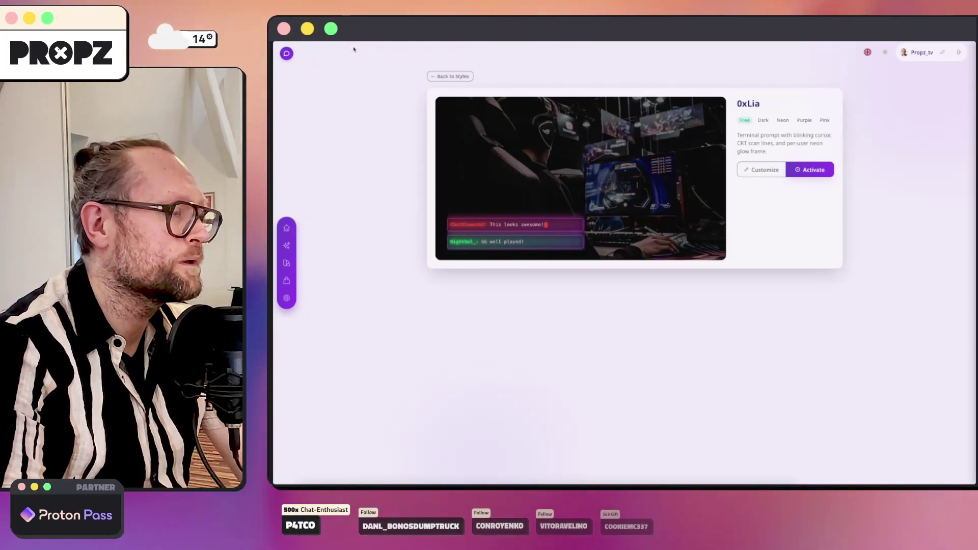
mouse_move(345, 425)
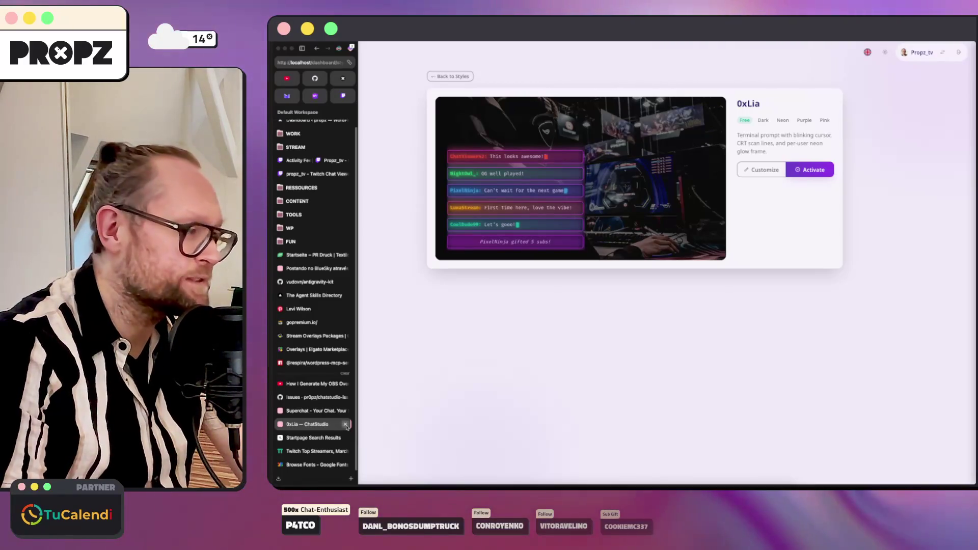
left_click(346, 424)
key("super+Tab")
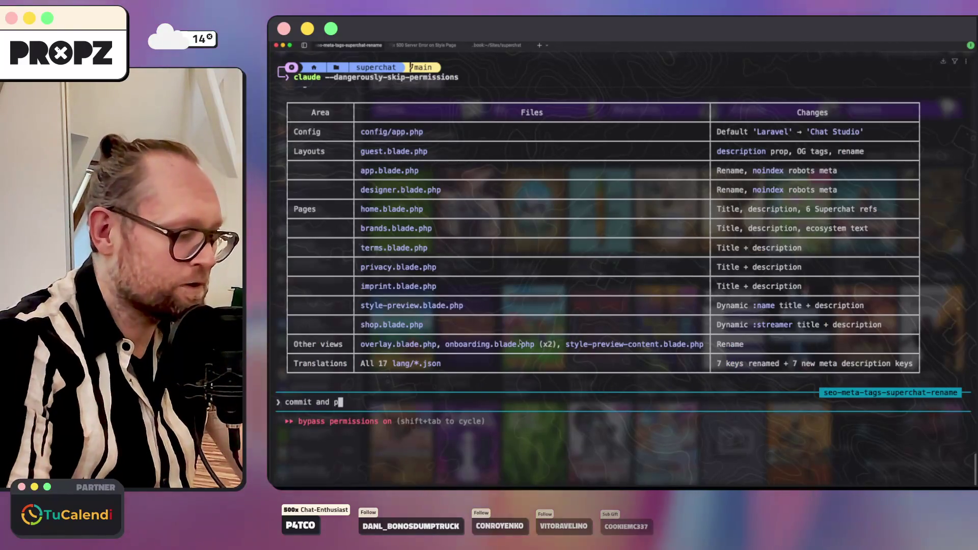
Have Claude Code commit and push the rename changes, clear the conversation and close the session.
key("Return")
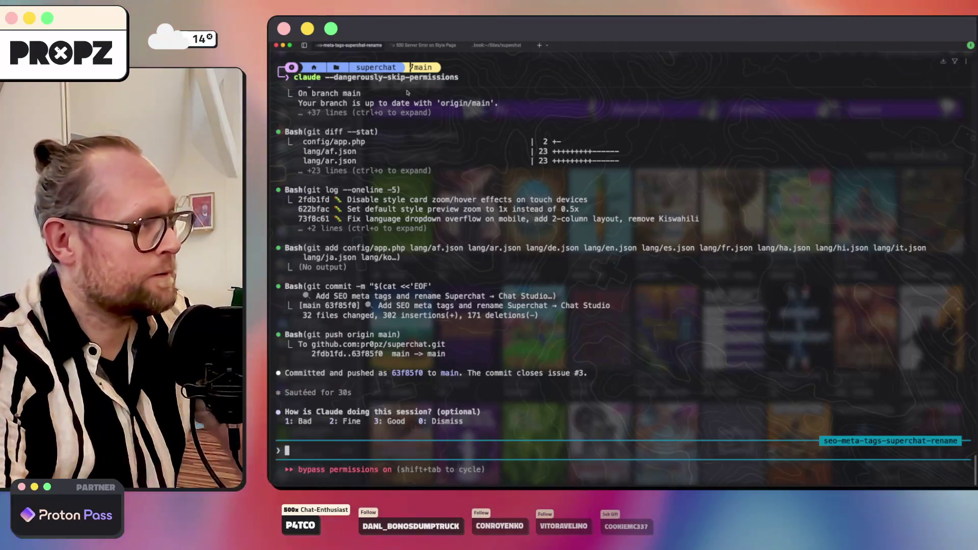
type("/clear")
key("Return")
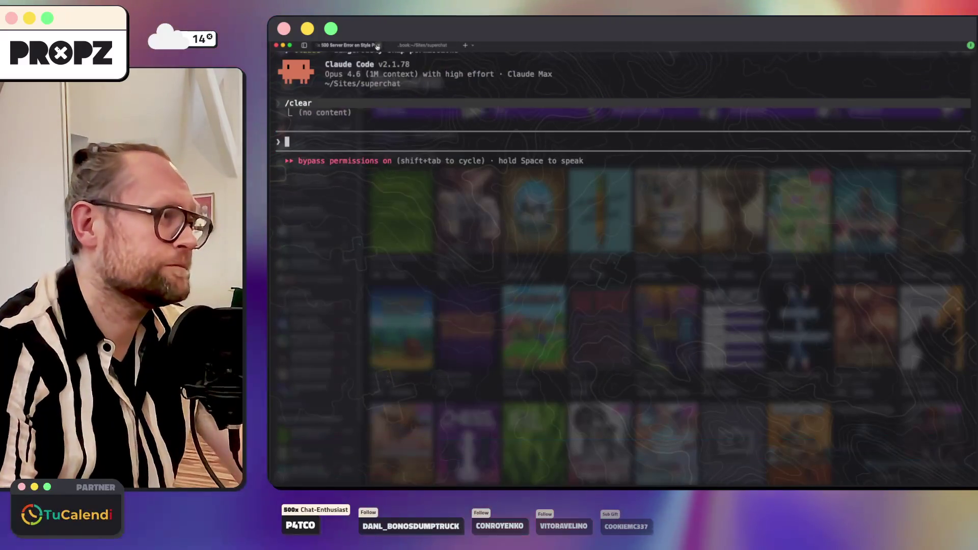
key("super+w")
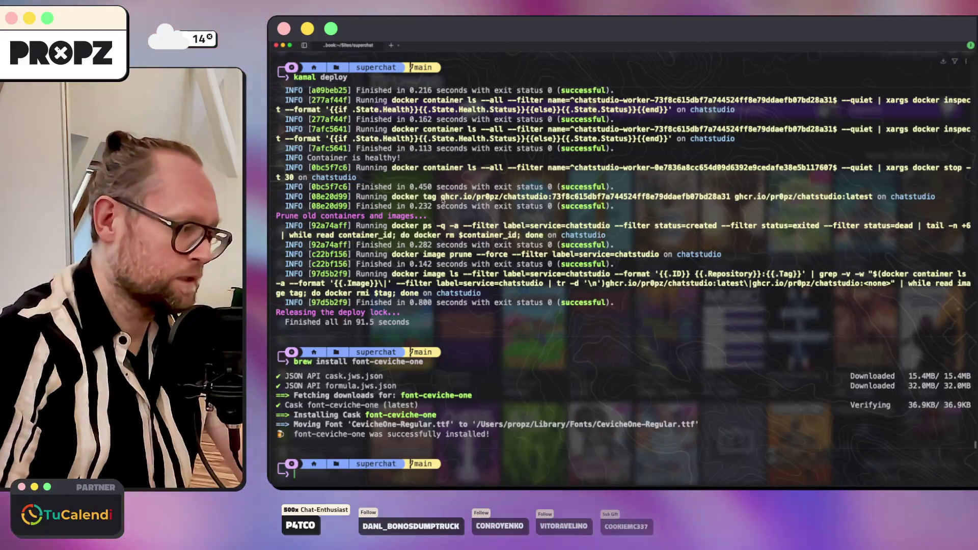
Run the kamal deploy command from history and switch to the browser showing Twitch.
key("Up")
key("Up")
key("Up")
key("Down")
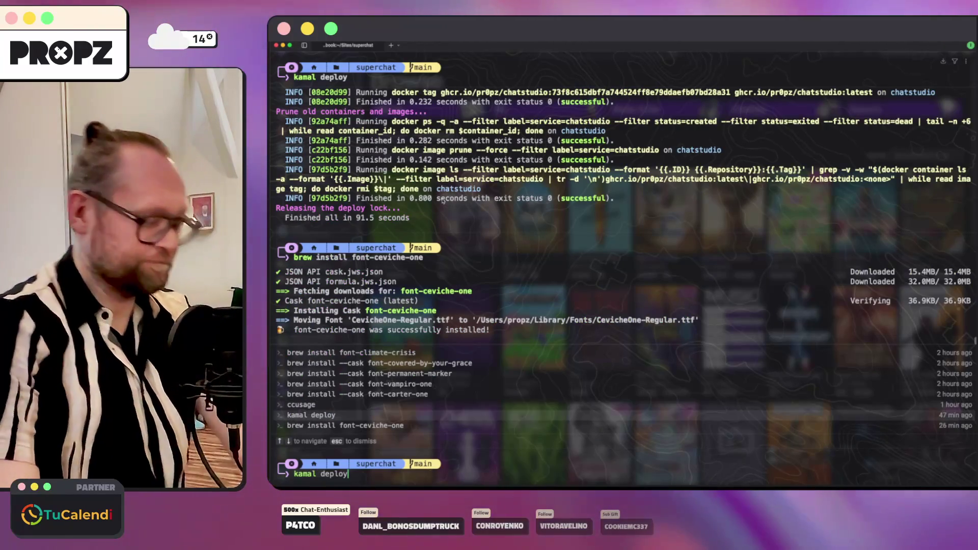
key("Return")
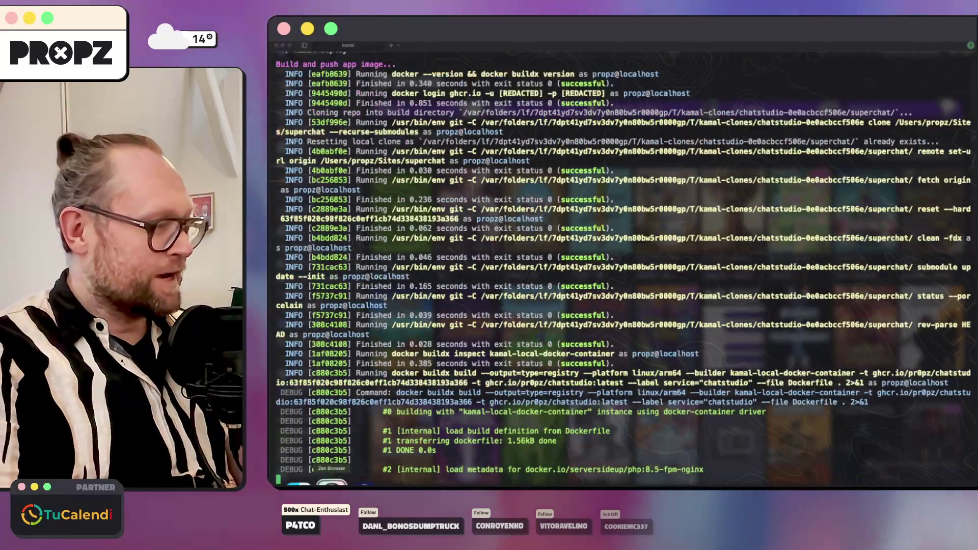
left_click(330, 483)
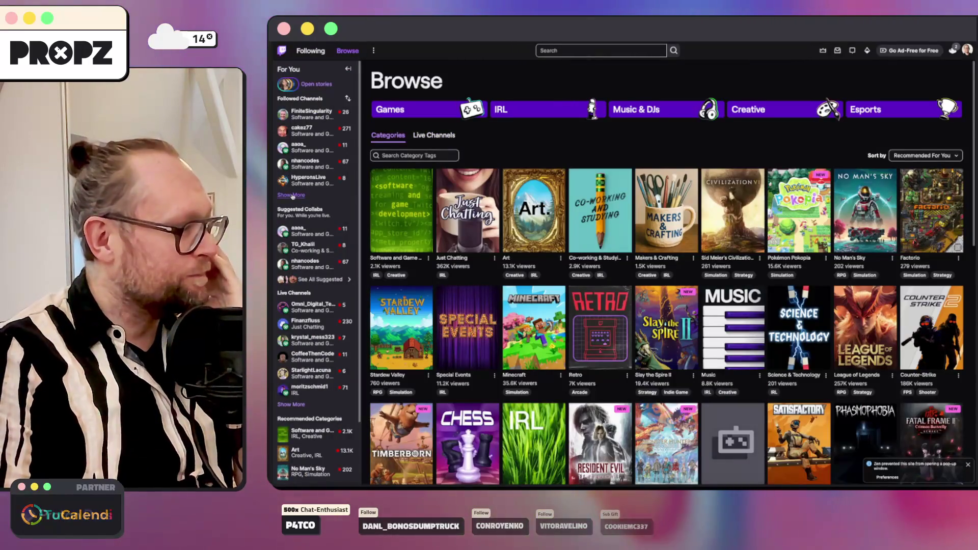
Show more followed channels and open the Software and Game Development category.
left_click(291, 196)
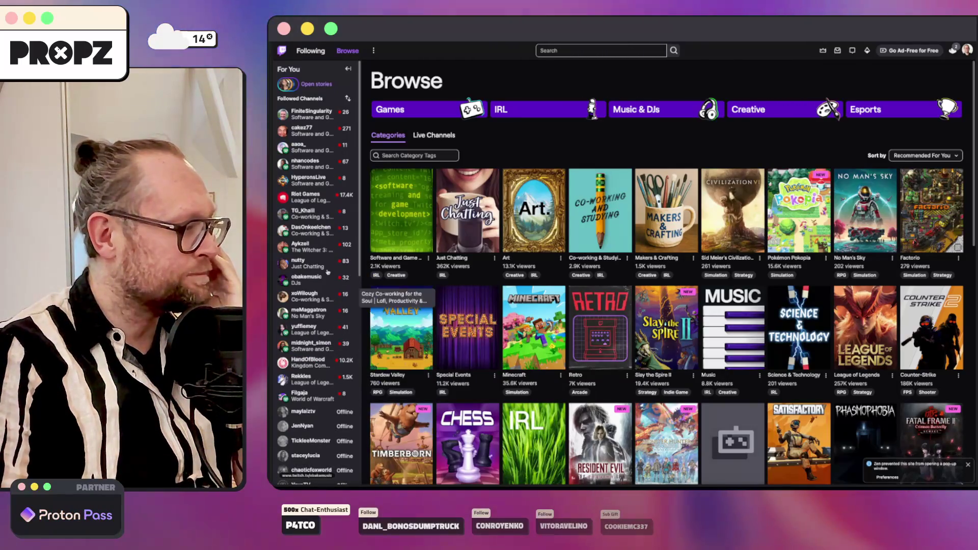
mouse_move(400, 212)
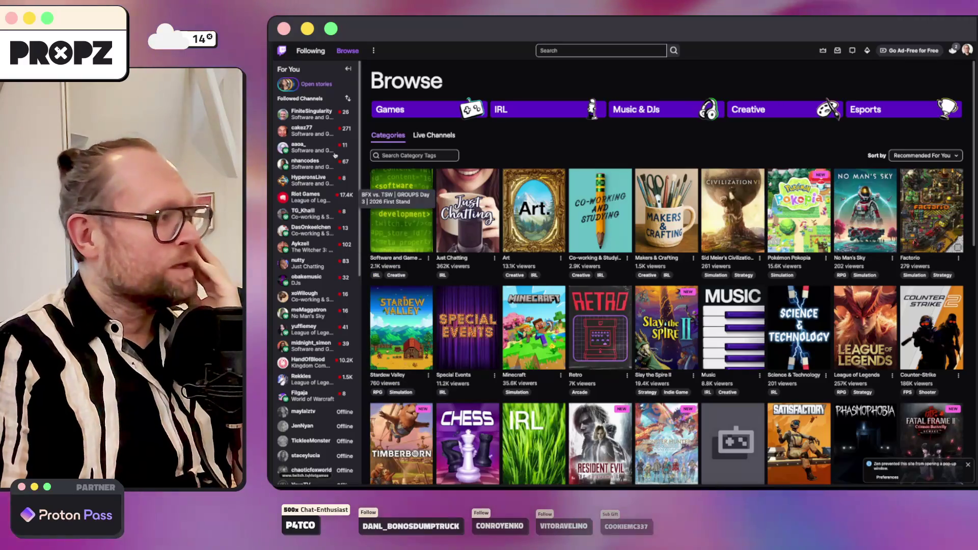
left_click(391, 229)
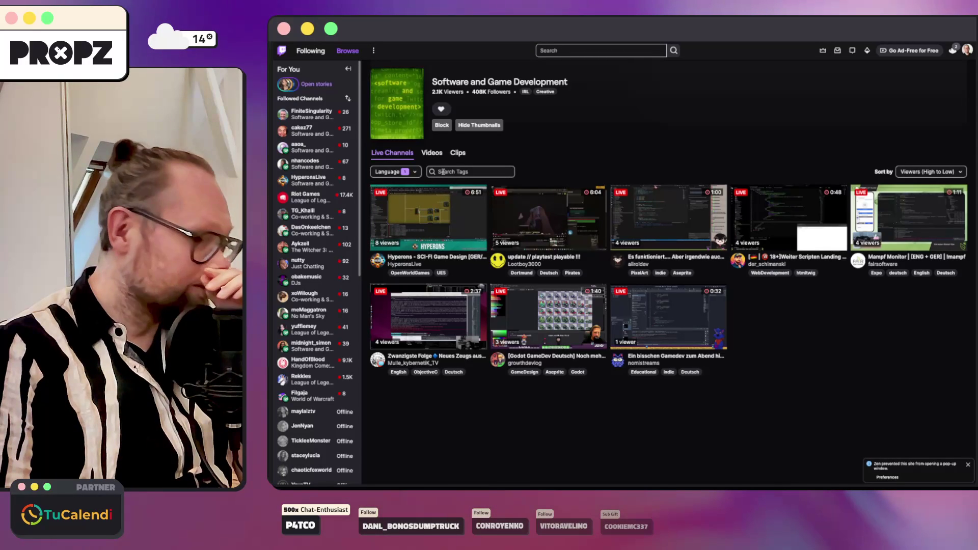
Change the category's stream language filter and open the followed Framer design help stream.
left_click(395, 171)
left_click(379, 207)
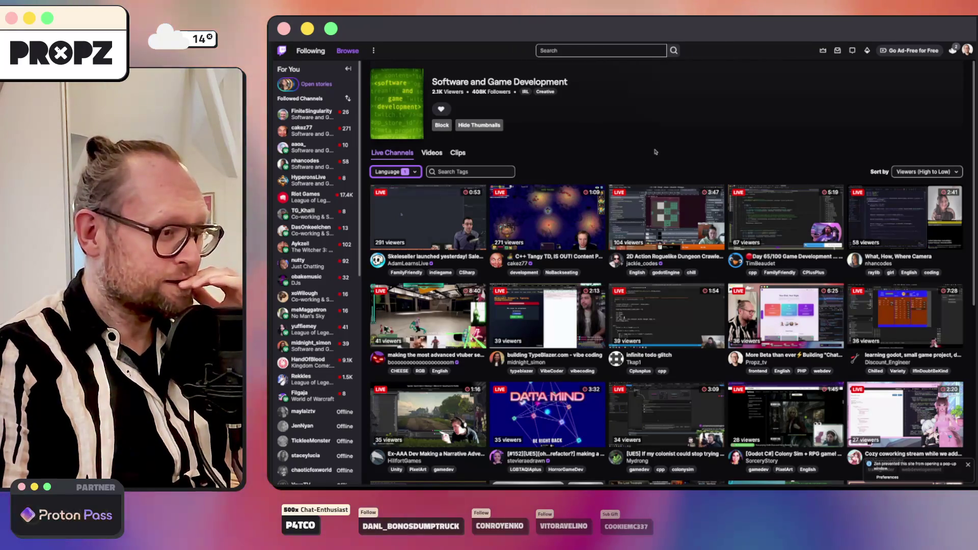
scroll(650, 156, "down", 1)
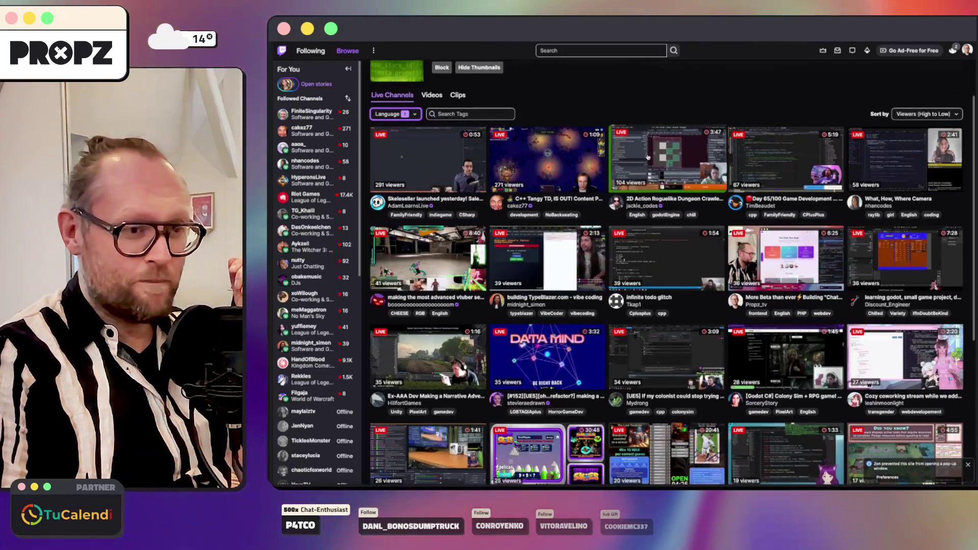
scroll(649, 156, "down", 2)
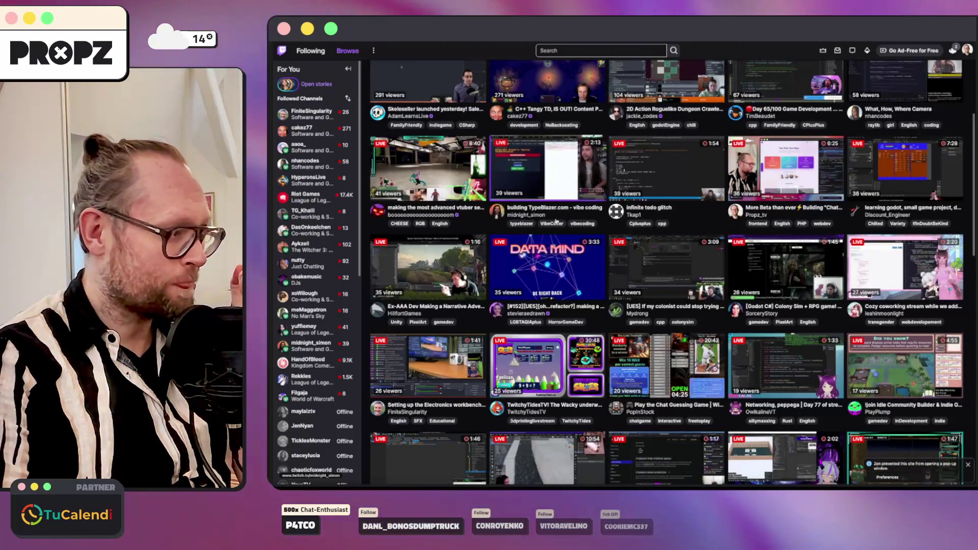
scroll(555, 220, "down", 3)
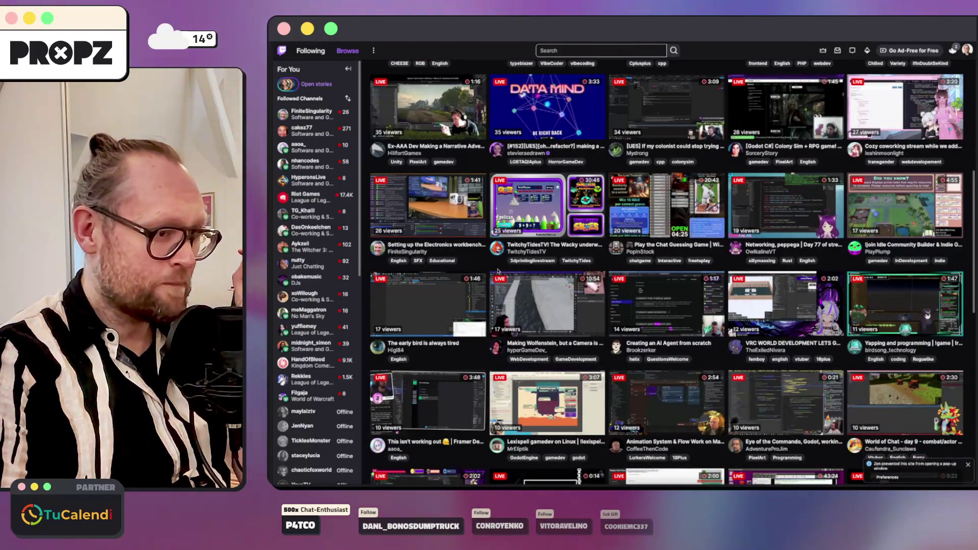
scroll(498, 270, "down", 1)
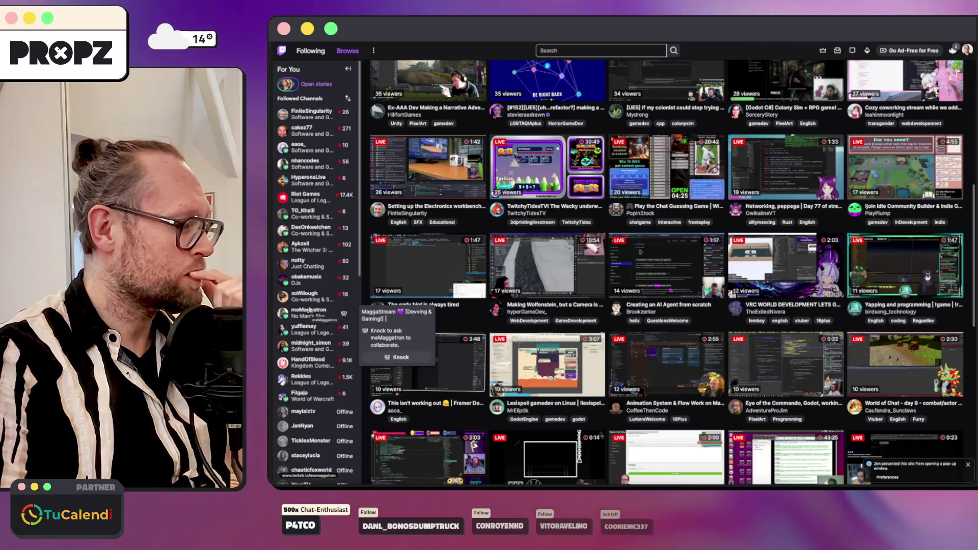
left_click(306, 149)
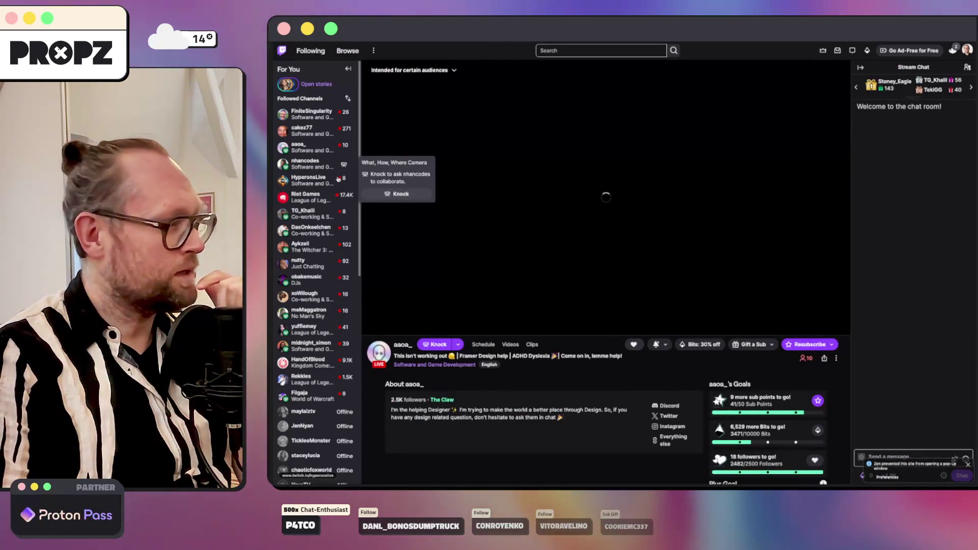